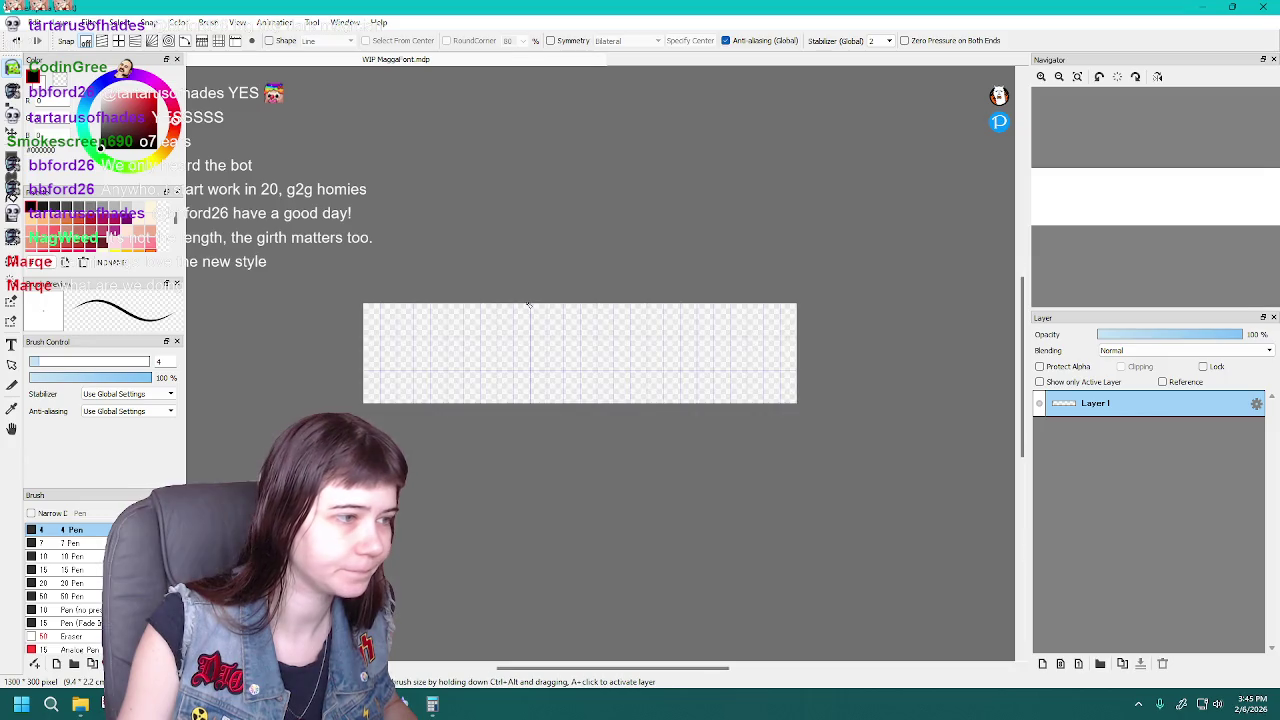
Zoom and pan onto the canvas's left grid cells, then make a first short pen stroke
scroll(644, 255, "down", 1)
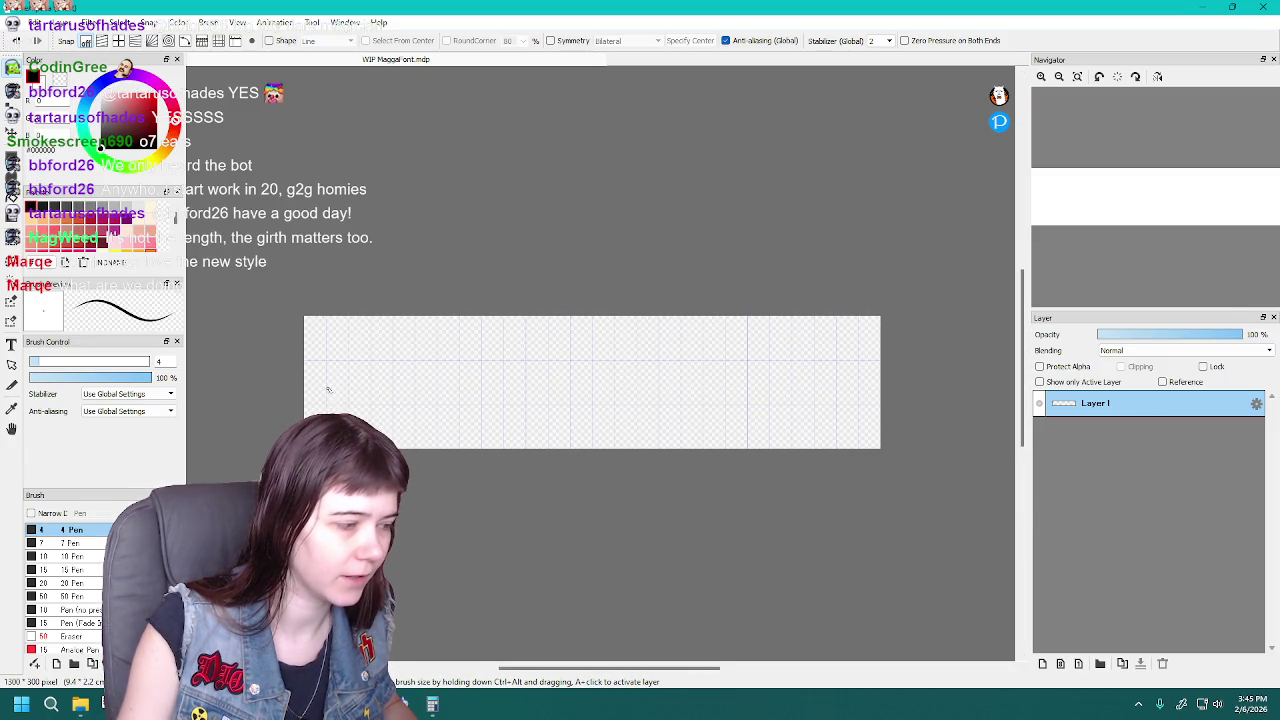
scroll(292, 355, "up", 1)
scroll(292, 355, "up", 1)
scroll(423, 363, "down", 1)
left_click_drag(579, 668, 599, 668)
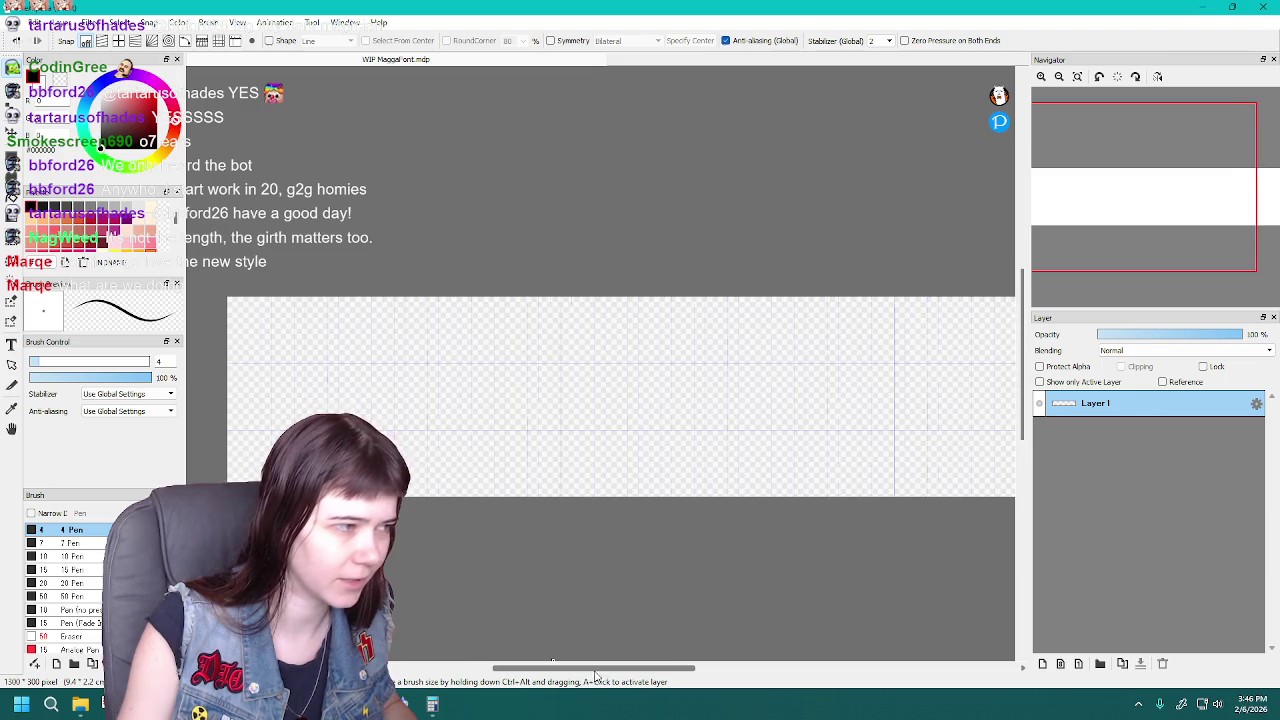
scroll(640, 603, "down", 1)
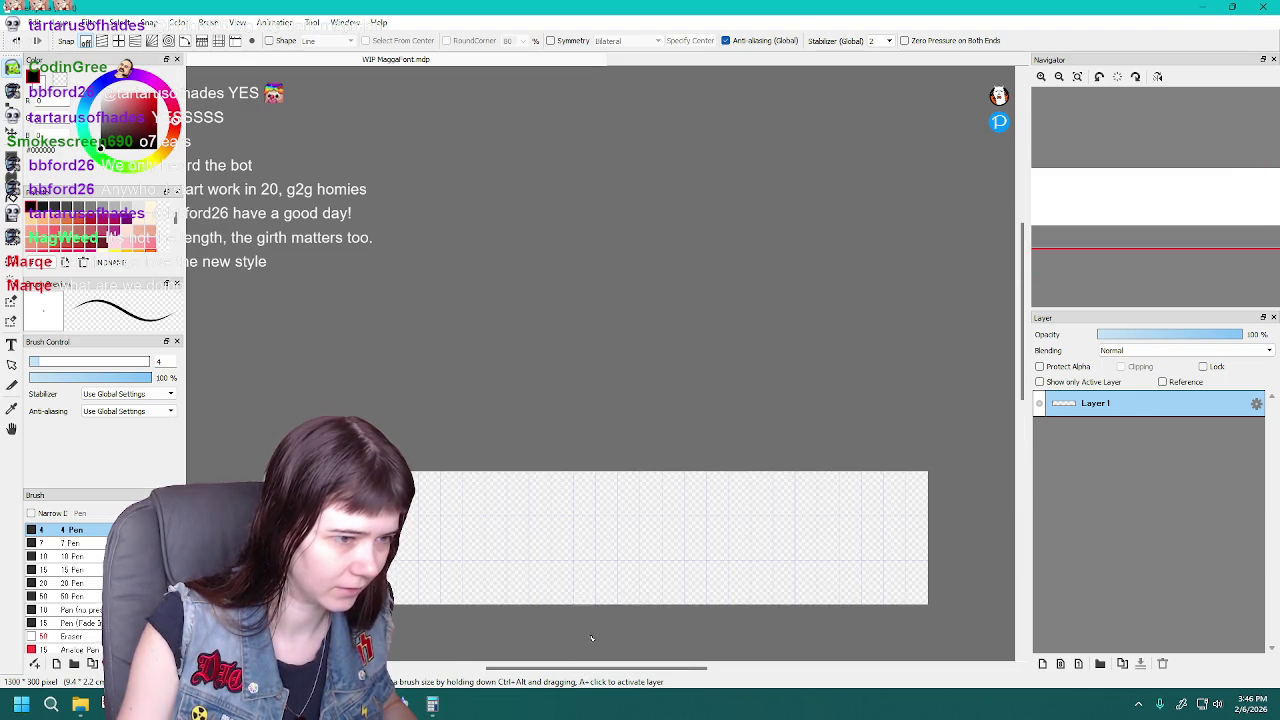
scroll(571, 638, "up", 1)
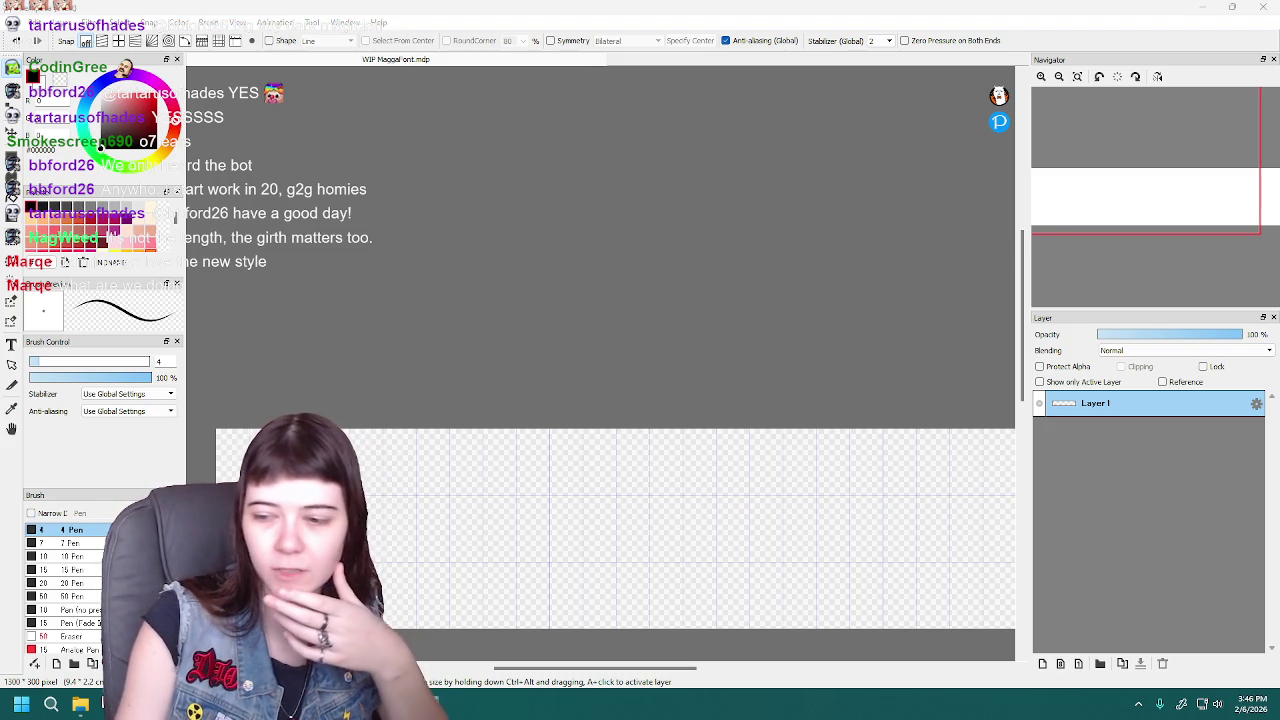
left_click(424, 662)
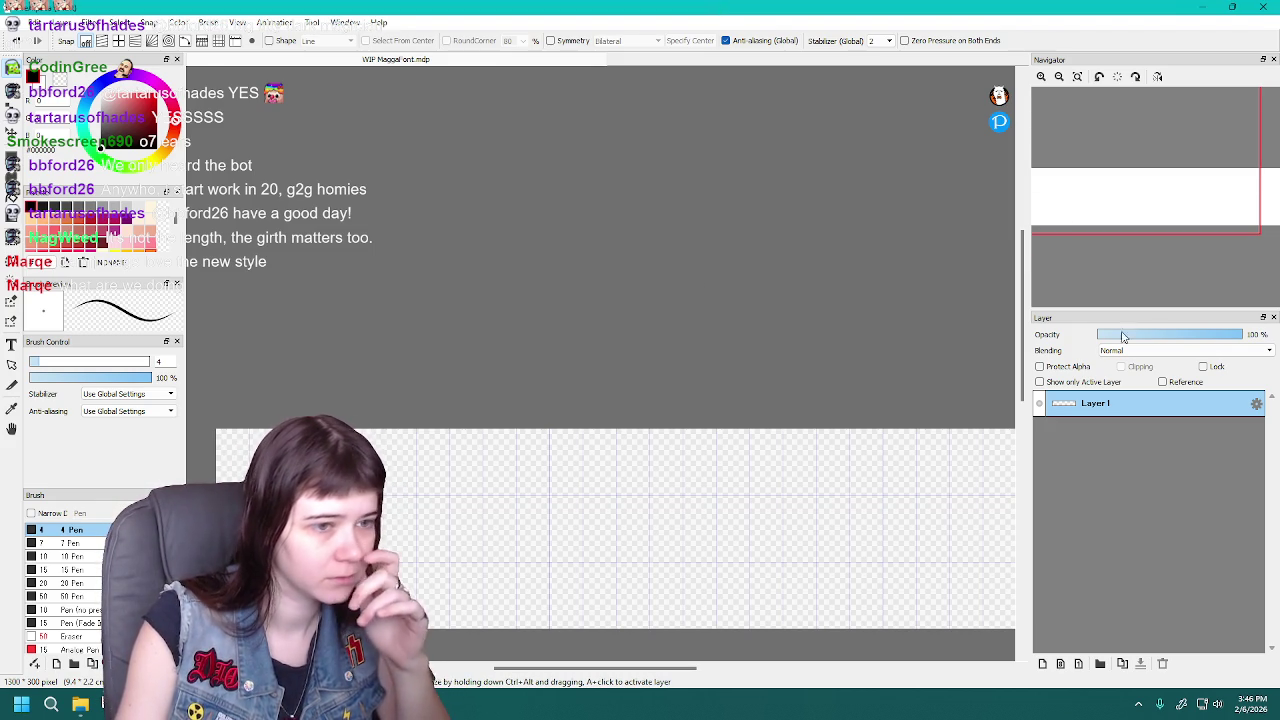
left_click_drag(1022, 297, 1010, 322)
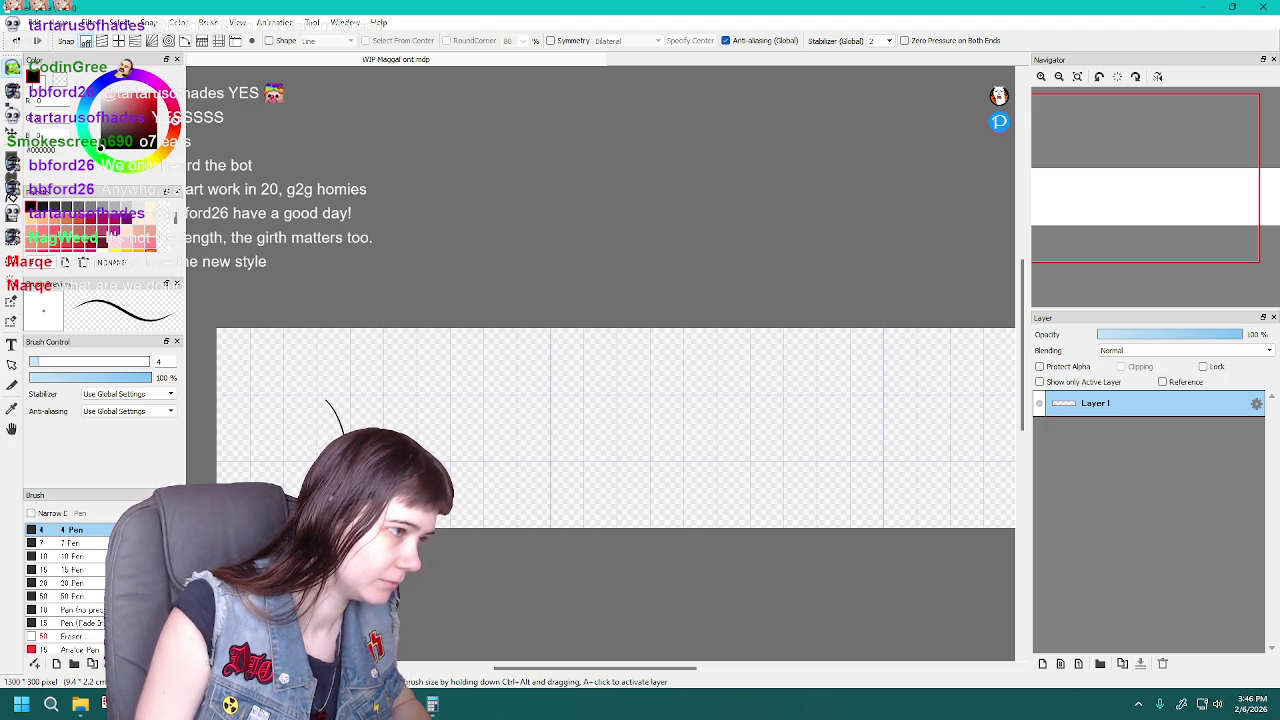
key("ctrl")
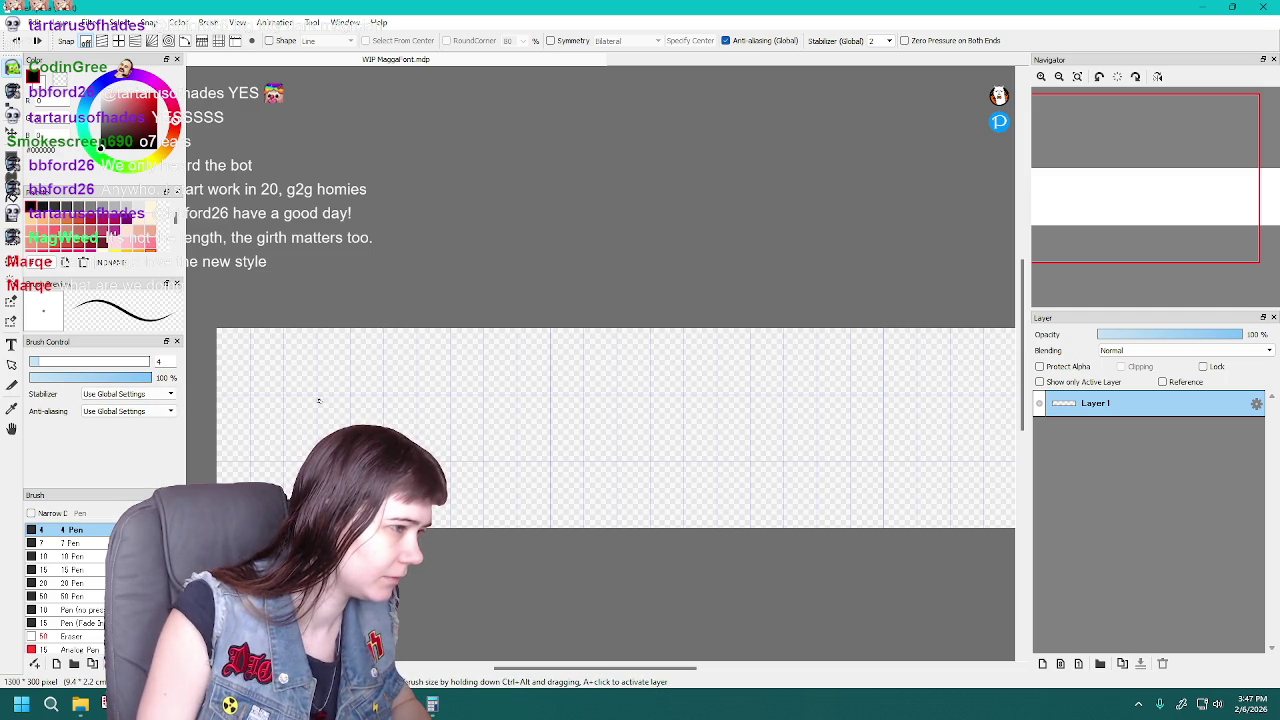
left_click_drag(340, 425, 375, 420)
mouse_move(355, 398)
left_mouse_down()
mouse_move(373, 423)
mouse_move(430, 440)
left_mouse_up()
left_click_drag(443, 390, 463, 452)
mouse_move(549, 381)
left_mouse_down()
mouse_move(590, 432)
mouse_move(616, 428)
left_mouse_up()
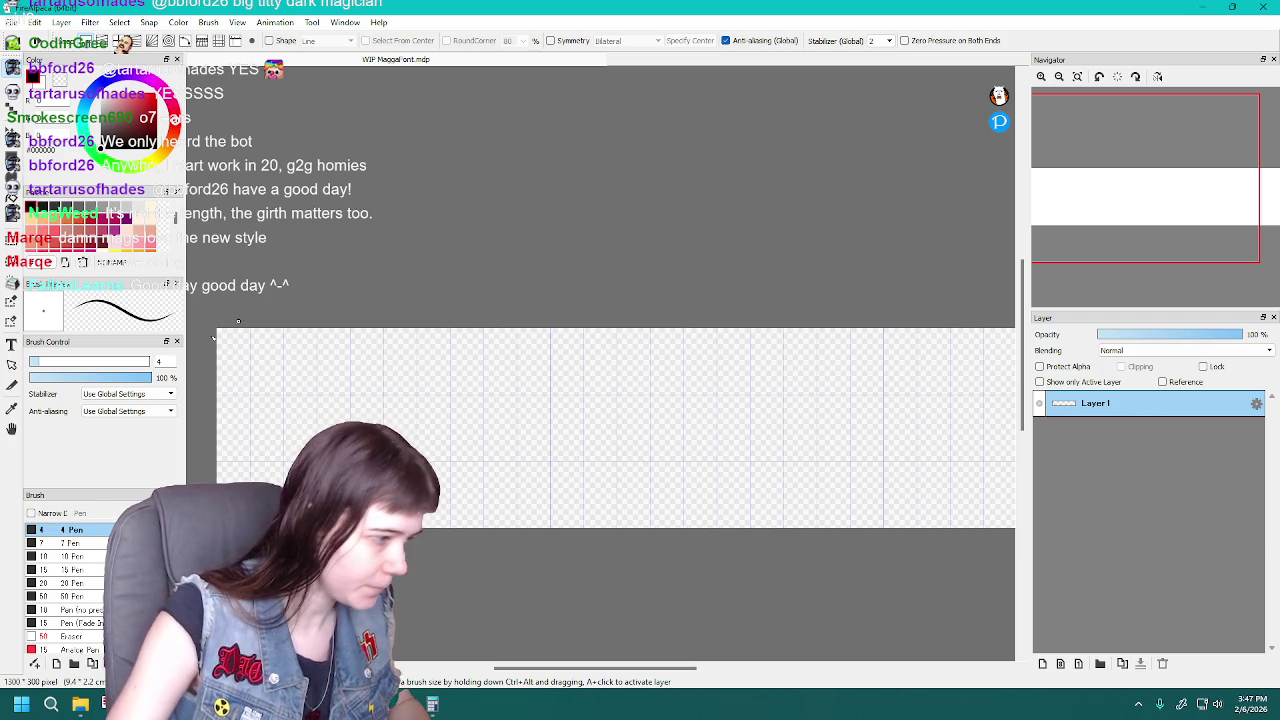
Launch Wacom Center from Windows search and bring up its Pen settings page
left_click(56, 710)
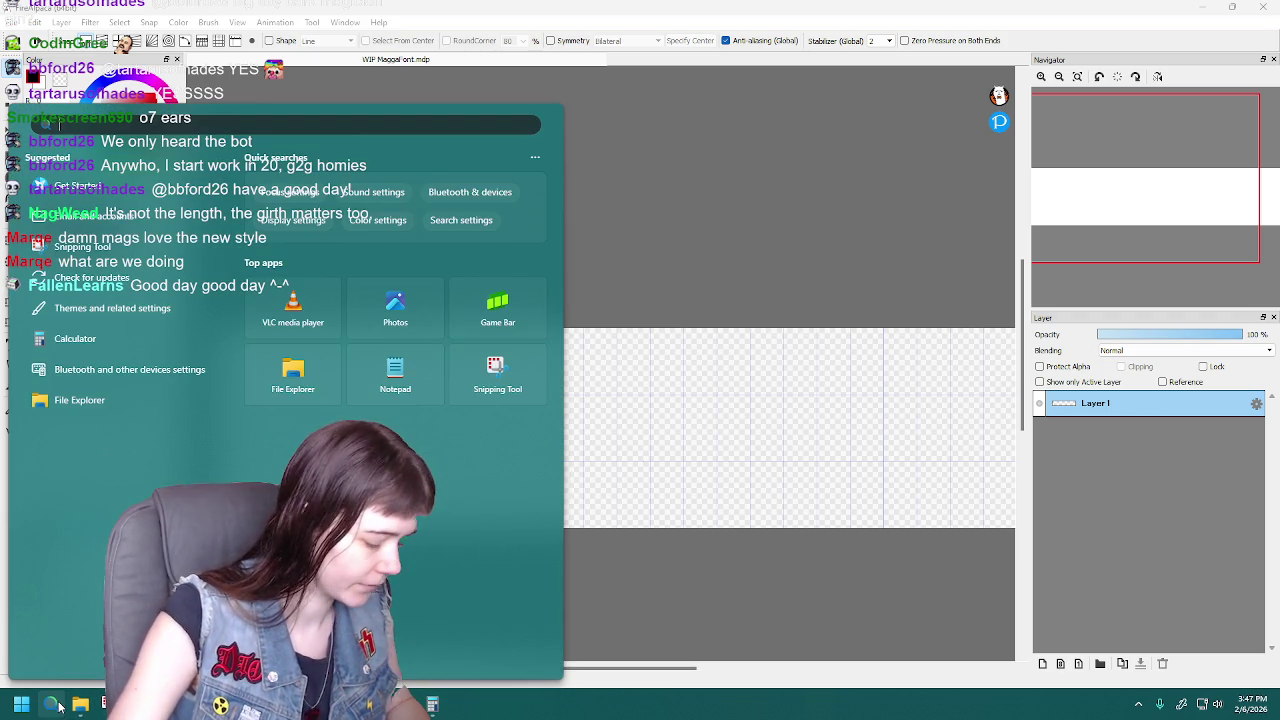
type("wacom")
key("Return")
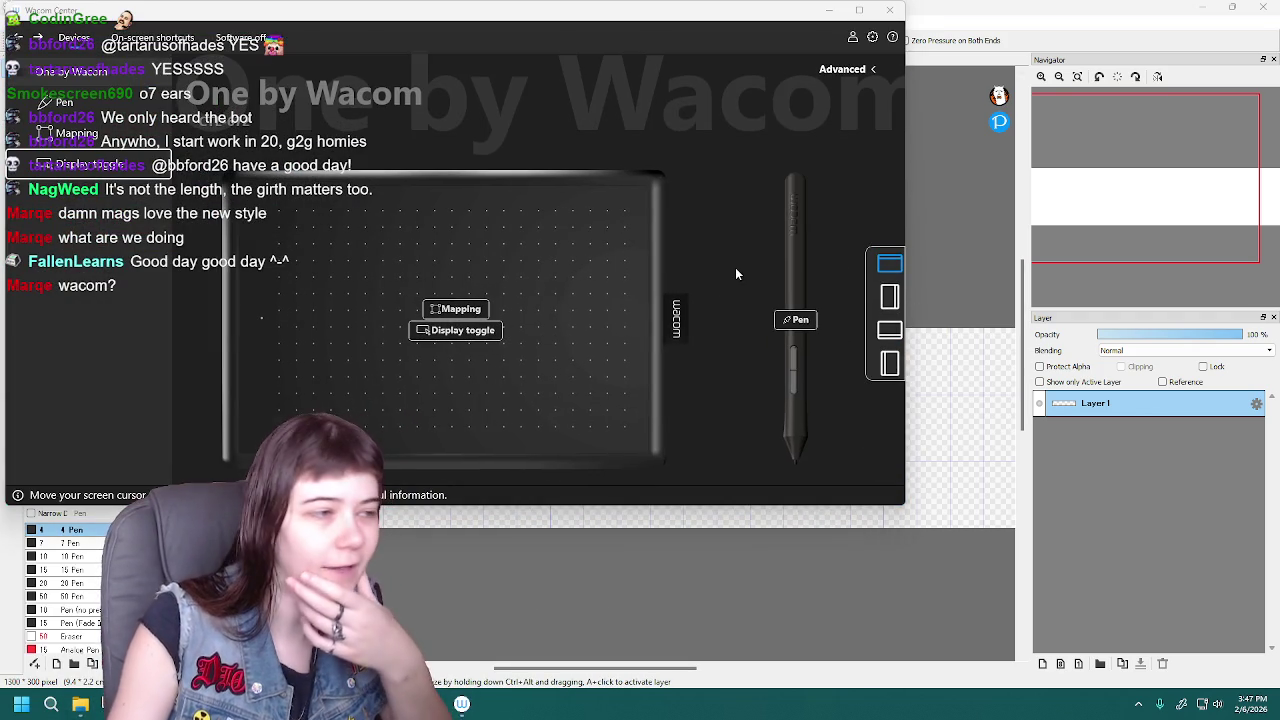
left_click_drag(351, 13, 603, 97)
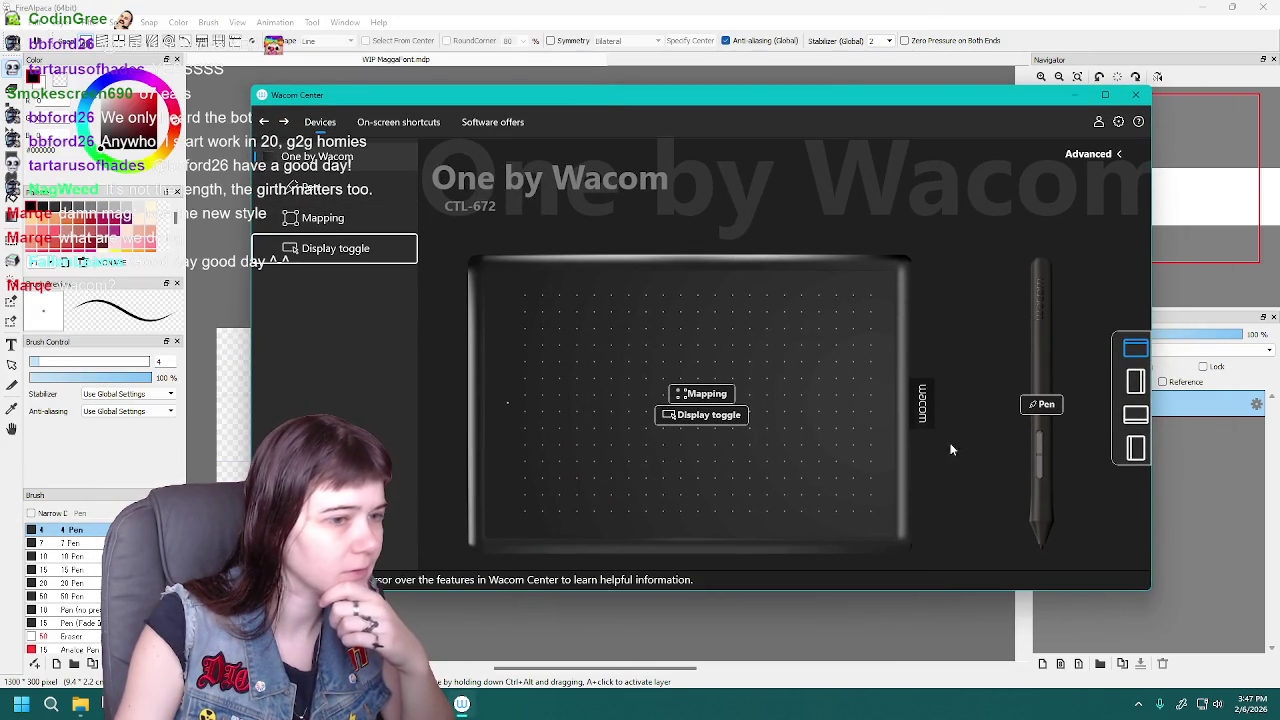
left_click(1043, 404)
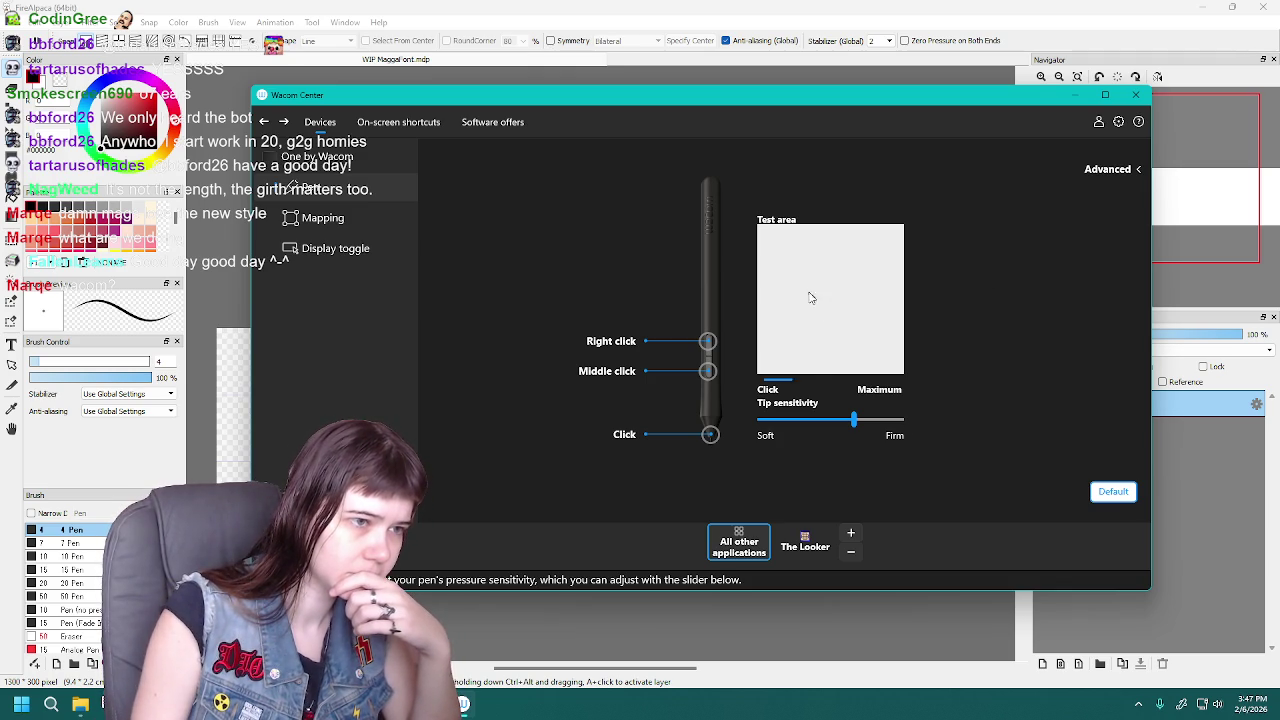
Scribble strokes in the Test area to check pen pressure, then close Wacom Center
mouse_move(838, 318)
left_mouse_down()
mouse_move(846, 305)
mouse_move(818, 300)
left_mouse_up()
mouse_move(847, 235)
left_mouse_down()
mouse_move(847, 300)
mouse_move(893, 312)
mouse_move(814, 344)
left_mouse_up()
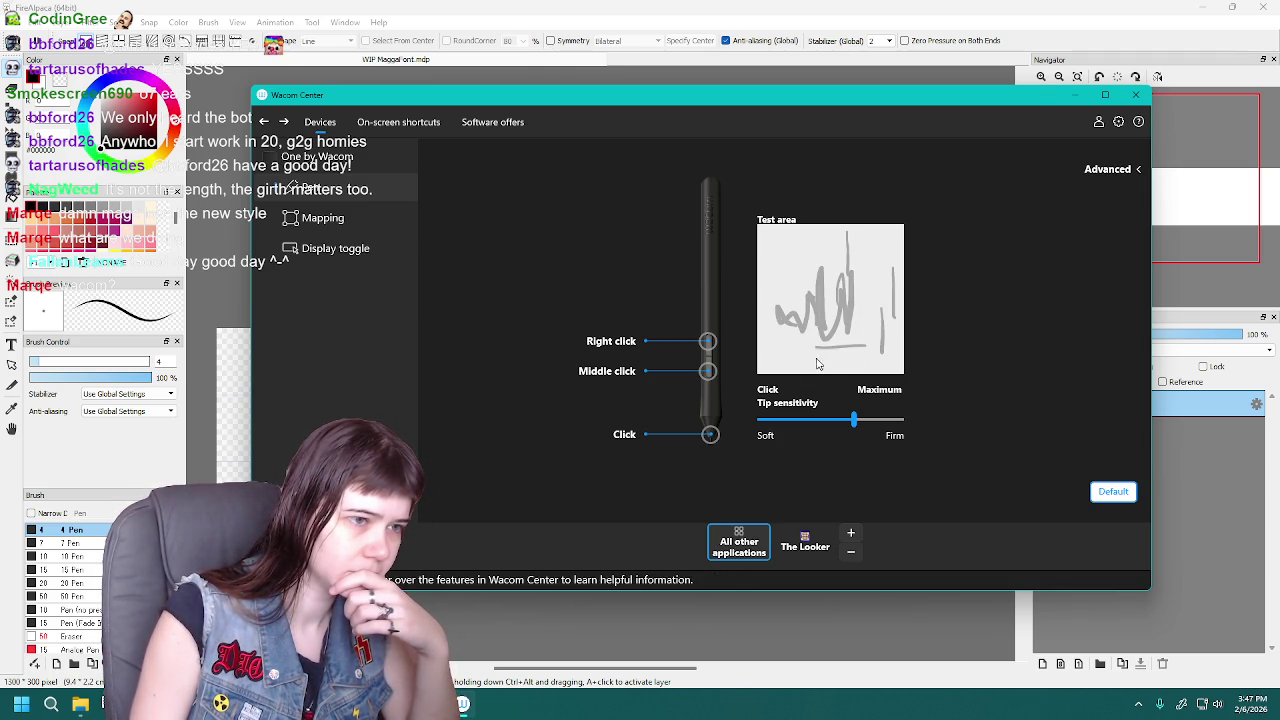
left_click_drag(798, 292, 806, 344)
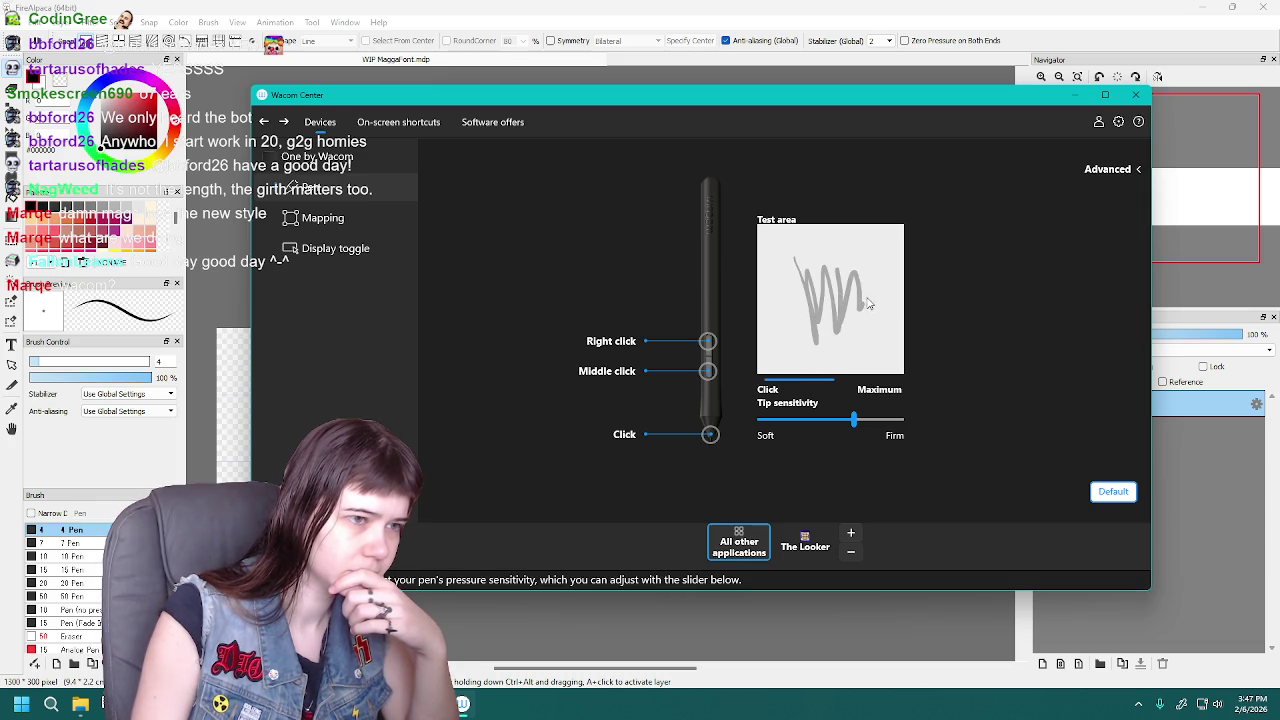
left_click_drag(865, 245, 788, 259)
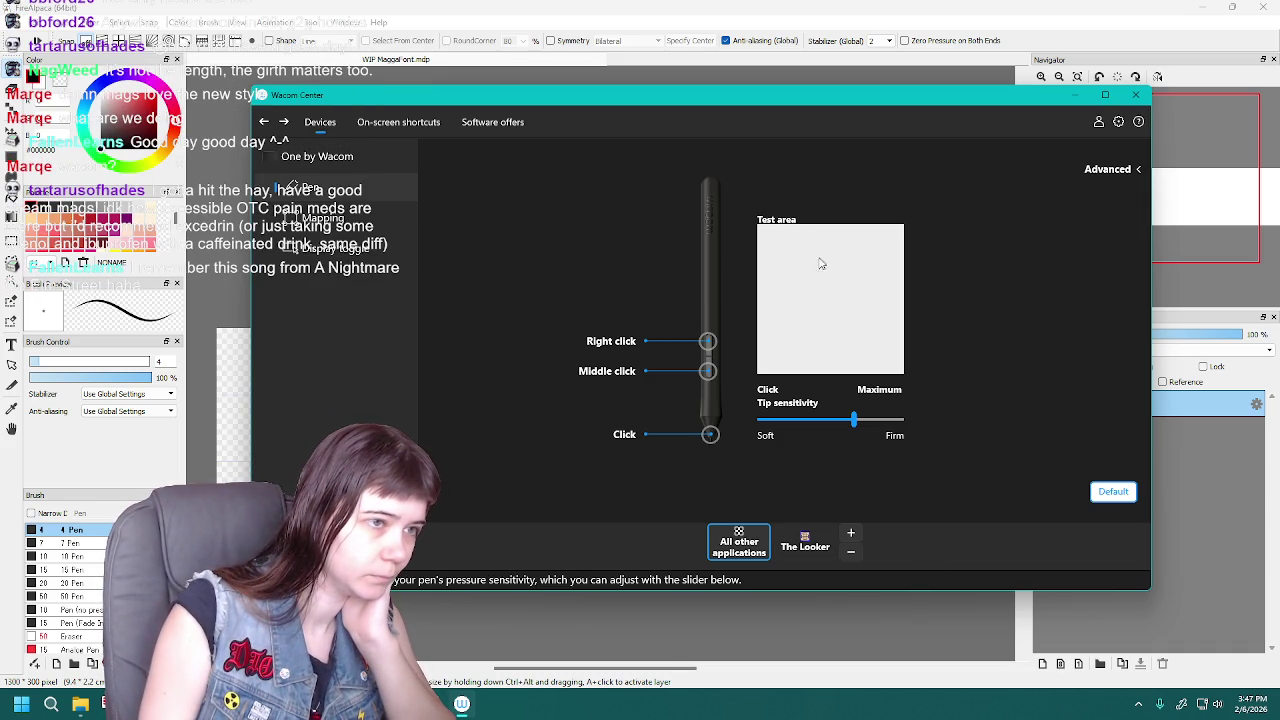
left_click_drag(804, 280, 817, 270)
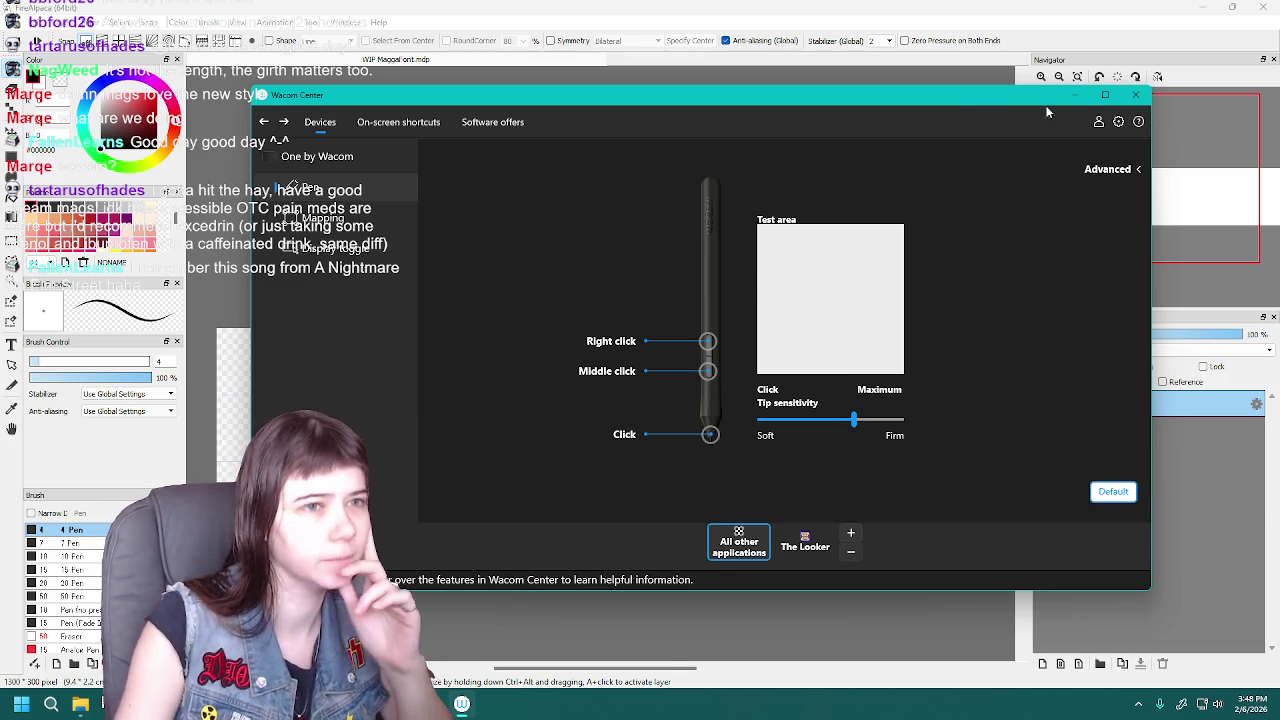
left_click(1135, 94)
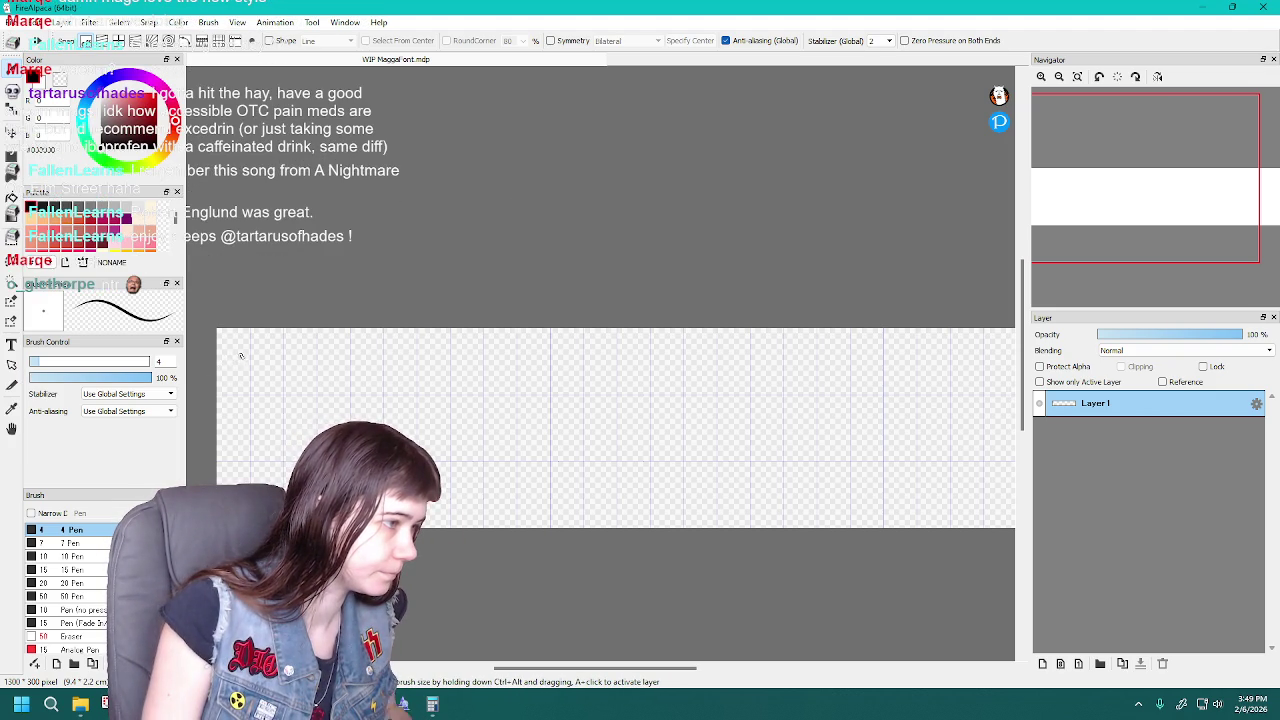
Switch to the size 7 pen and draw capital A in the top-left cell, undoing failed strokes
key("ctrl+z")
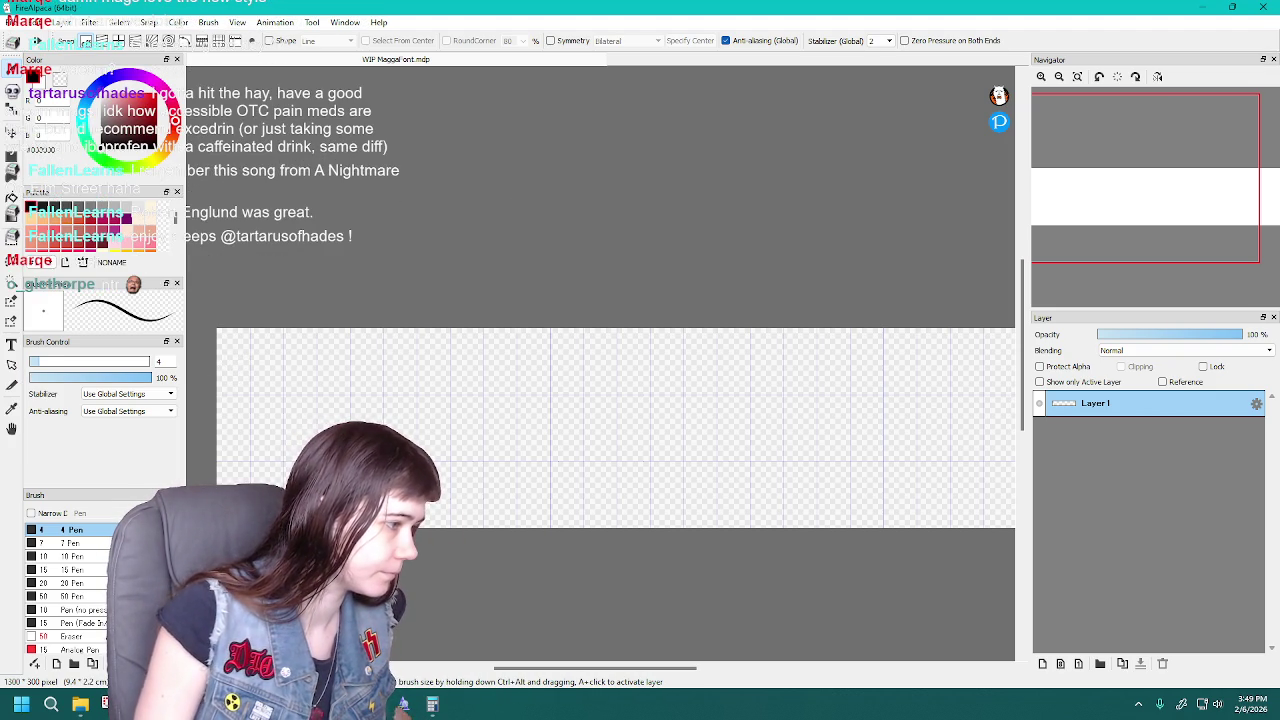
left_click(68, 542)
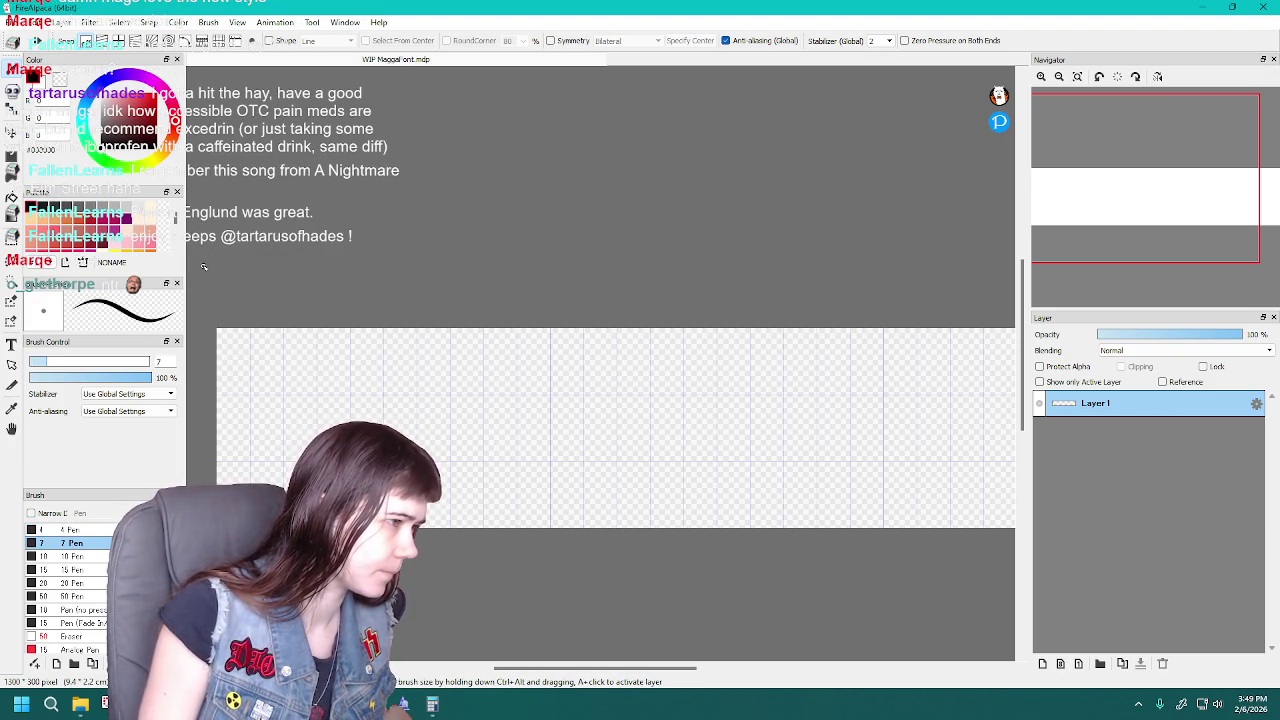
left_click_drag(239, 358, 246, 380)
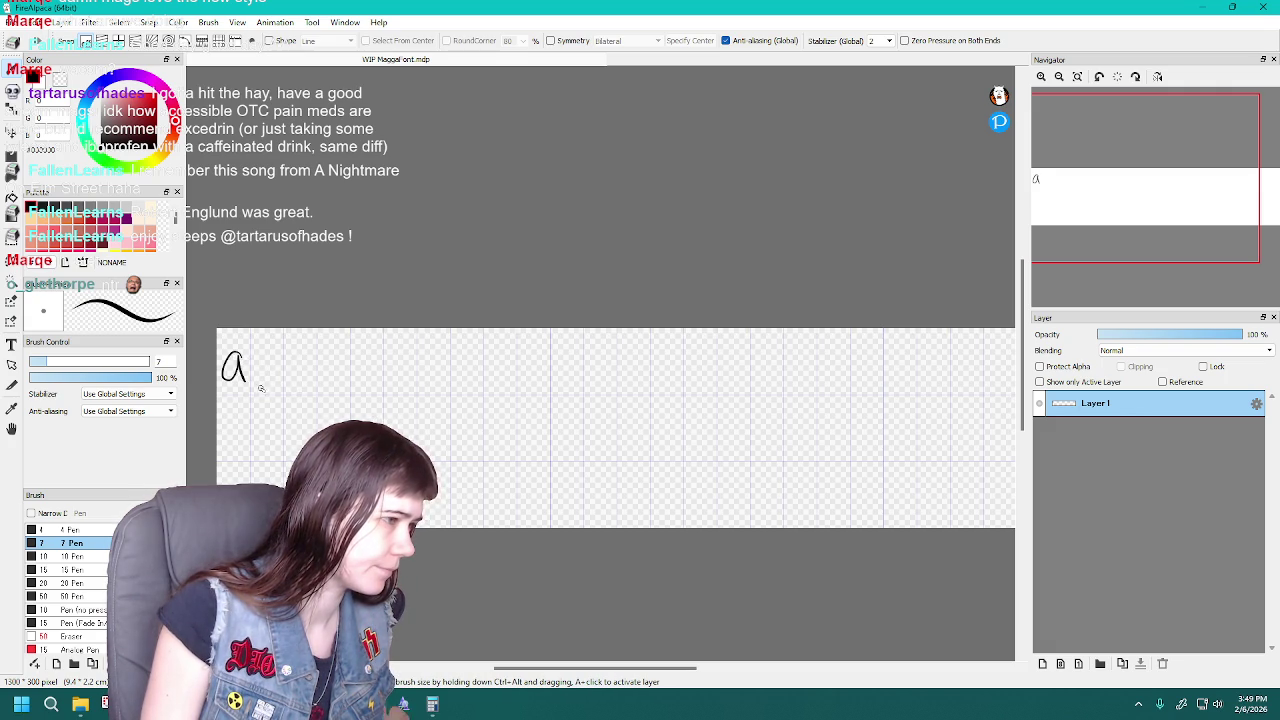
key("ctrl+z")
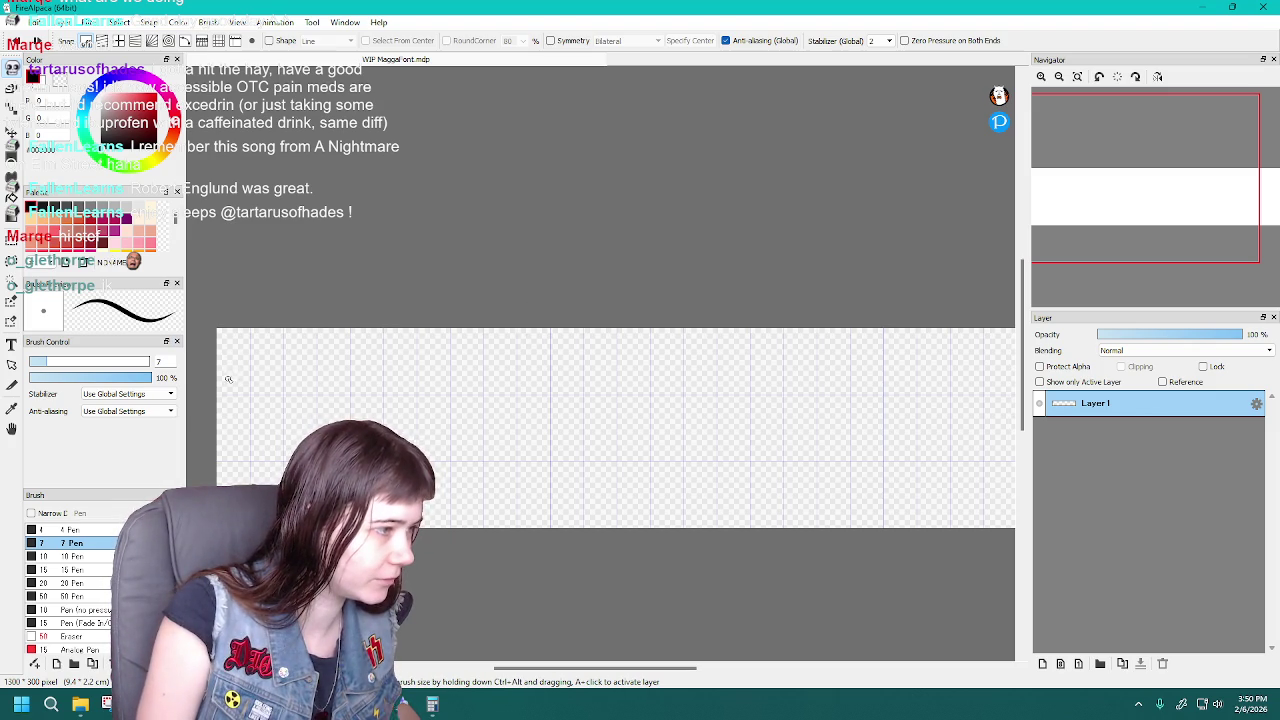
key("ctrl+z")
left_click_drag(225, 383, 241, 356)
key("ctrl+z")
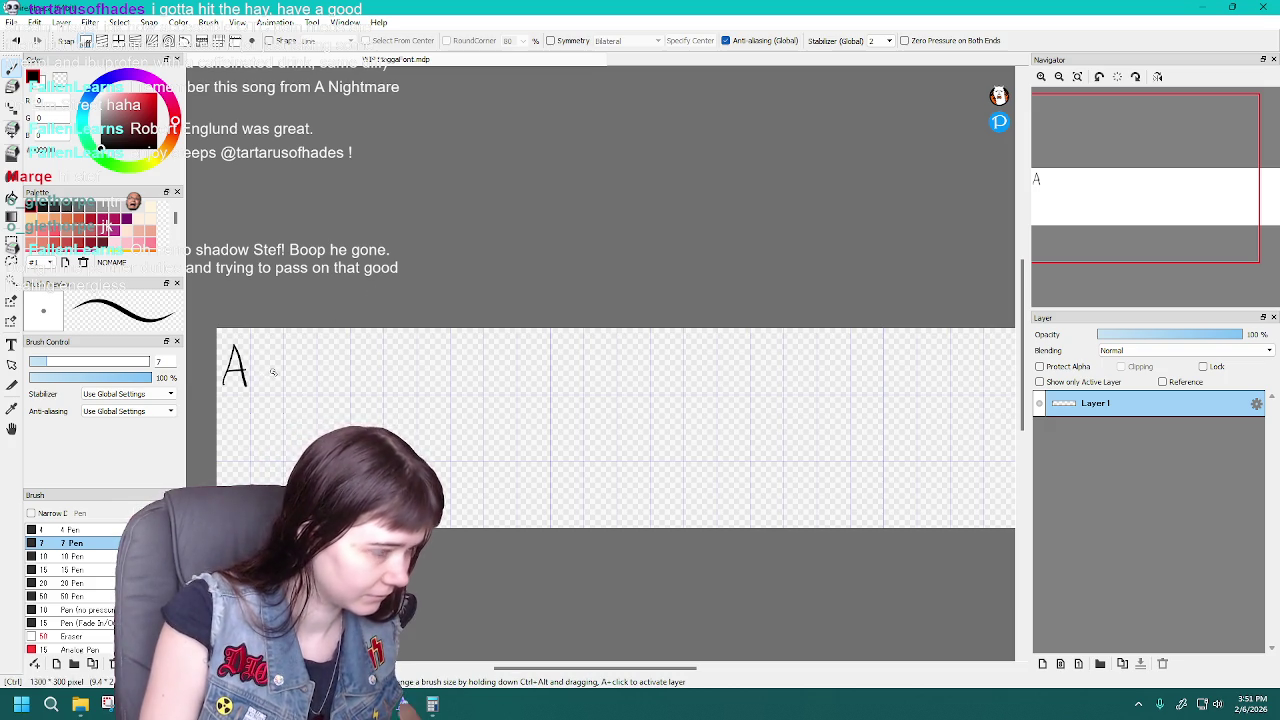
Undo each stroke of the B beside the A until only the A remains
left_click_drag(257, 354, 262, 388)
key("ctrl+z")
key("ctrl+z")
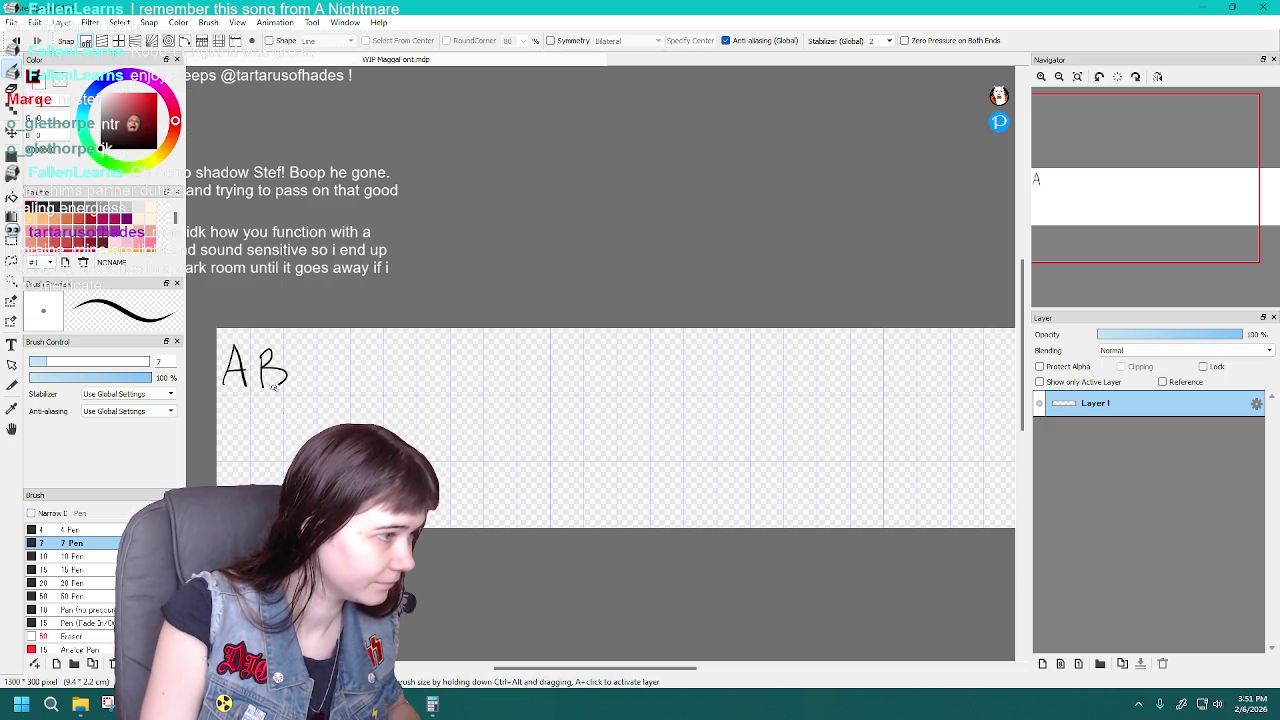
key("ctrl+z")
key("ctrl+z")
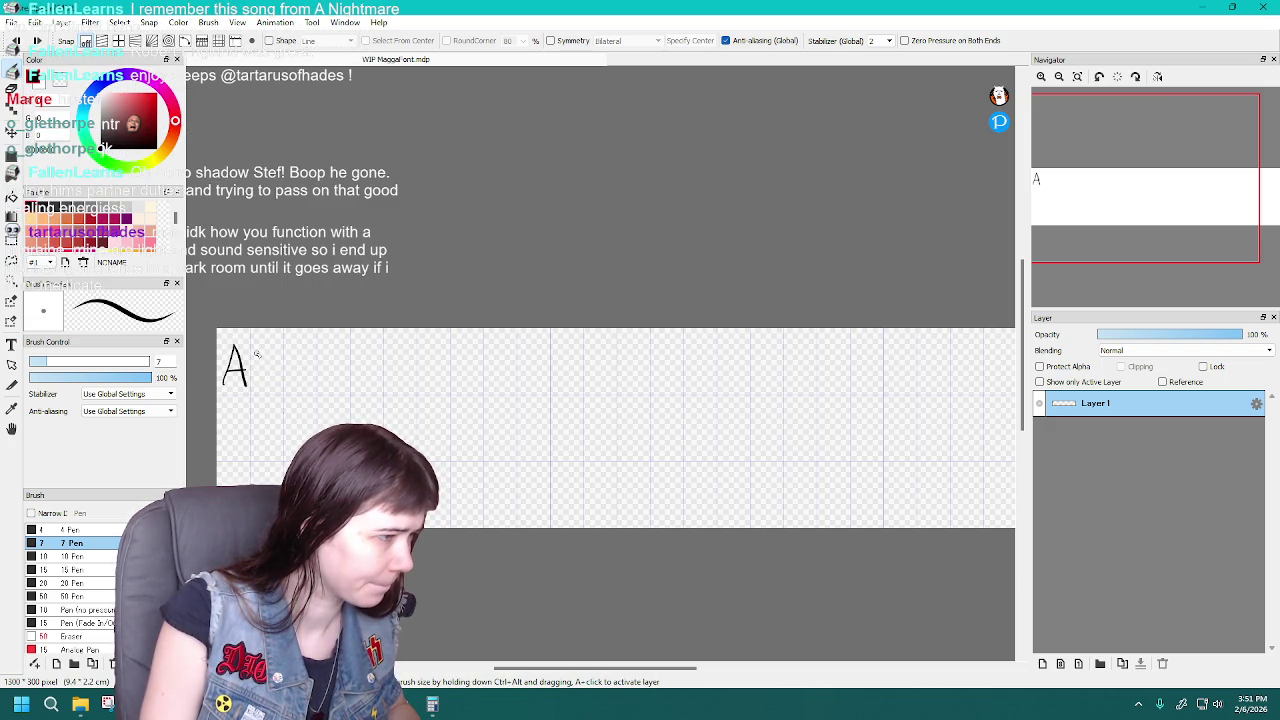
left_click_drag(281, 374, 258, 384)
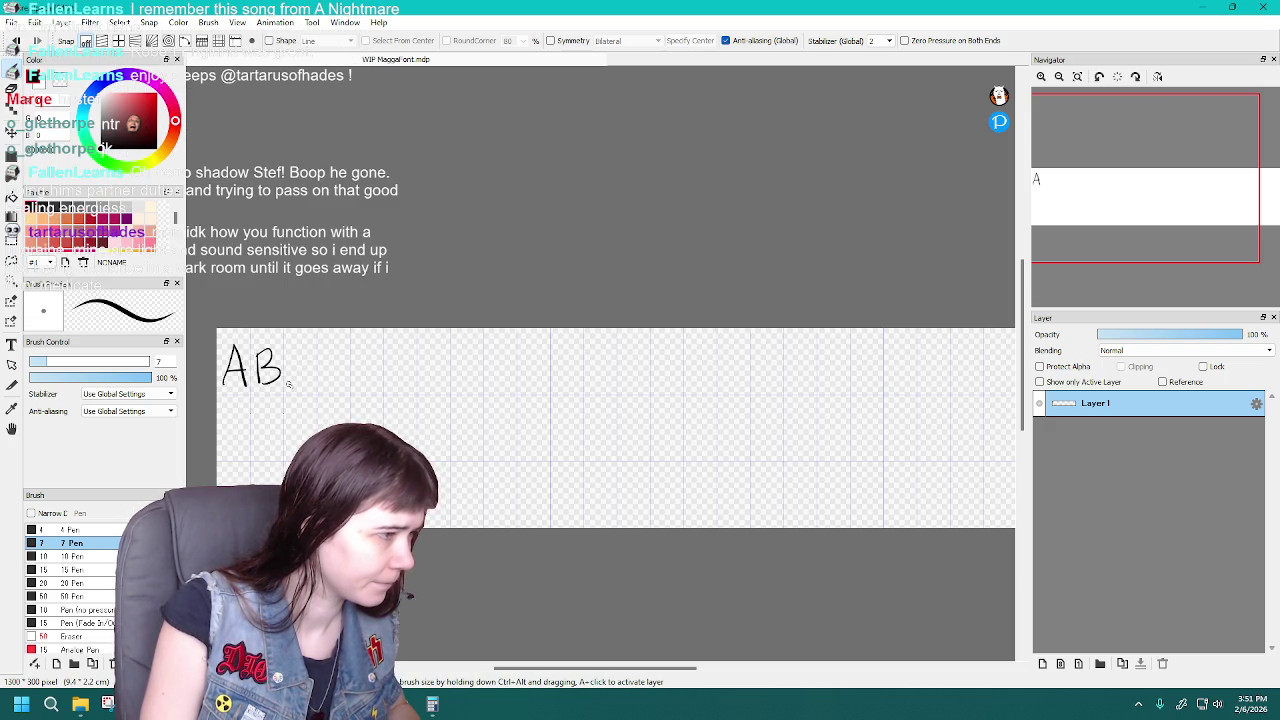
key("ctrl+z")
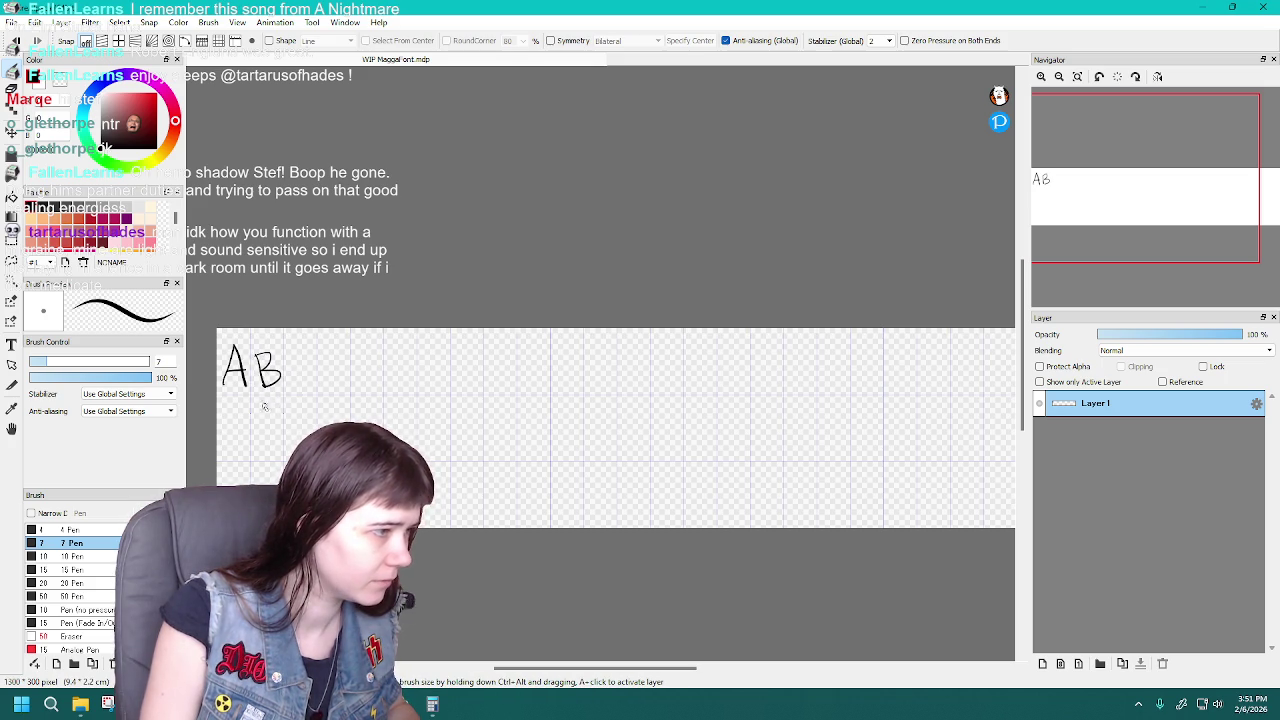
key("ctrl+z")
key("ctrl+z")
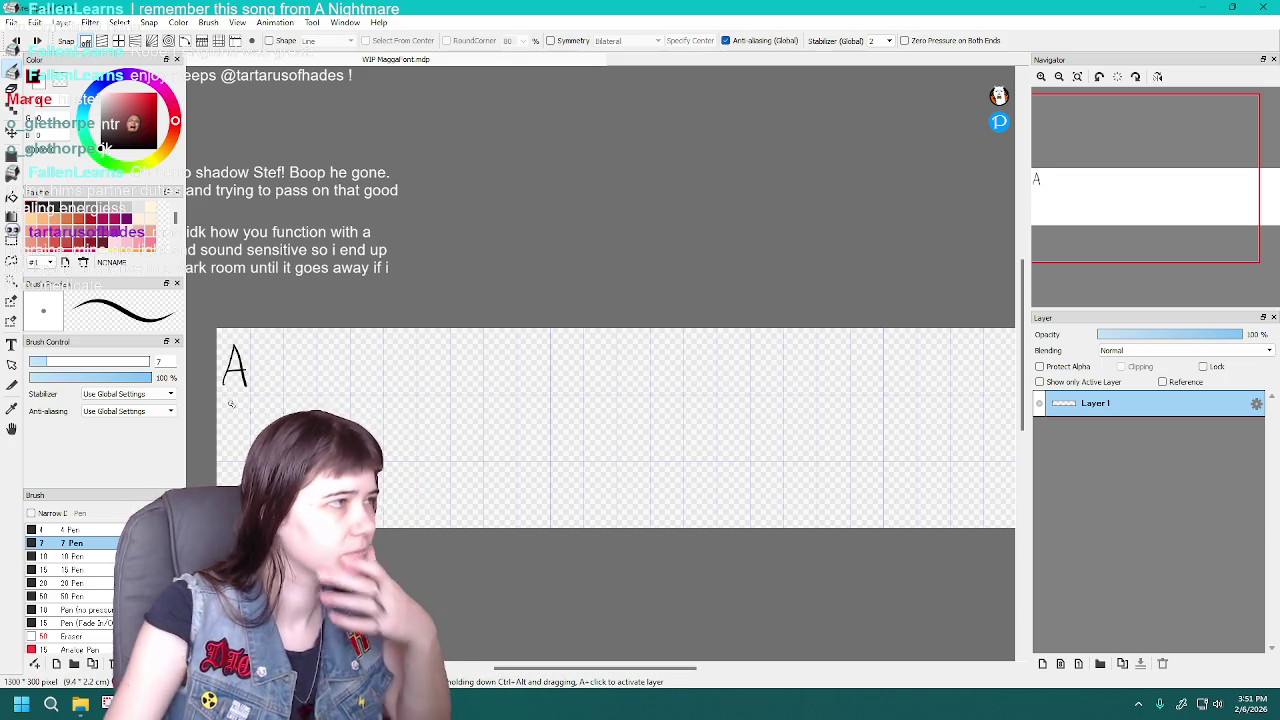
left_click(237, 22)
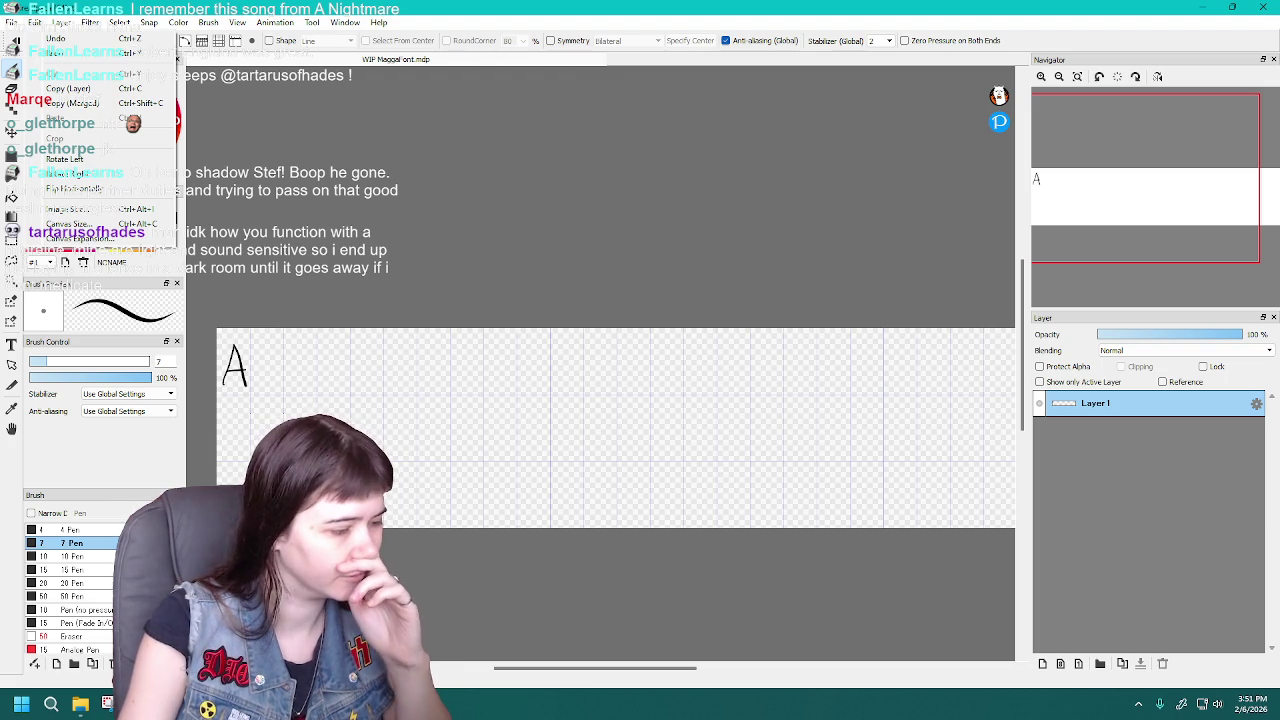
Open Image Size and Grid Settings, closing both without changing the 1300 × 300 canvas
left_click(70, 209)
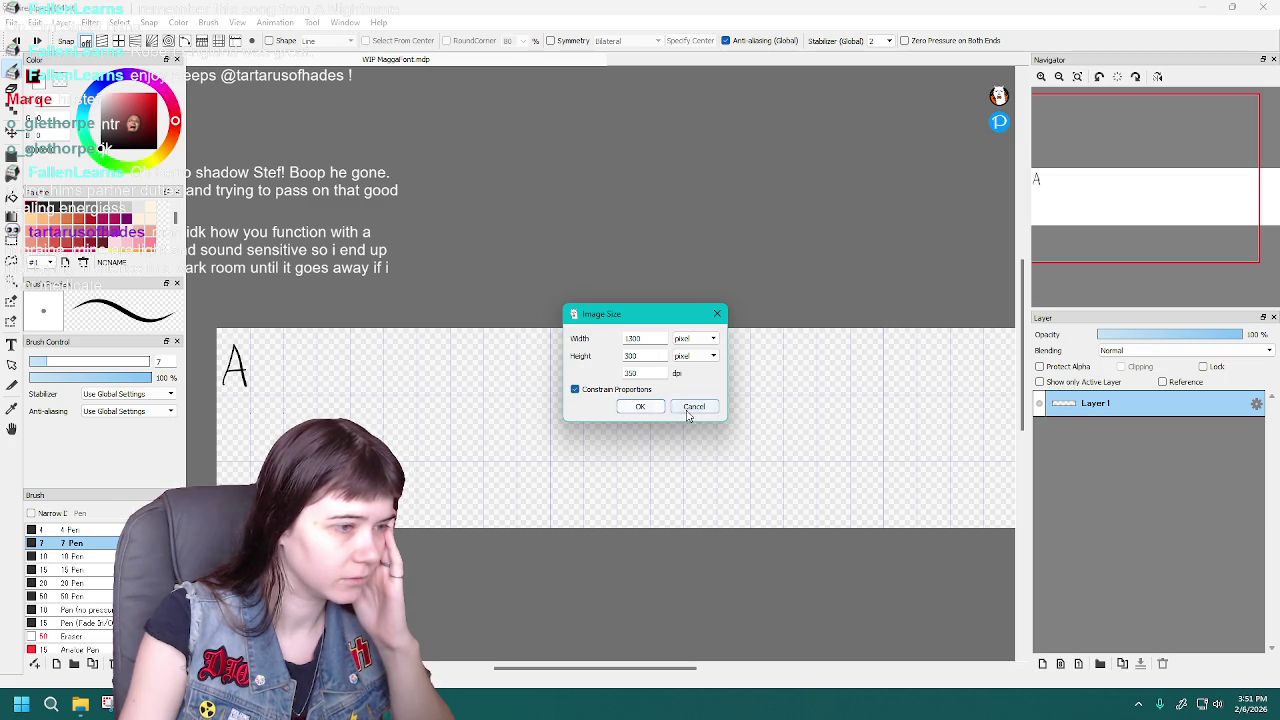
left_click(694, 407)
left_click(34, 22)
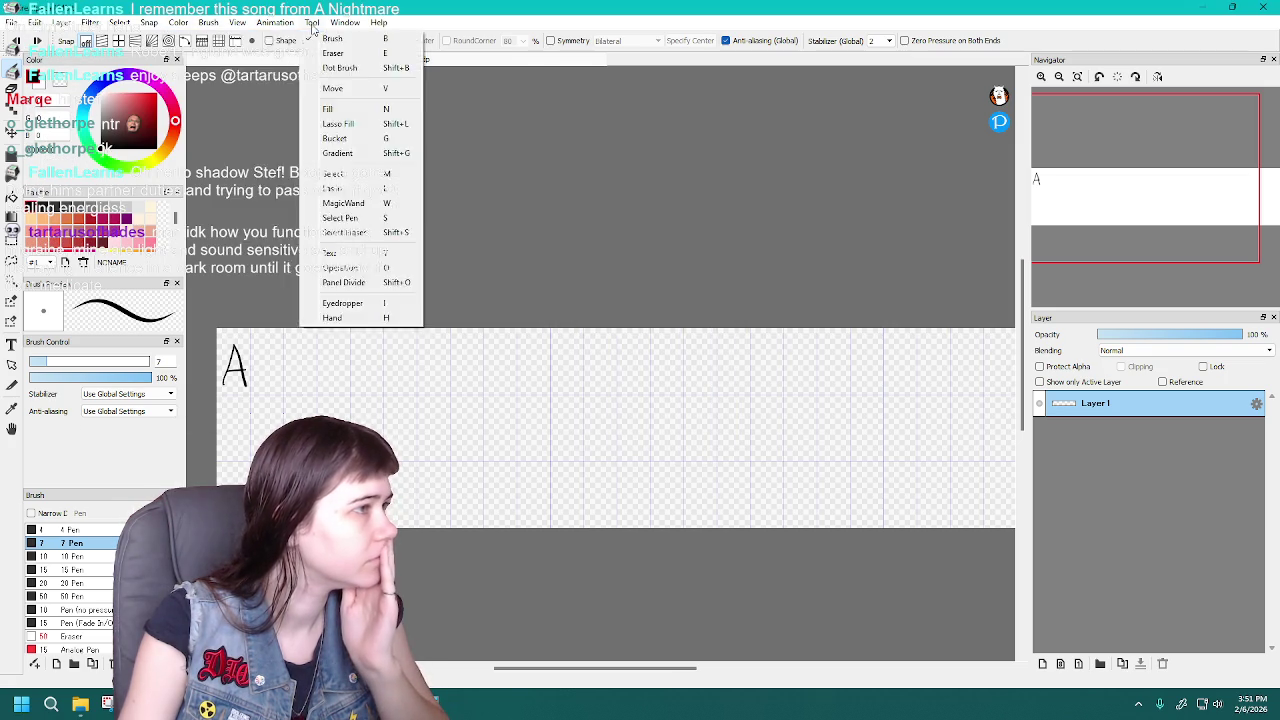
mouse_move(237, 22)
left_click(272, 282)
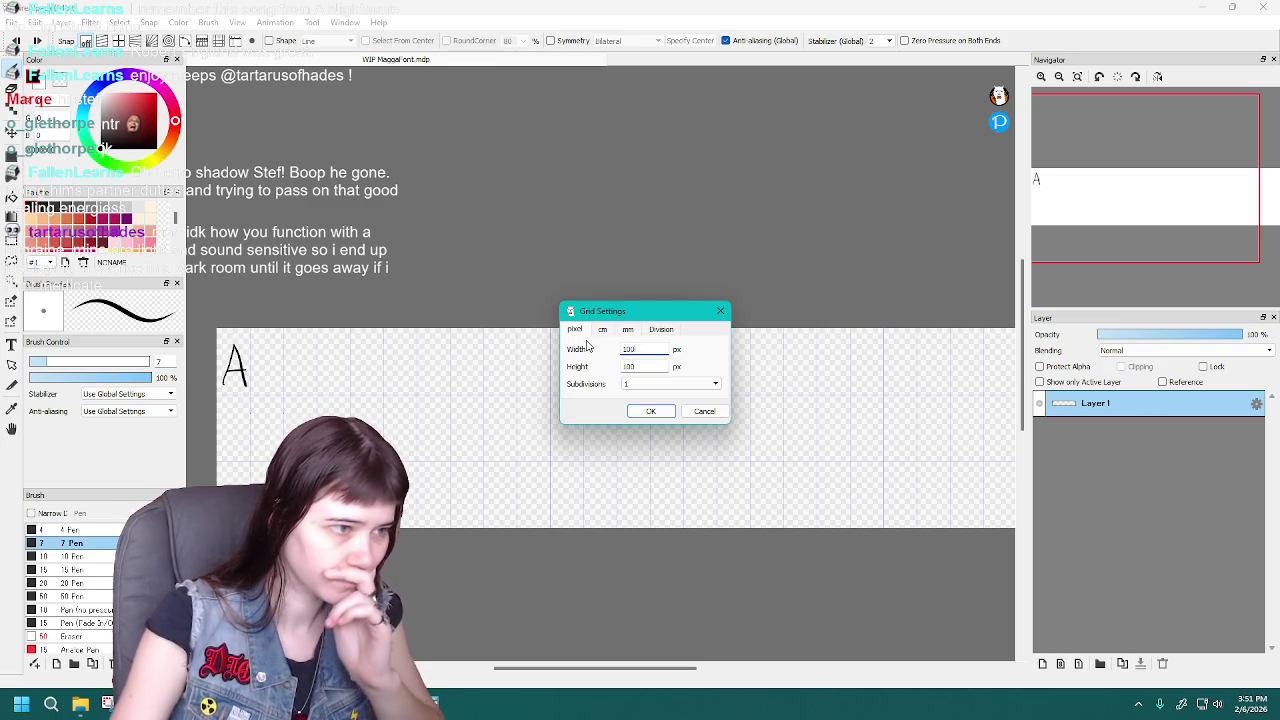
key("Return")
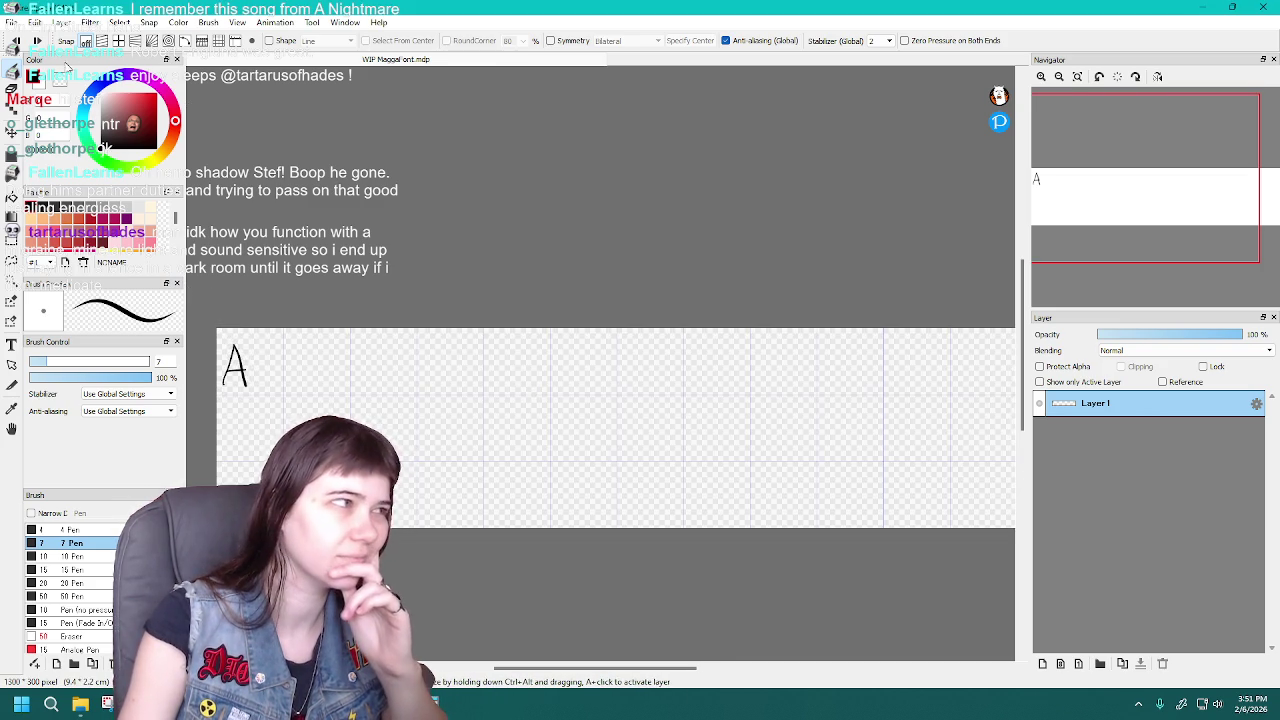
Set the grid cell width to 200 px in Grid Settings
left_click(234, 22)
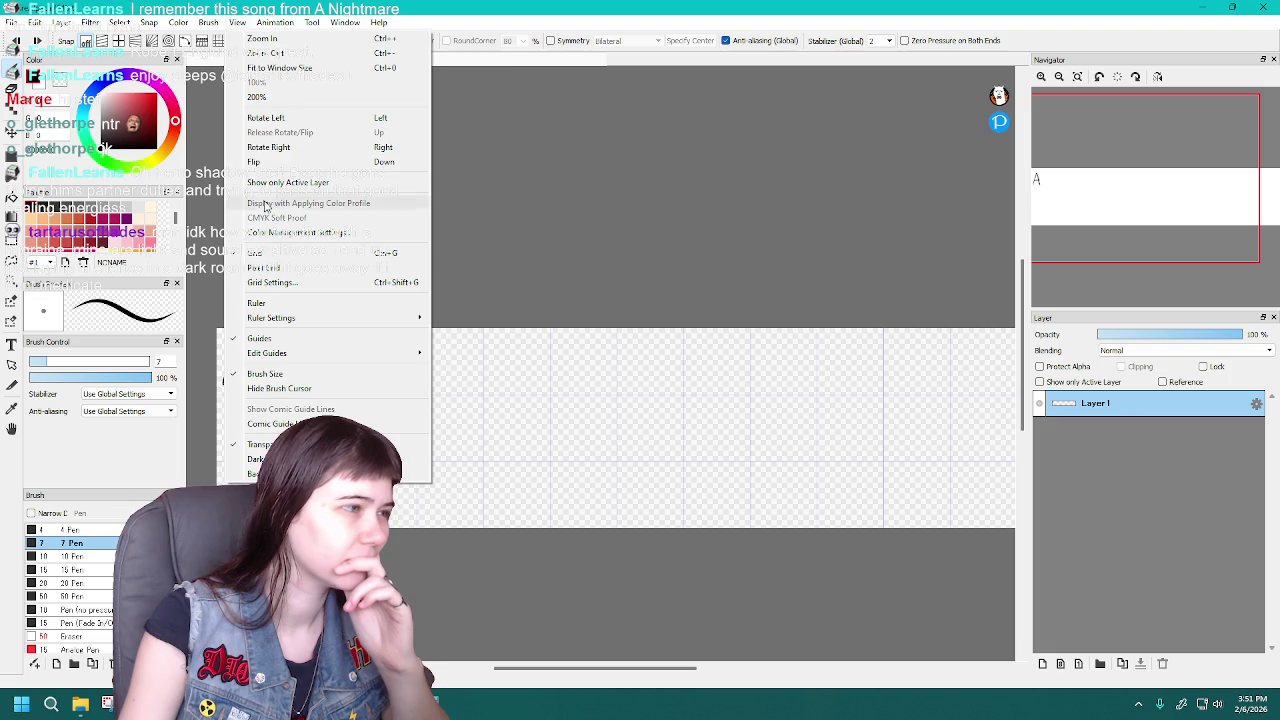
left_click(285, 283)
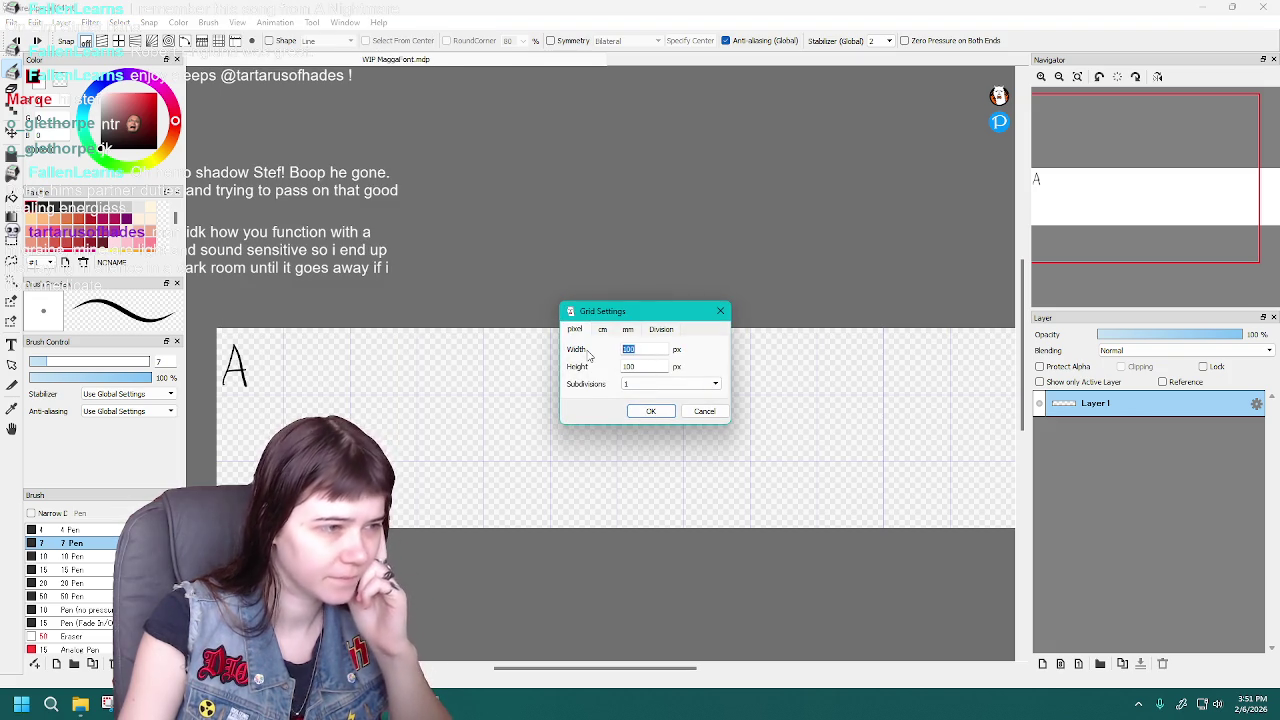
type("200")
key("Return")
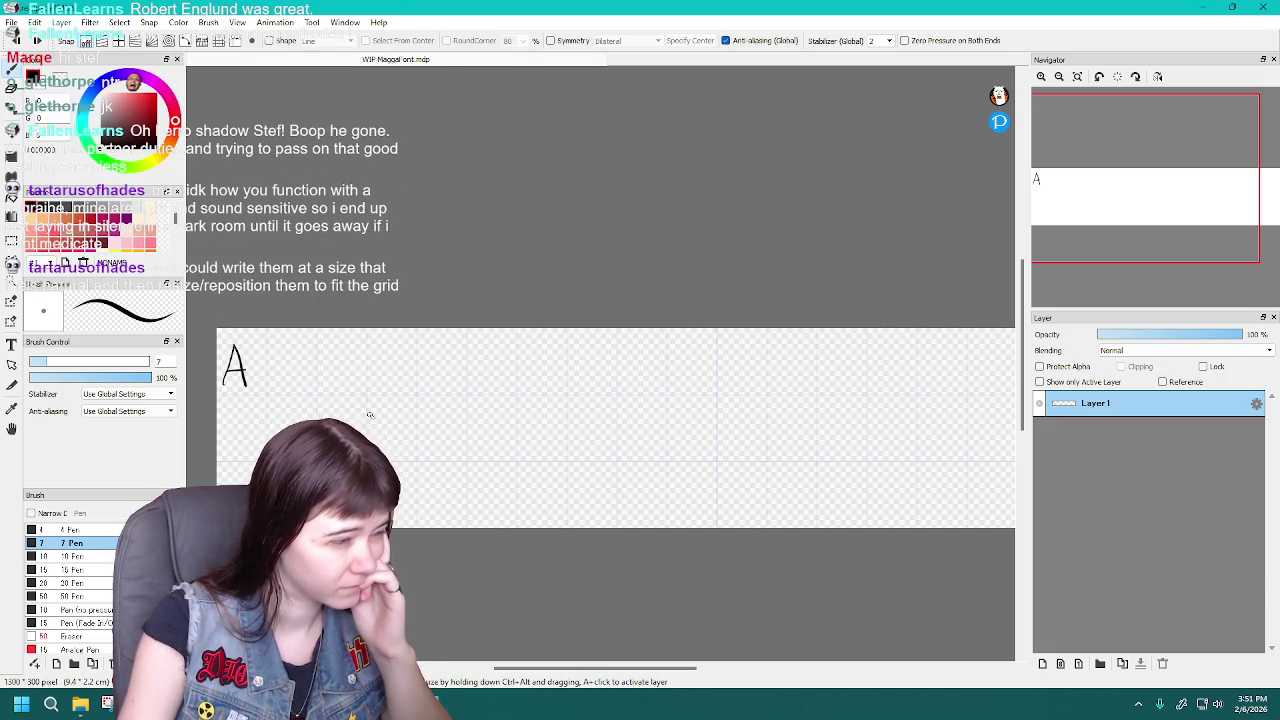
scroll(438, 399, "up", 2)
scroll(438, 399, "down", 3)
scroll(438, 399, "up", 1)
scroll(613, 345, "down", 1)
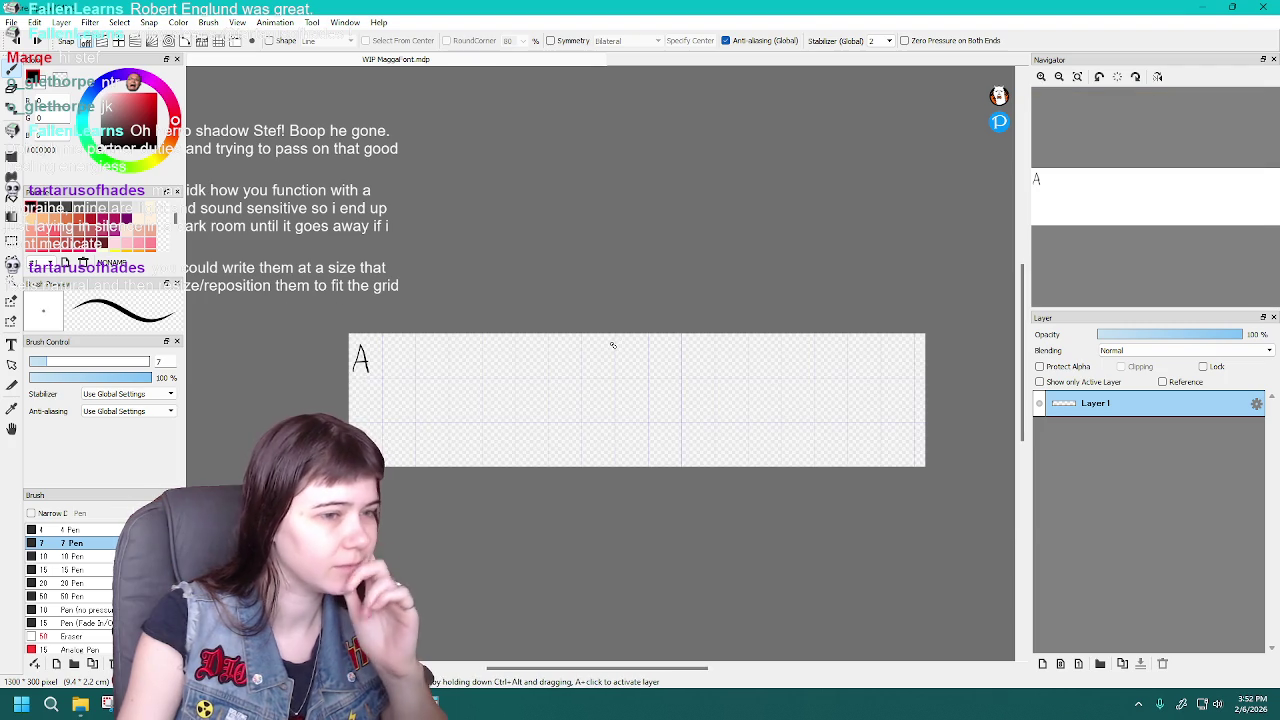
scroll(613, 345, "up", 1)
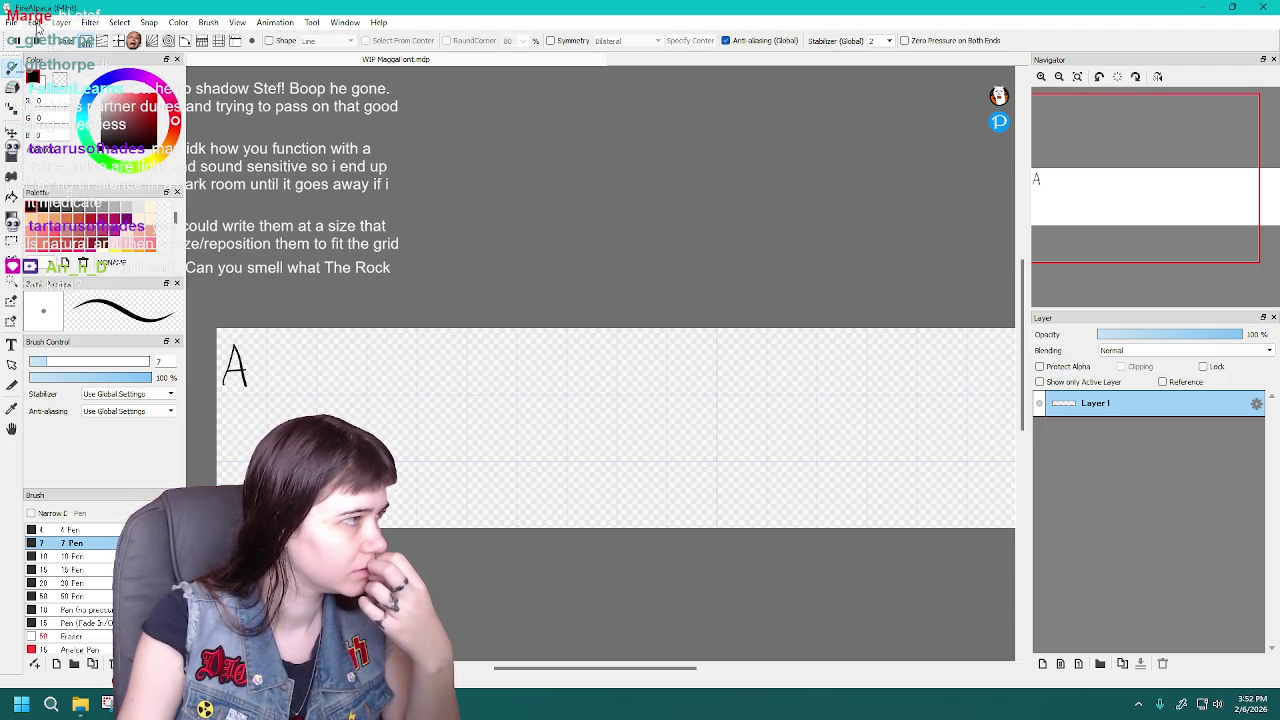
scroll(592, 412, "down", 1)
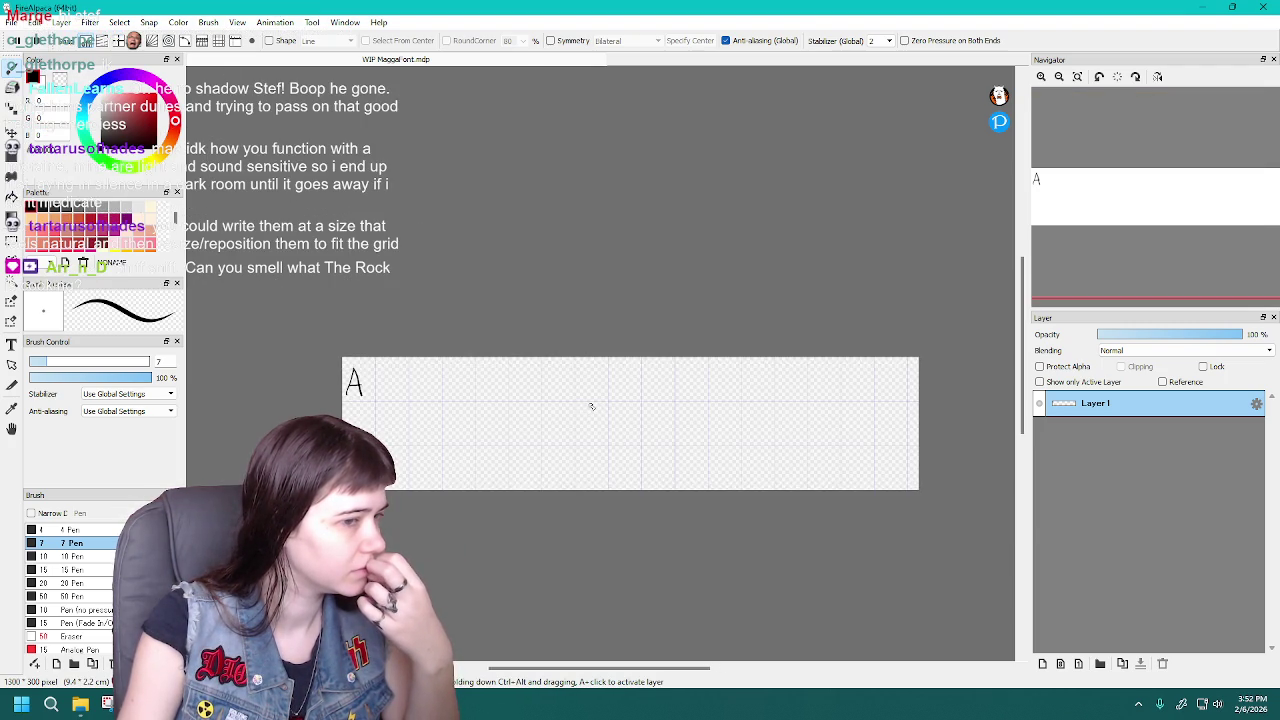
Show Grid Settings at 75 × 100 px cells alongside the Calculator displaying 1,300
left_click(48, 26)
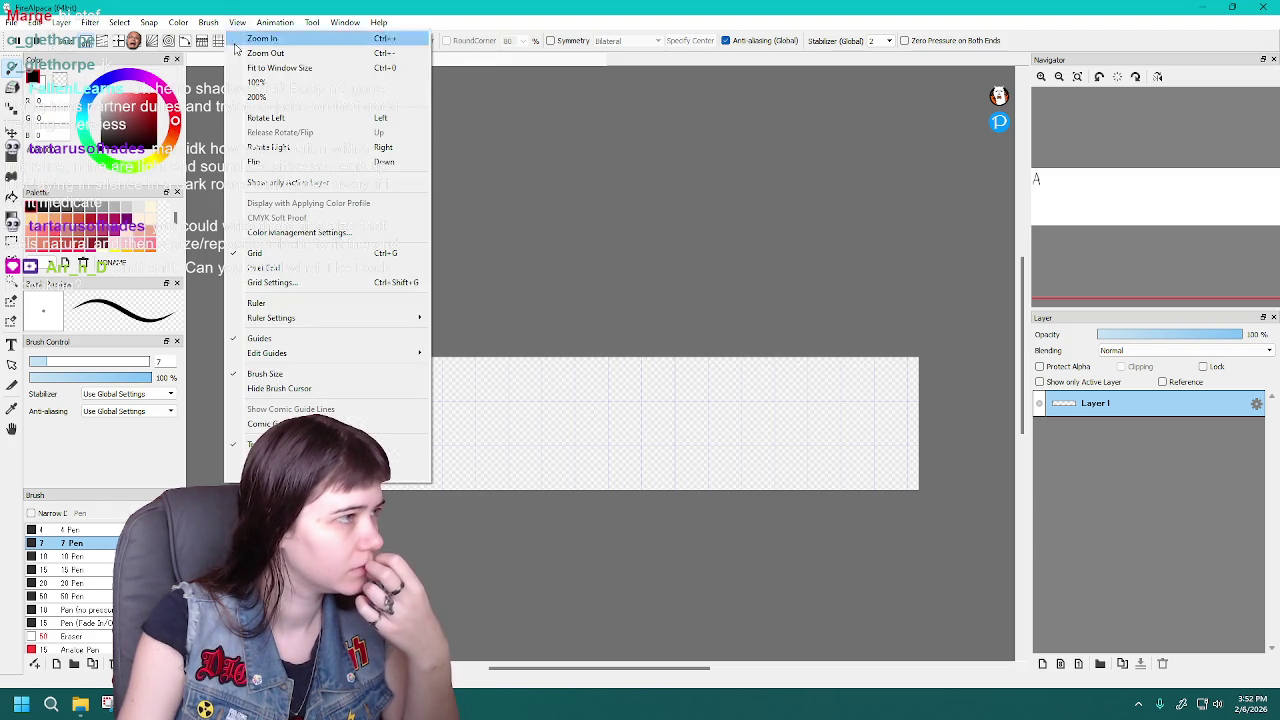
left_click(275, 282)
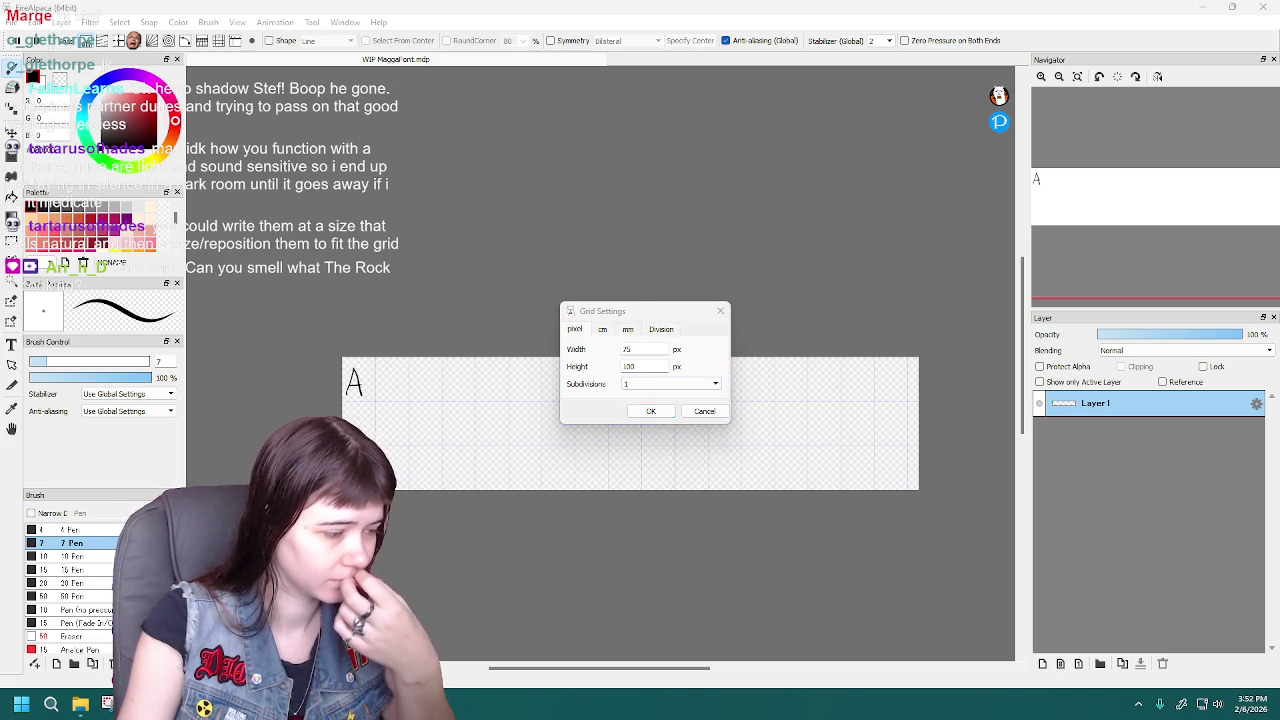
key("alt+Tab")
key("alt+Tab")
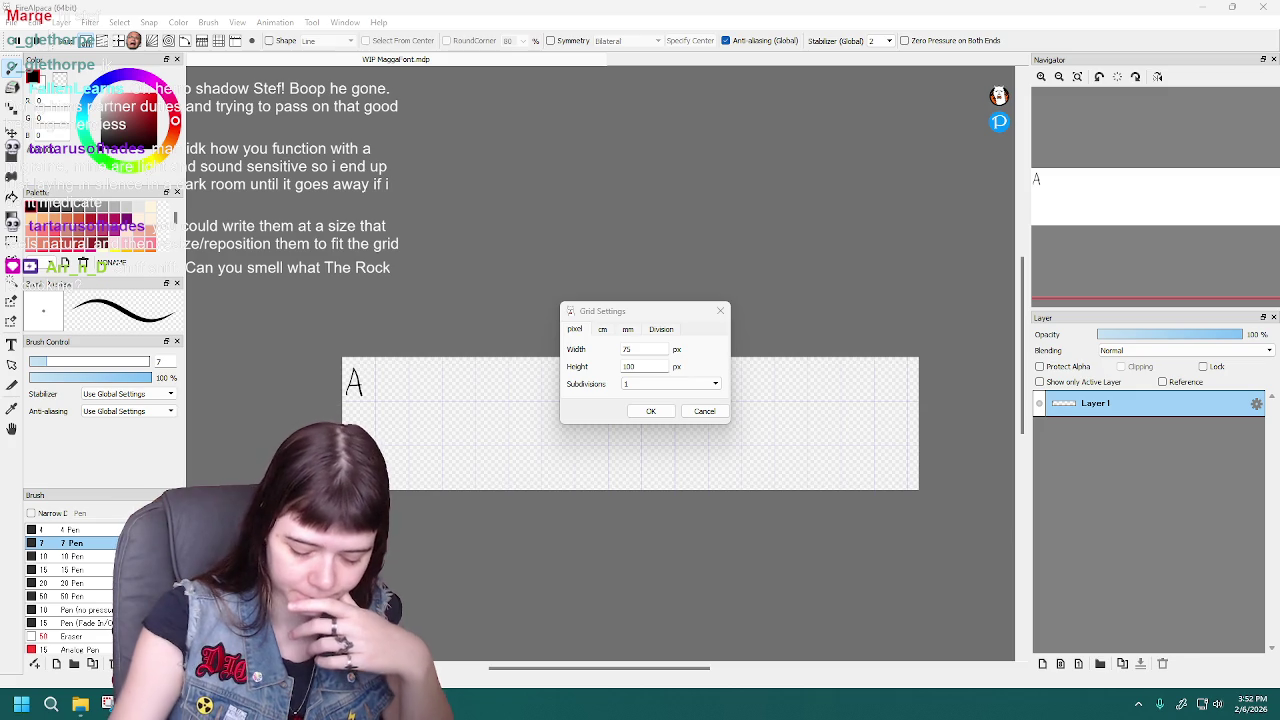
key("alt+Tab")
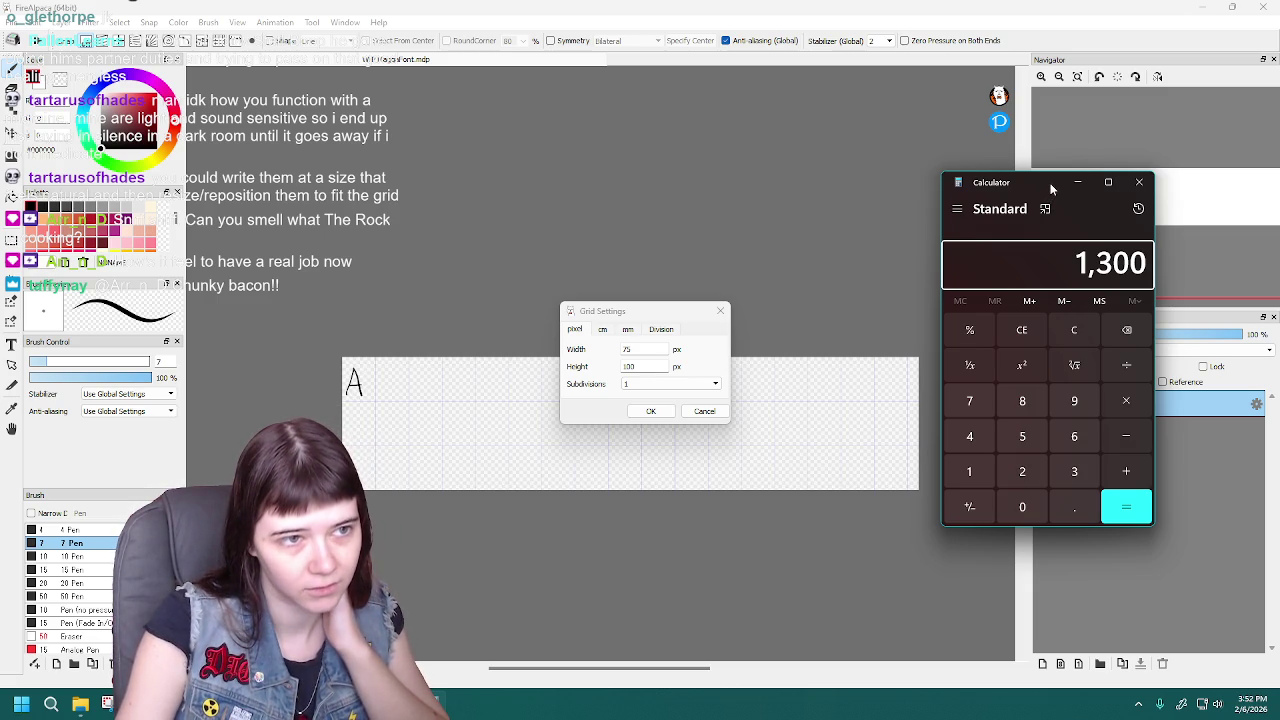
Compute 75 × 26 = 1,950 in Calculator and confirm the 75 × 100 px grid settings
mouse_move(1048, 186)
left_mouse_down()
mouse_move(1034, 186)
mouse_move(1059, 186)
left_mouse_up()
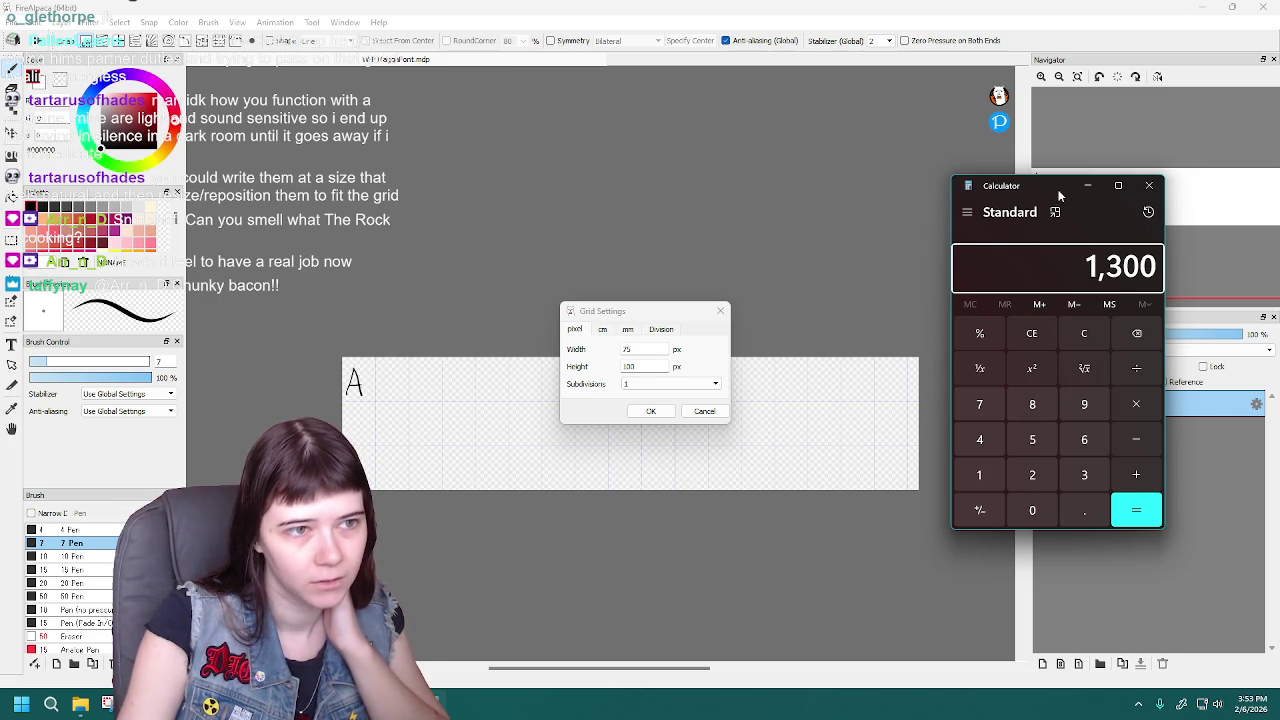
left_click_drag(1057, 180, 1048, 177)
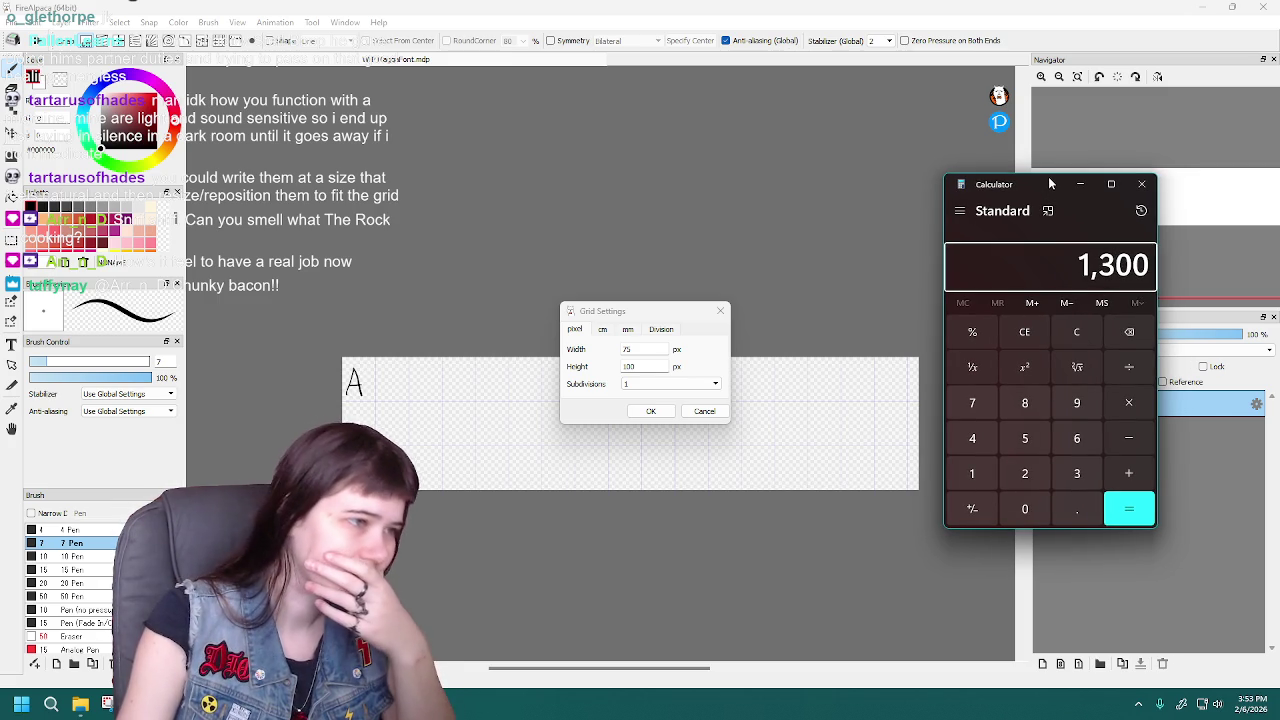
left_click_drag(1048, 178, 1051, 182)
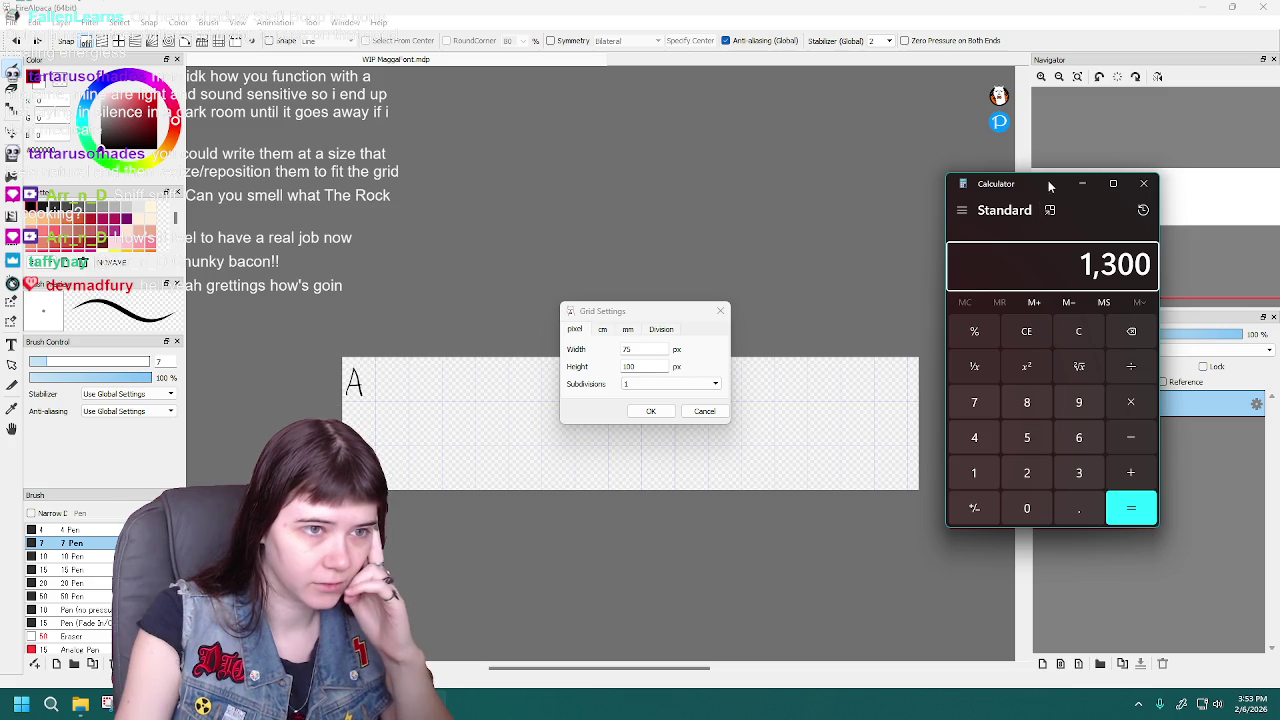
type("75*26")
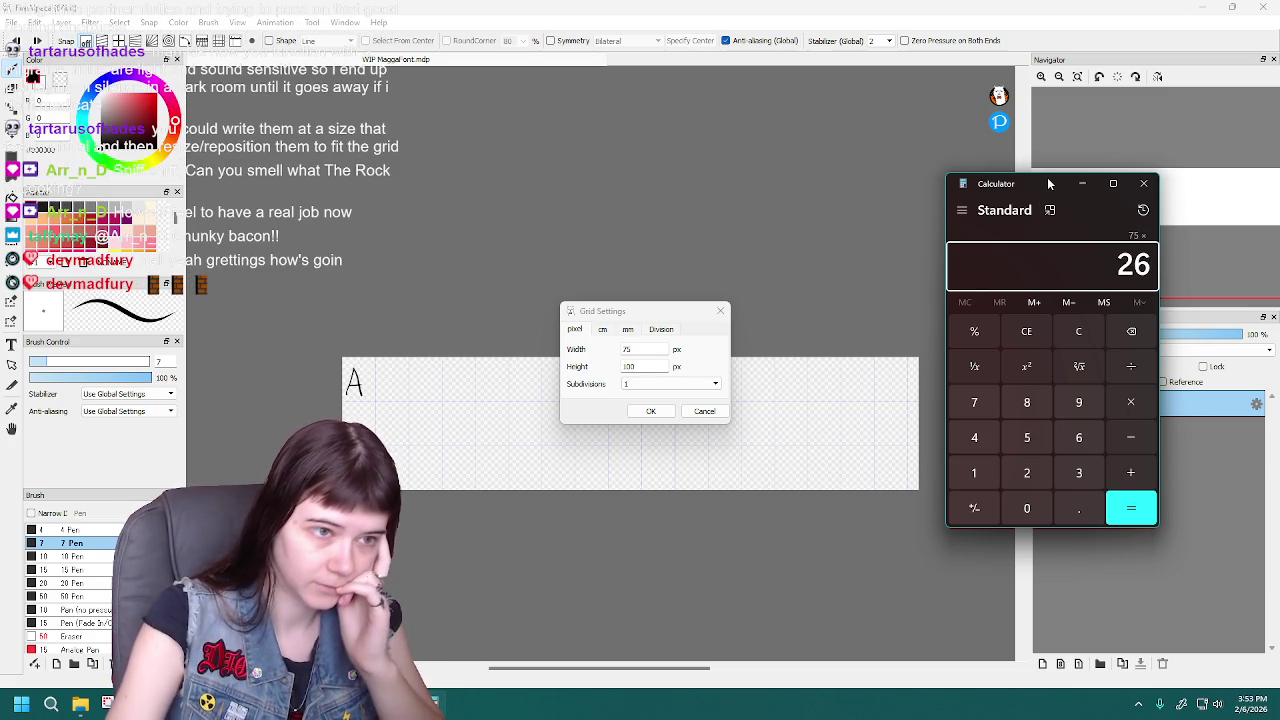
key("Return")
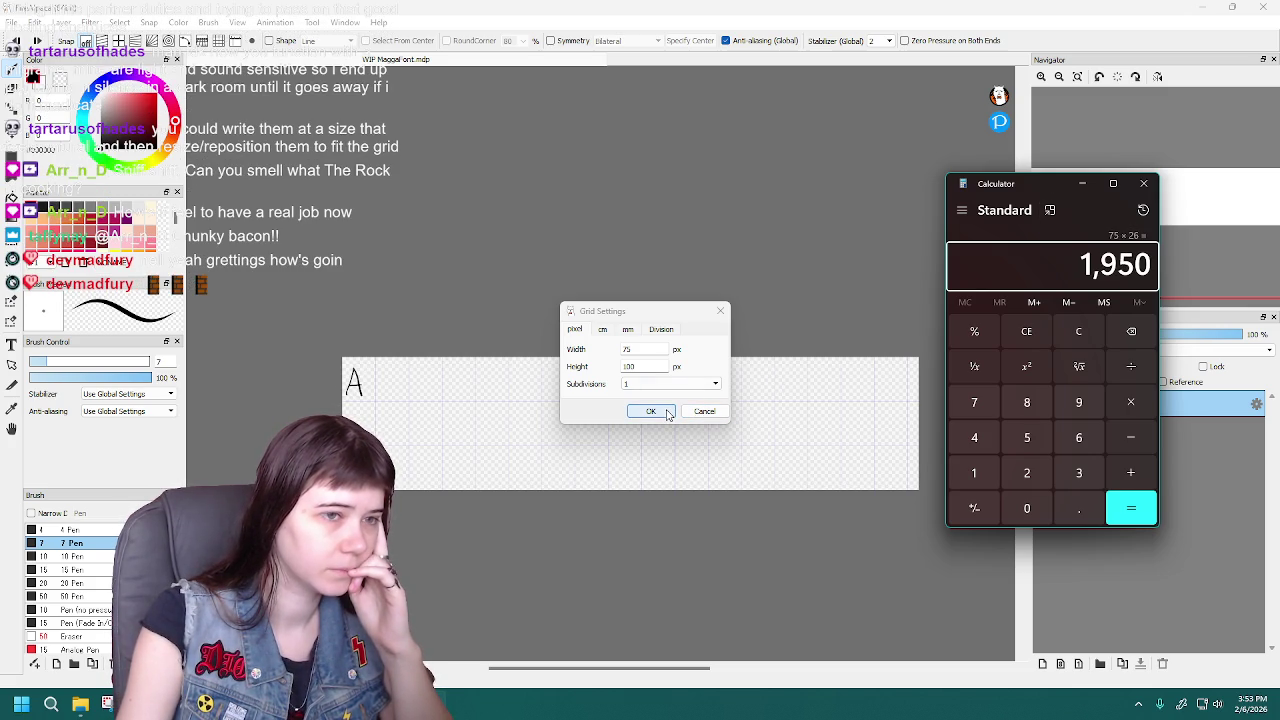
left_click(668, 414)
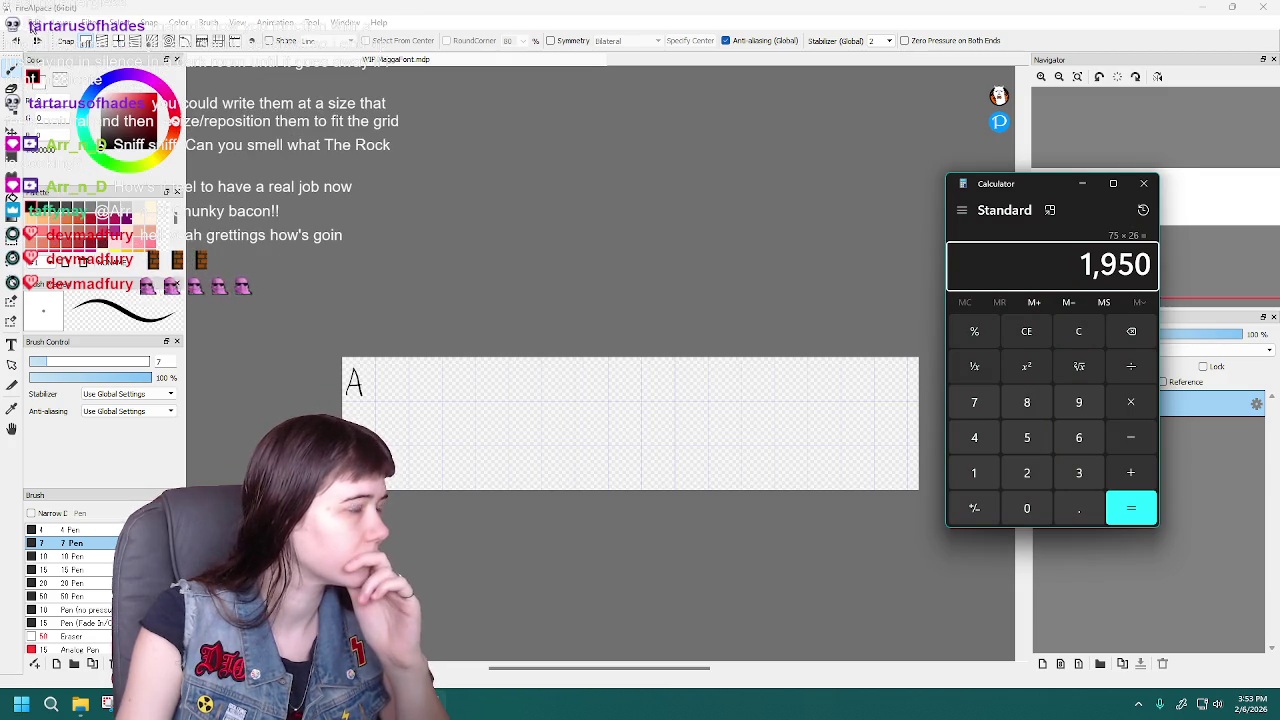
Resize the canvas width to 1950 px in Image Size, keeping 300 px height
left_click(35, 22)
left_click(68, 209)
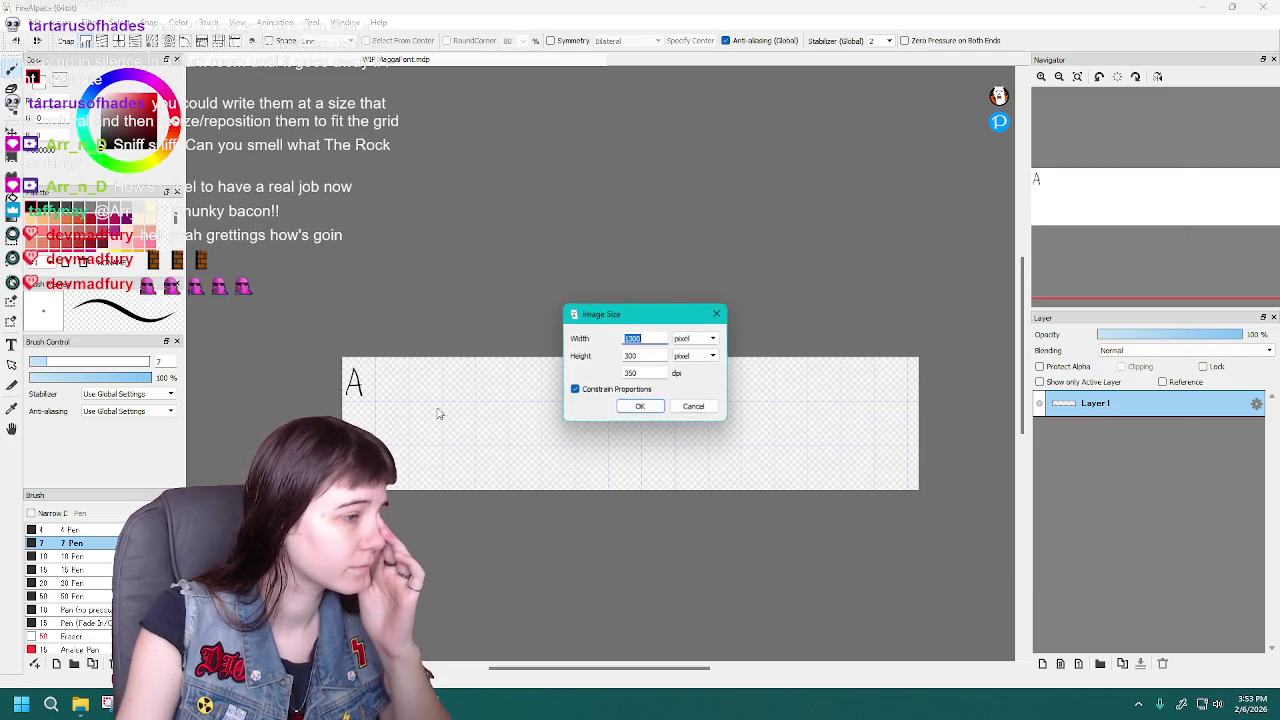
double_click(638, 339)
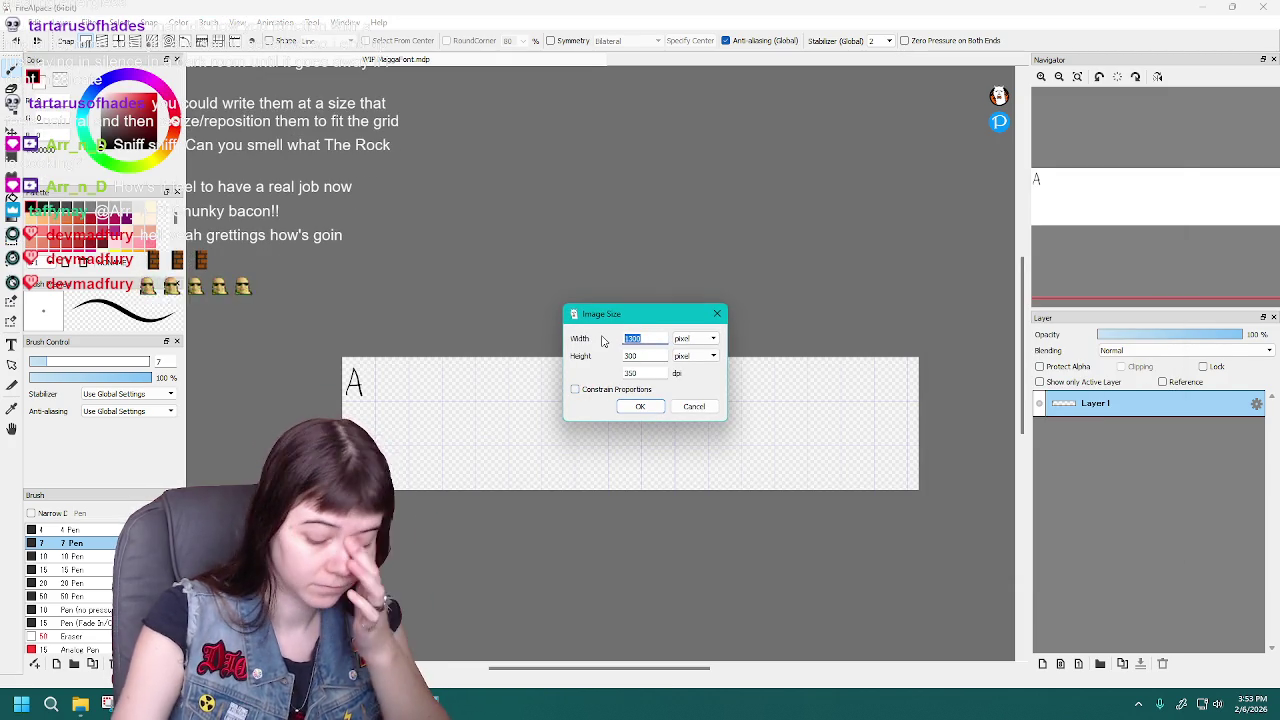
type("1950")
key("Return")
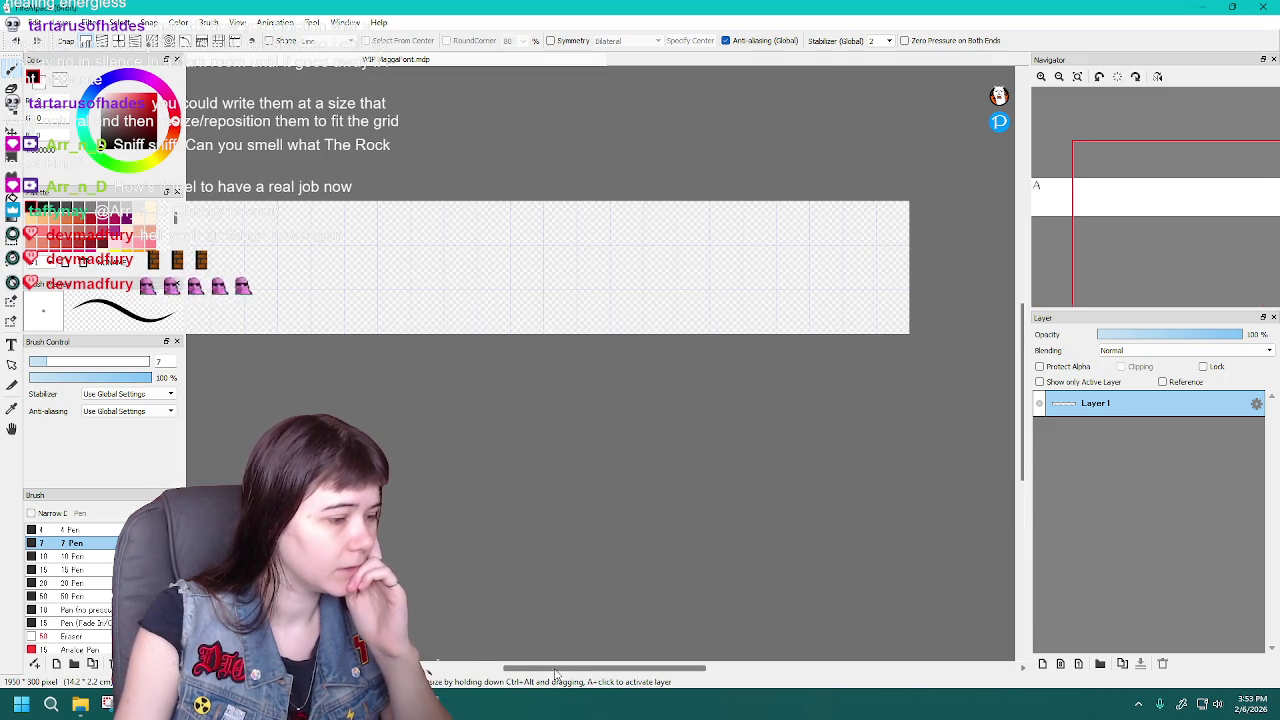
left_click_drag(595, 668, 541, 668)
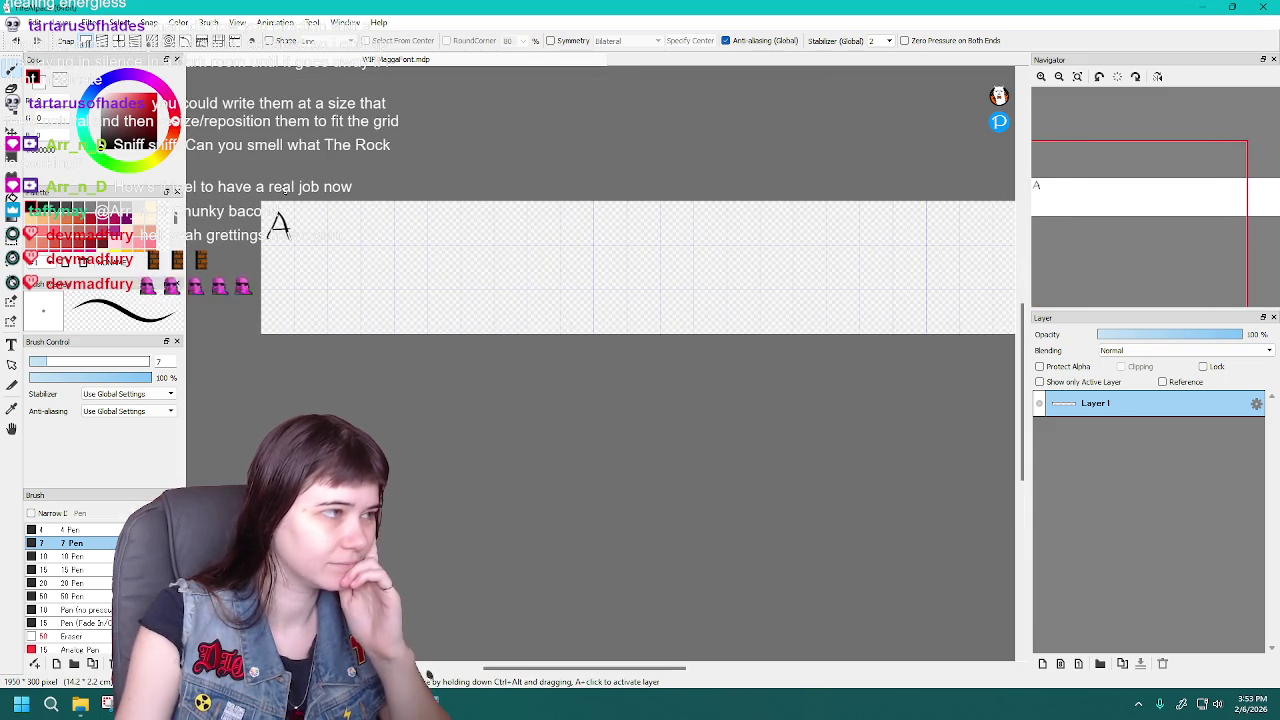
Hide the grid and redraw the capital A near the canvas's left edge
left_click(237, 22)
left_click(258, 253)
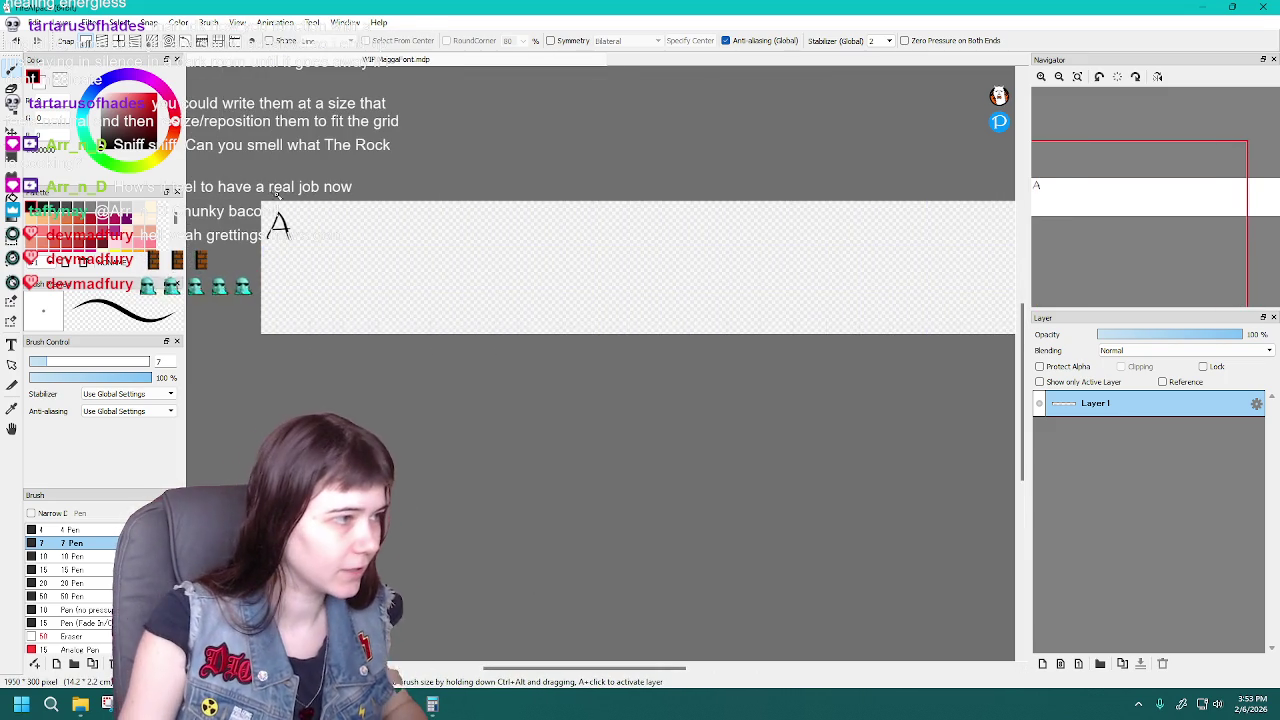
scroll(290, 255, "up", 1)
scroll(315, 280, "up", 1)
key("ctrl+z")
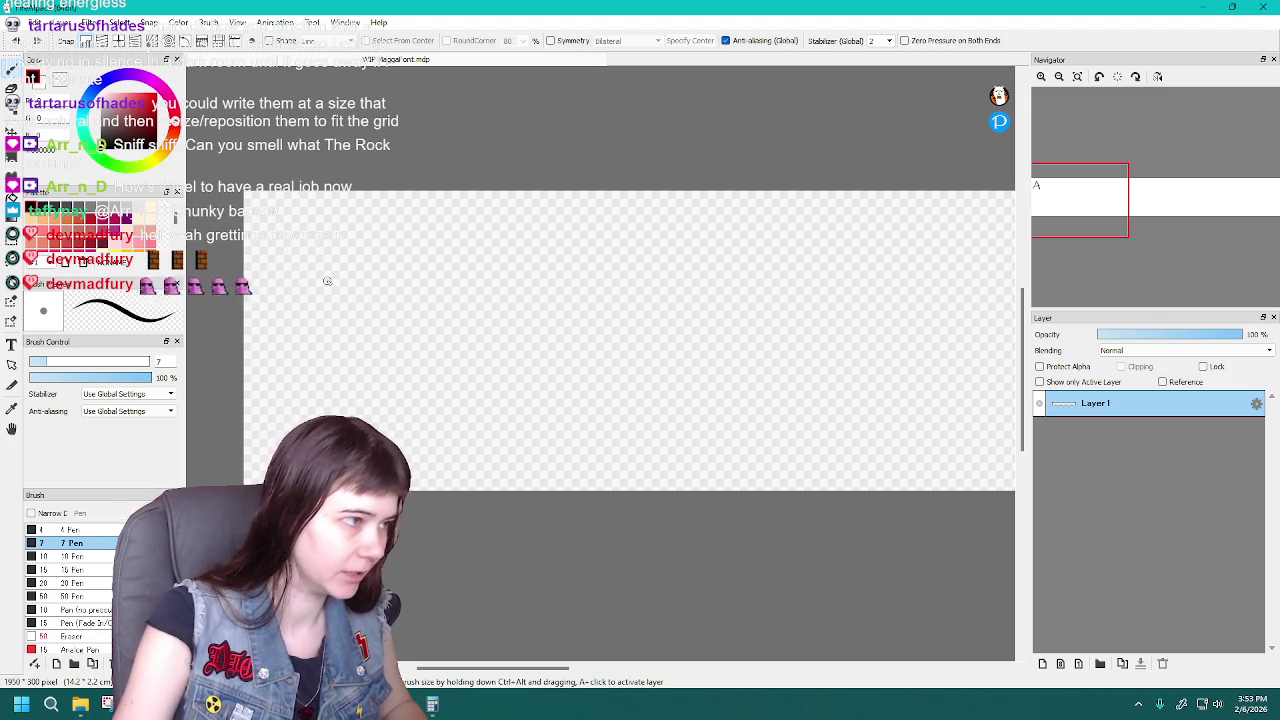
scroll(327, 281, "down", 1)
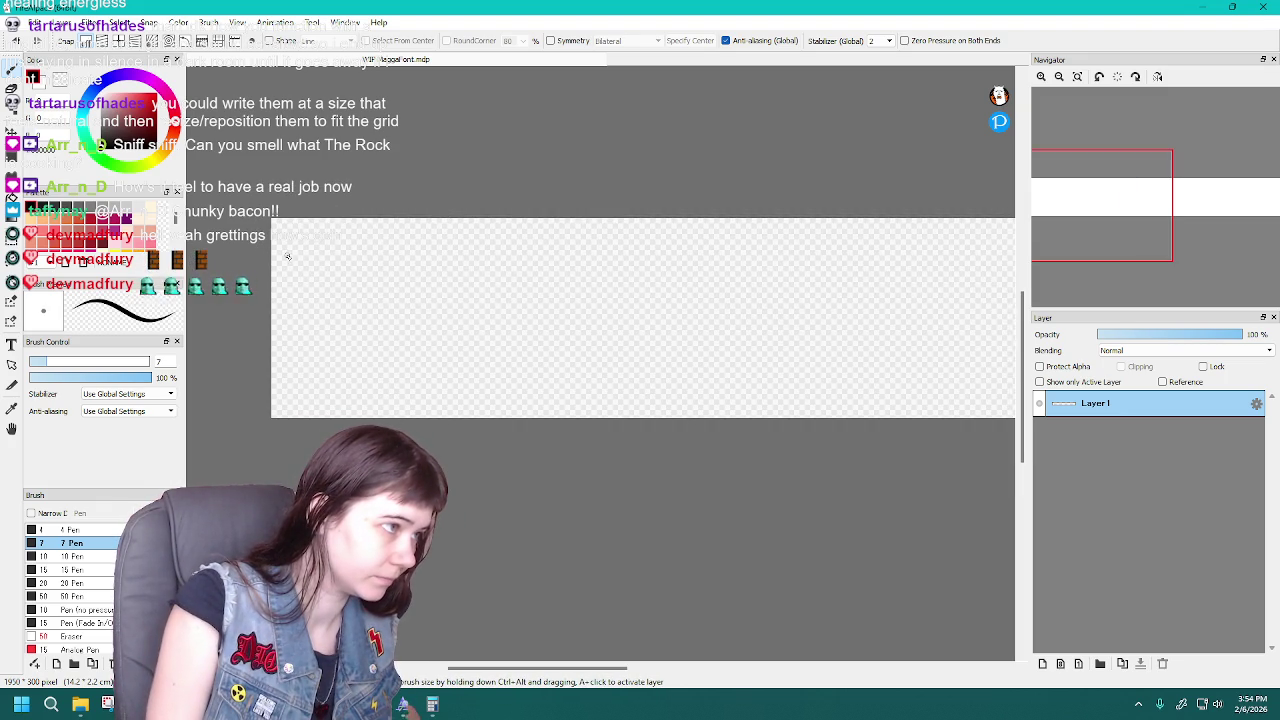
key("Delete")
key("ctrl+z")
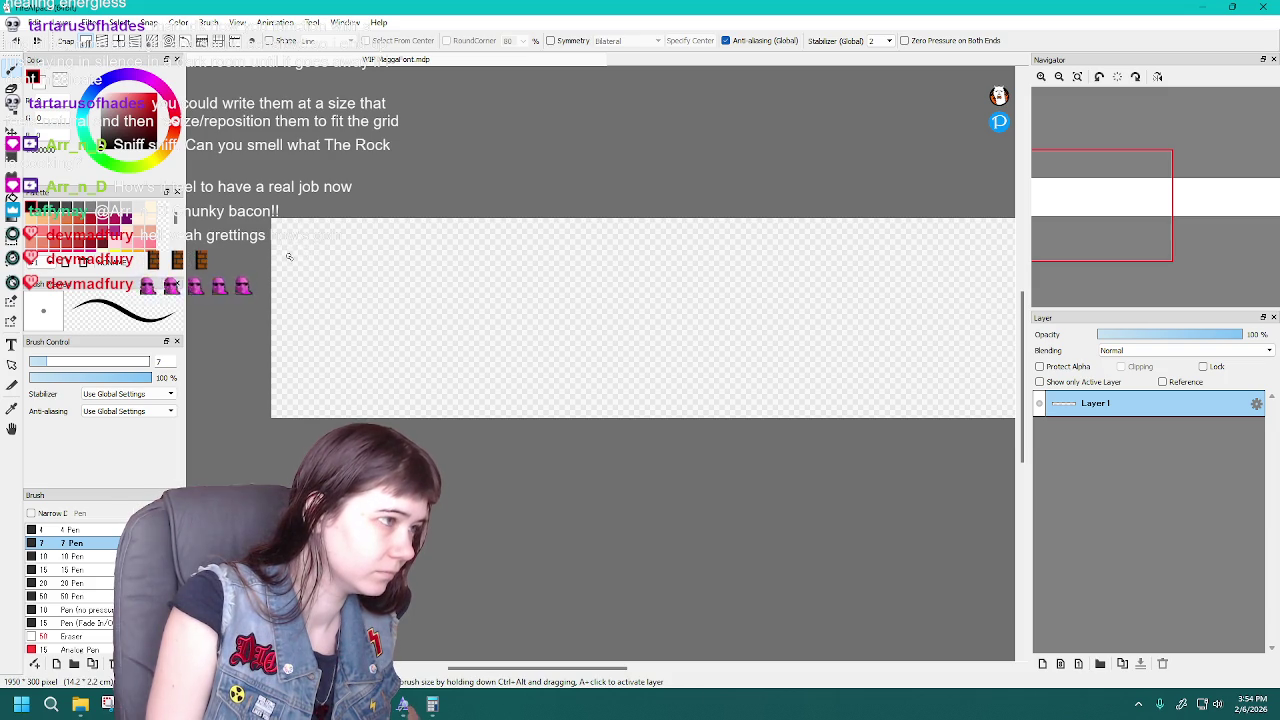
mouse_move(294, 233)
left_mouse_down()
mouse_move(303, 262)
mouse_move(300, 249)
left_mouse_up()
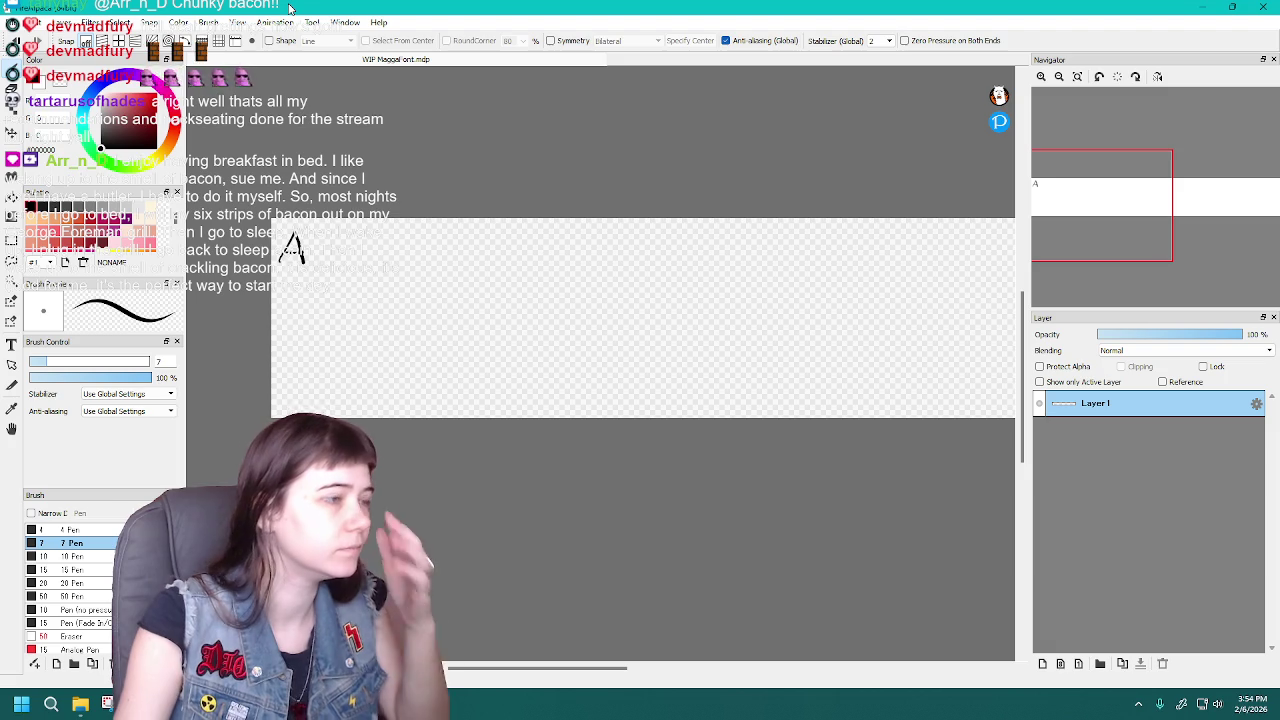
Turn the grid back on and set the grid column width to 50 px
left_click(237, 22)
left_click(290, 252)
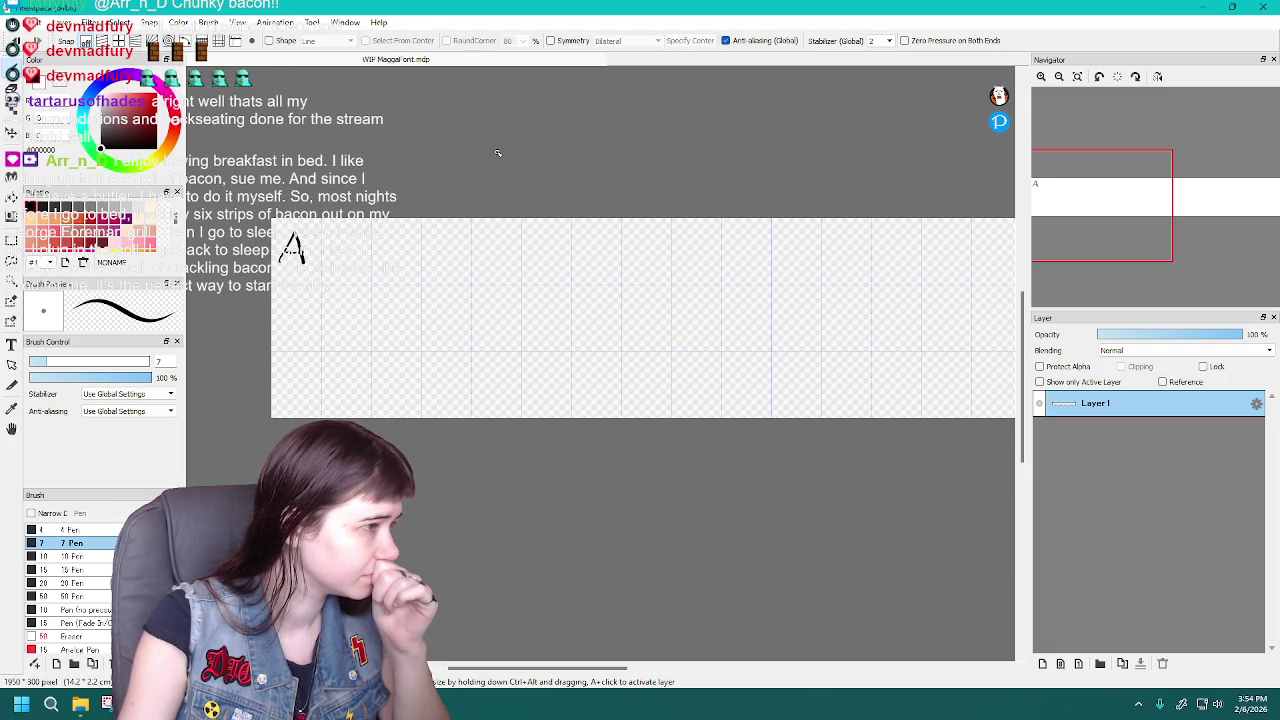
left_click(237, 22)
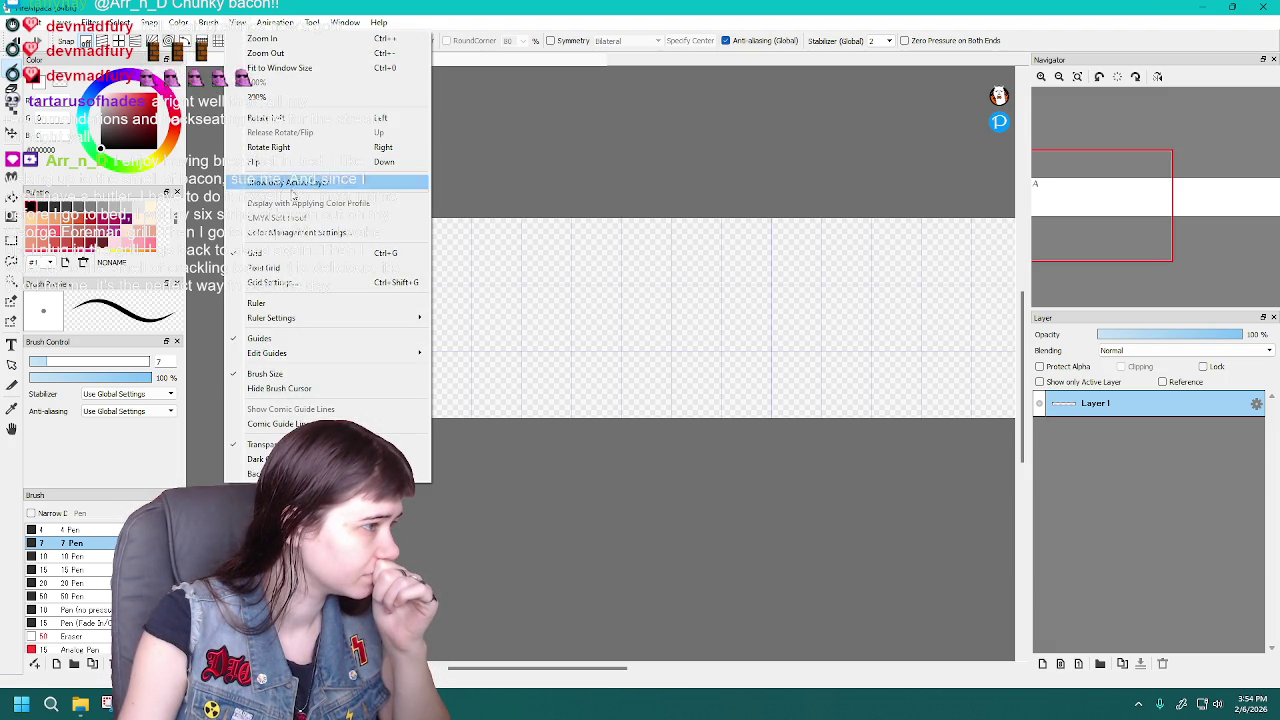
left_click(372, 284)
left_click_drag(663, 318, 718, 310)
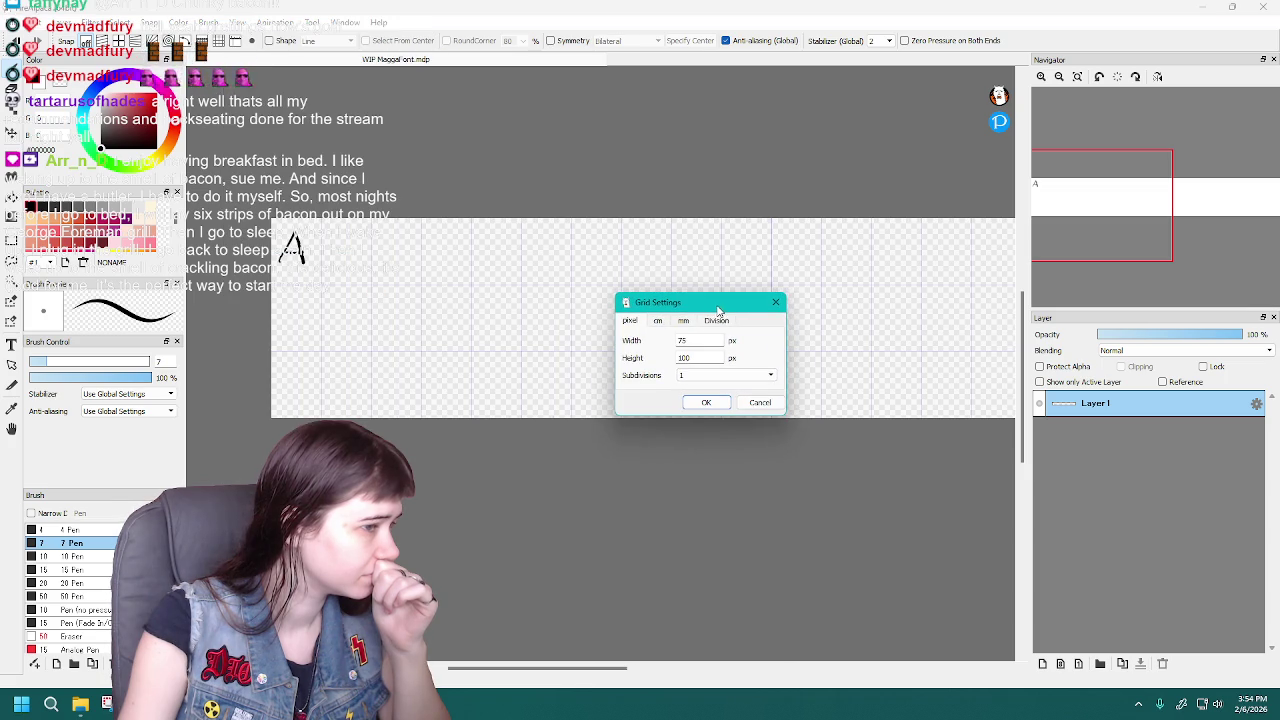
type("50")
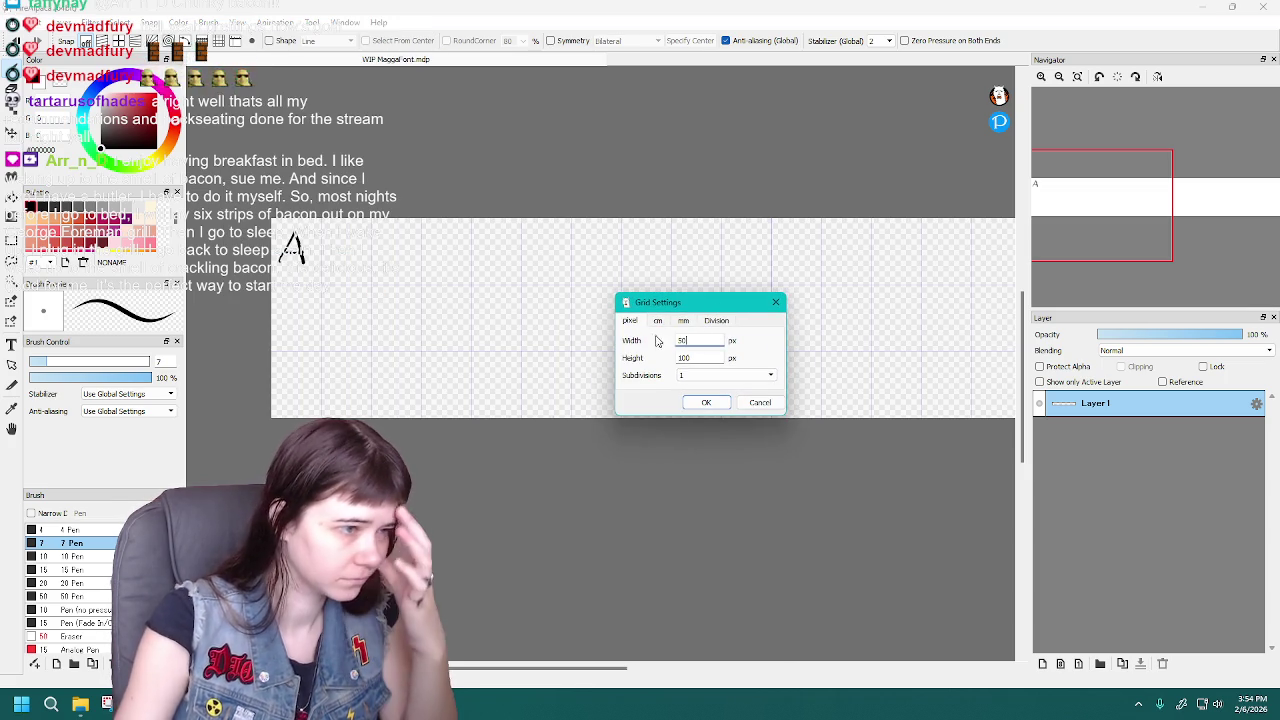
left_click(707, 402)
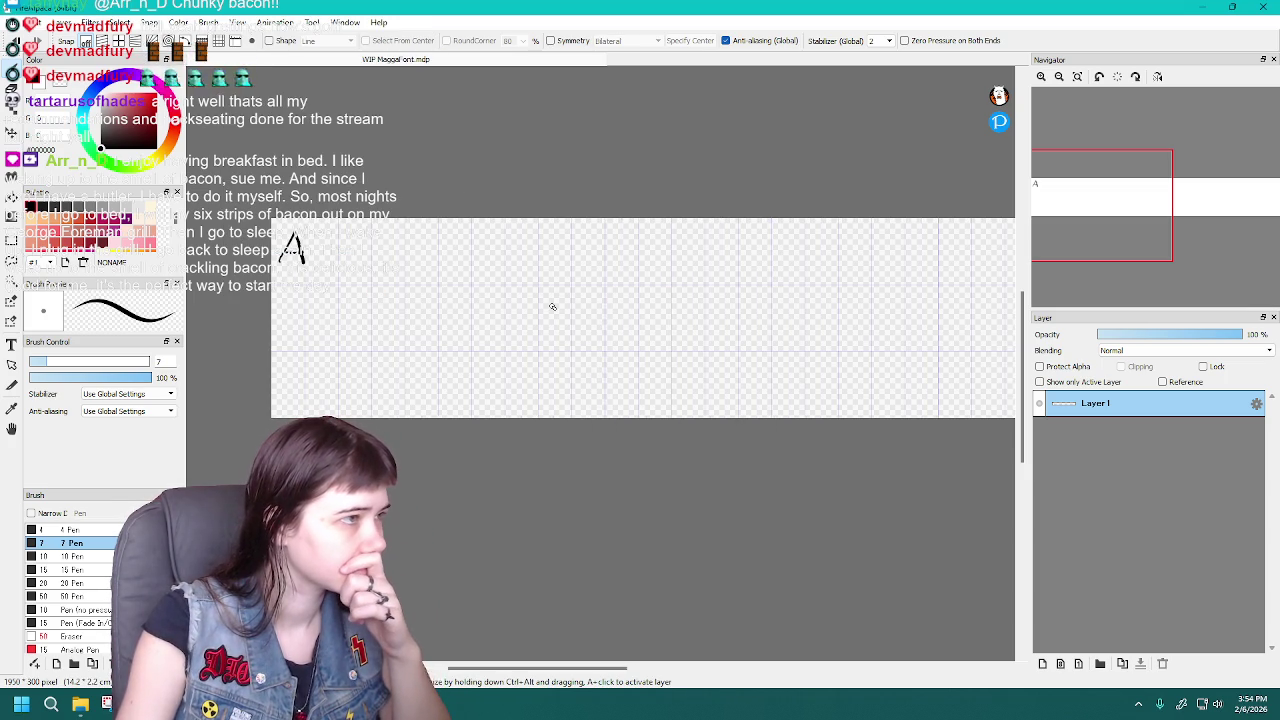
Change the grid column width to 65 px
left_click(236, 22)
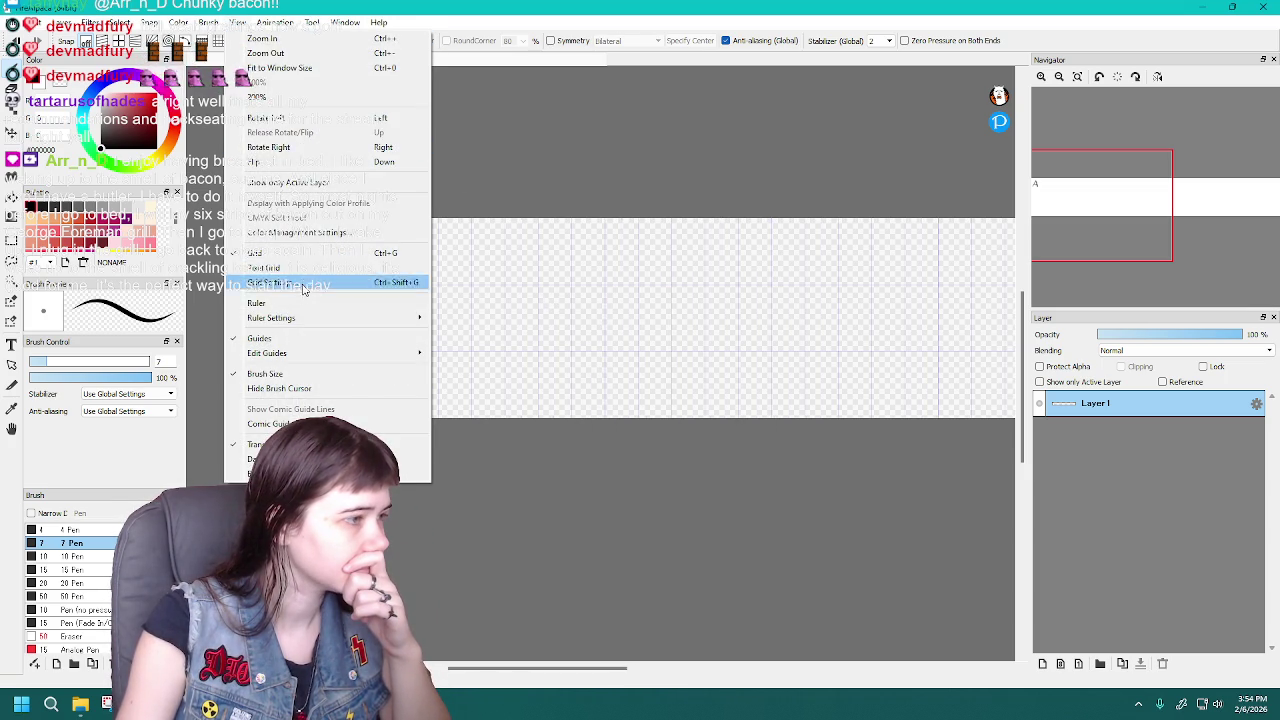
left_click(300, 283)
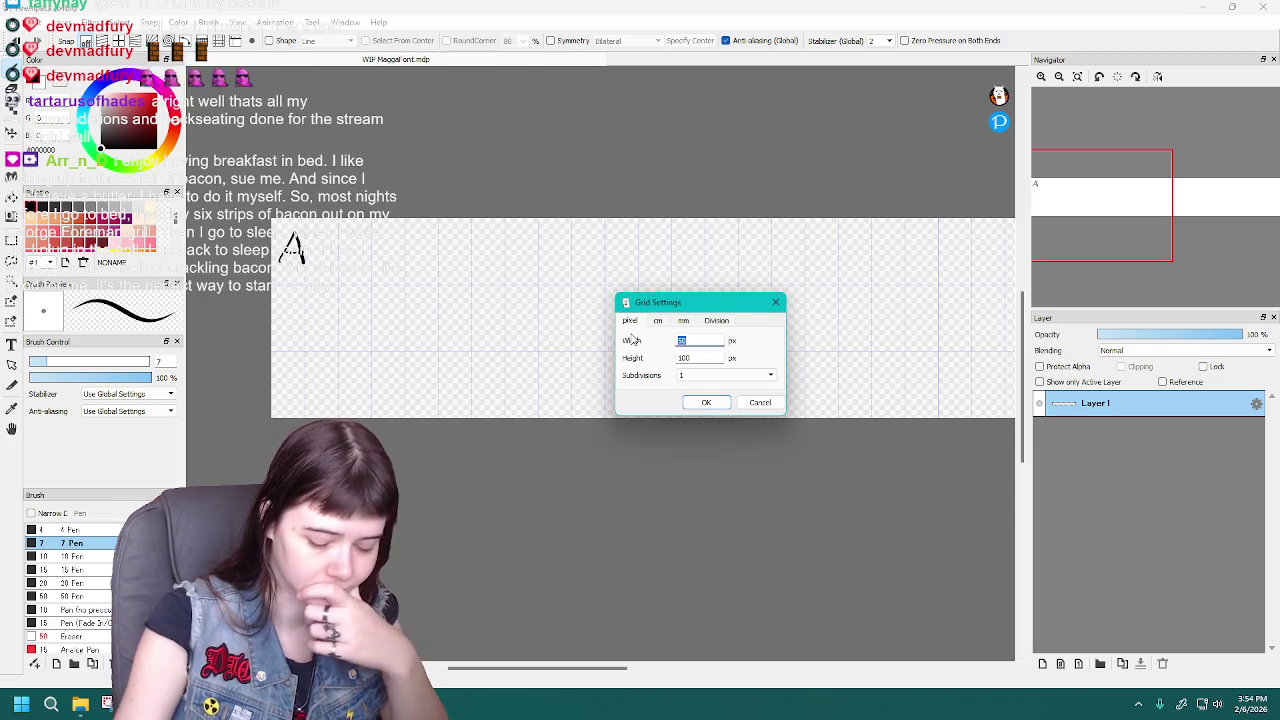
key("Return")
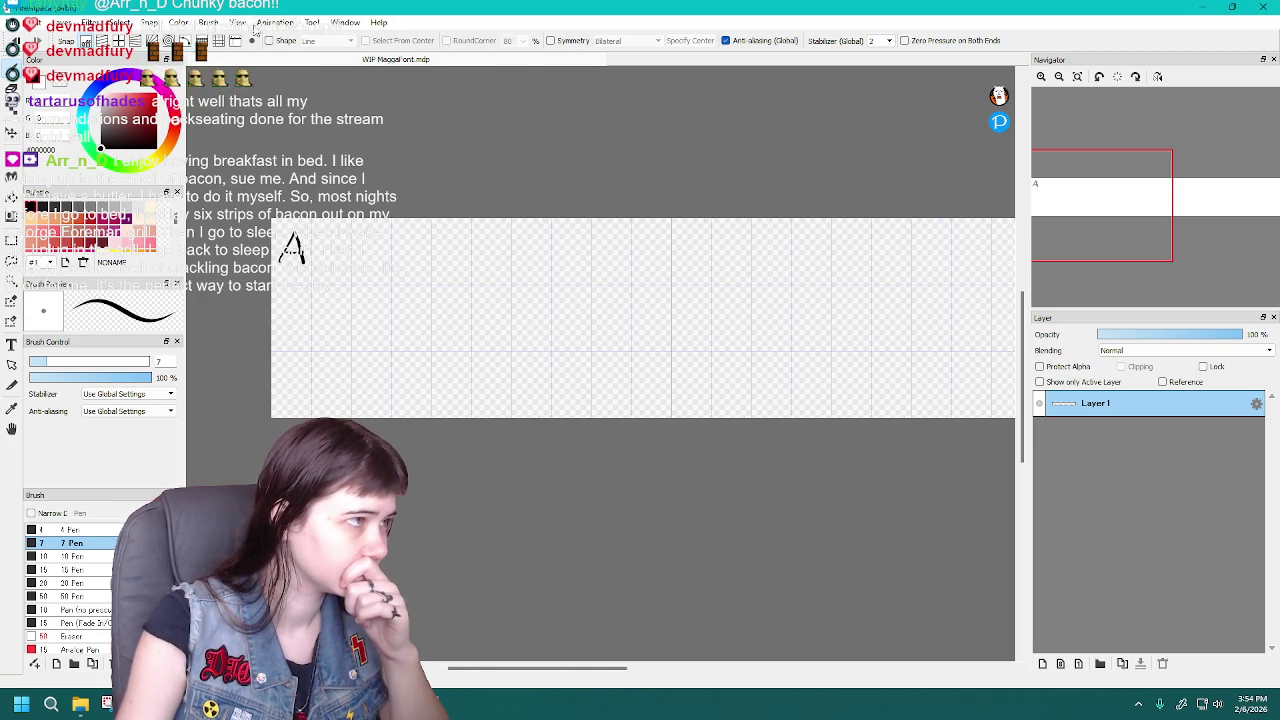
left_click(237, 22)
left_click(298, 282)
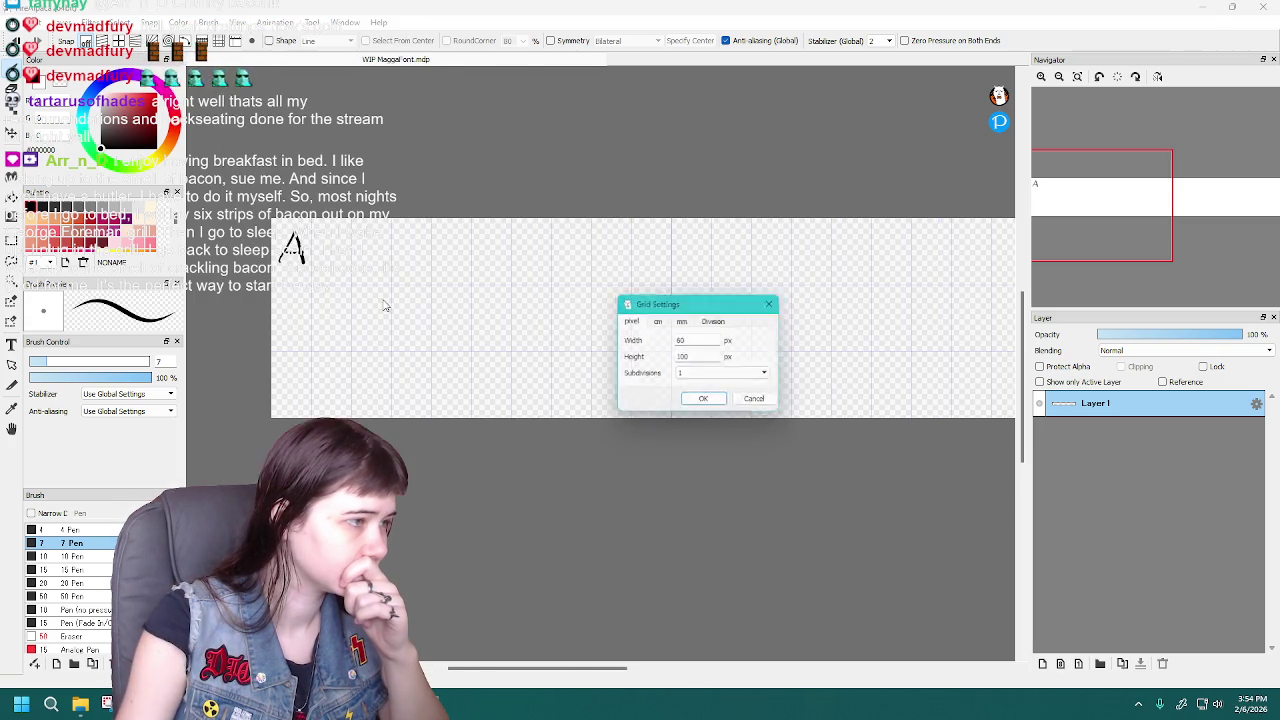
type("6")
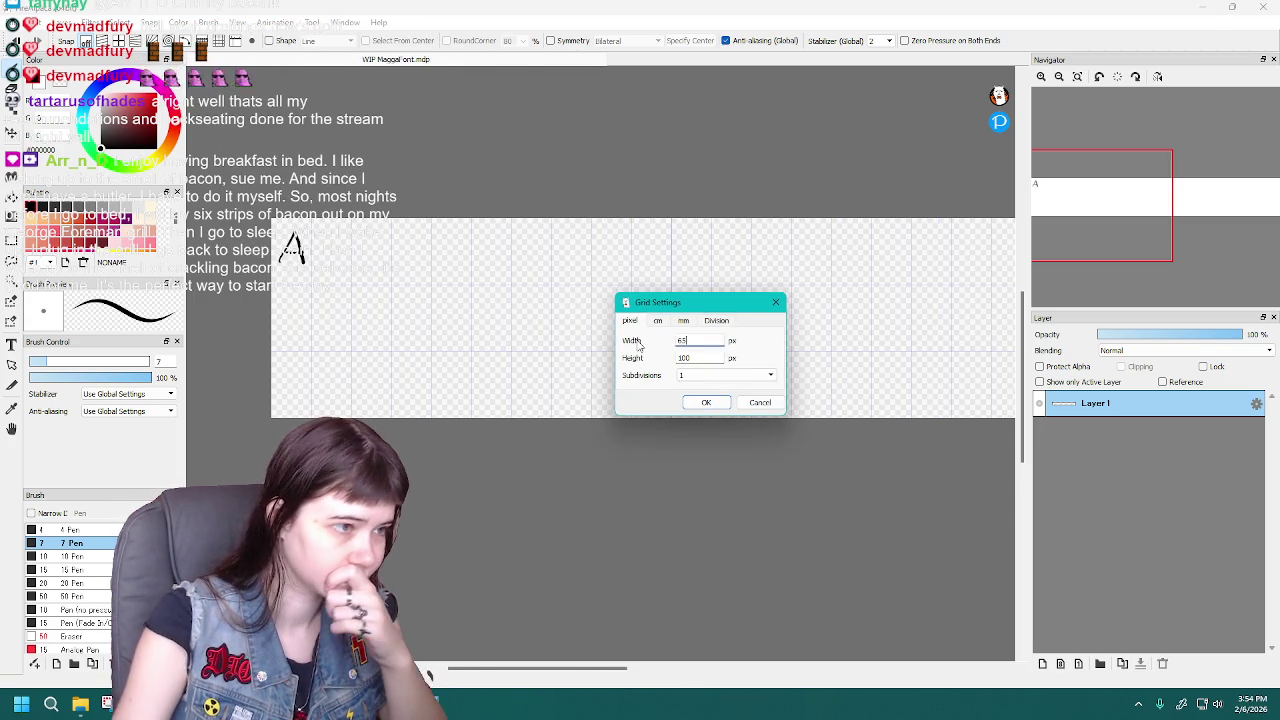
key("Return")
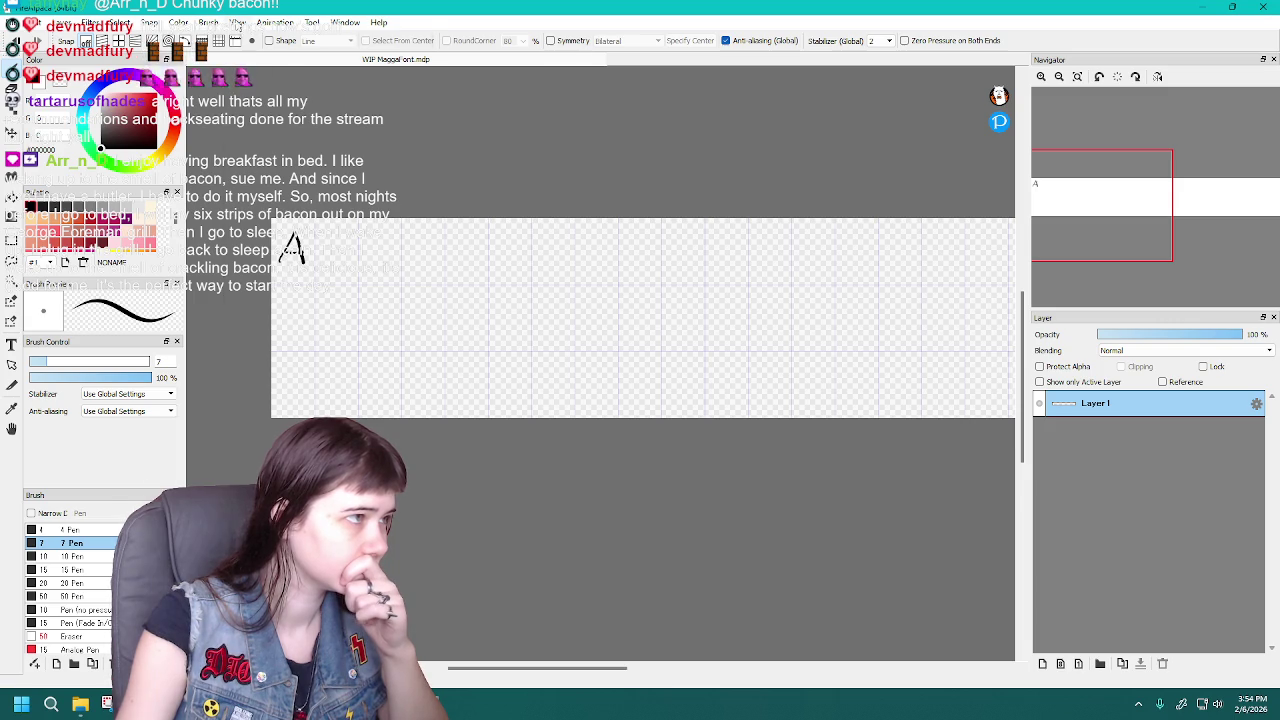
Set the grid row height to 90 px
left_click(237, 24)
left_click(302, 291)
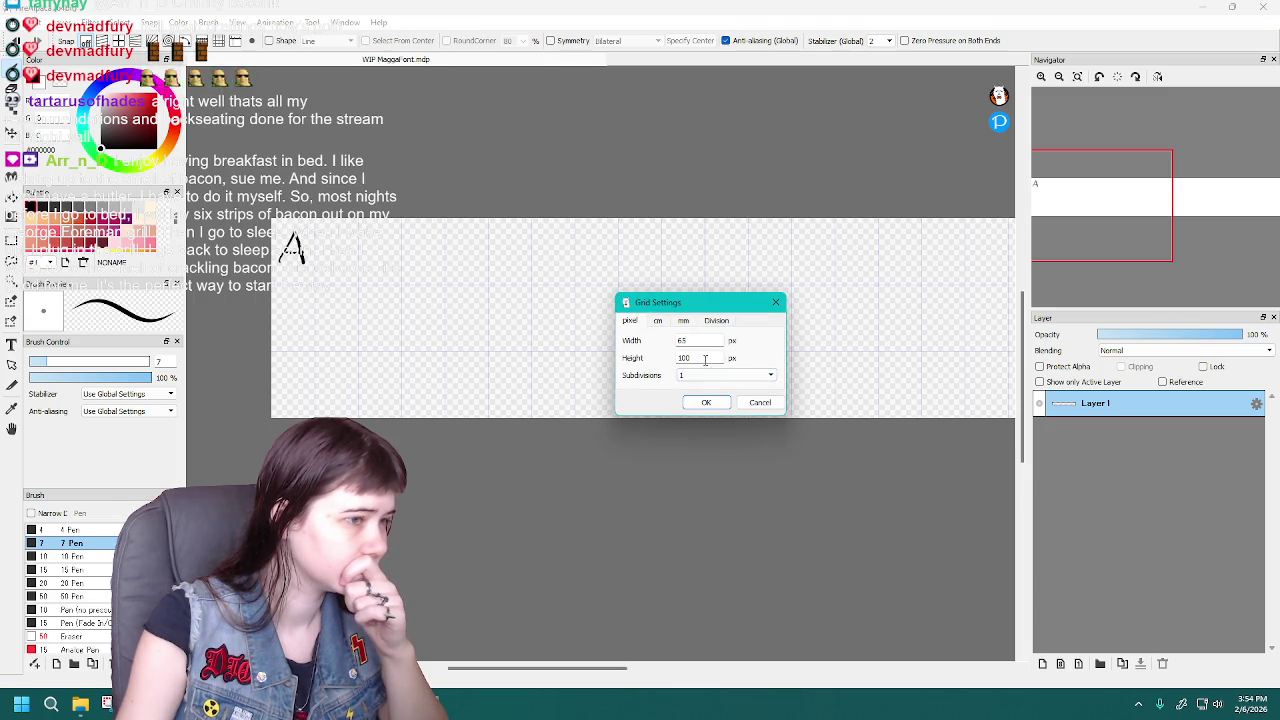
type("90")
key("Return")
left_click(237, 24)
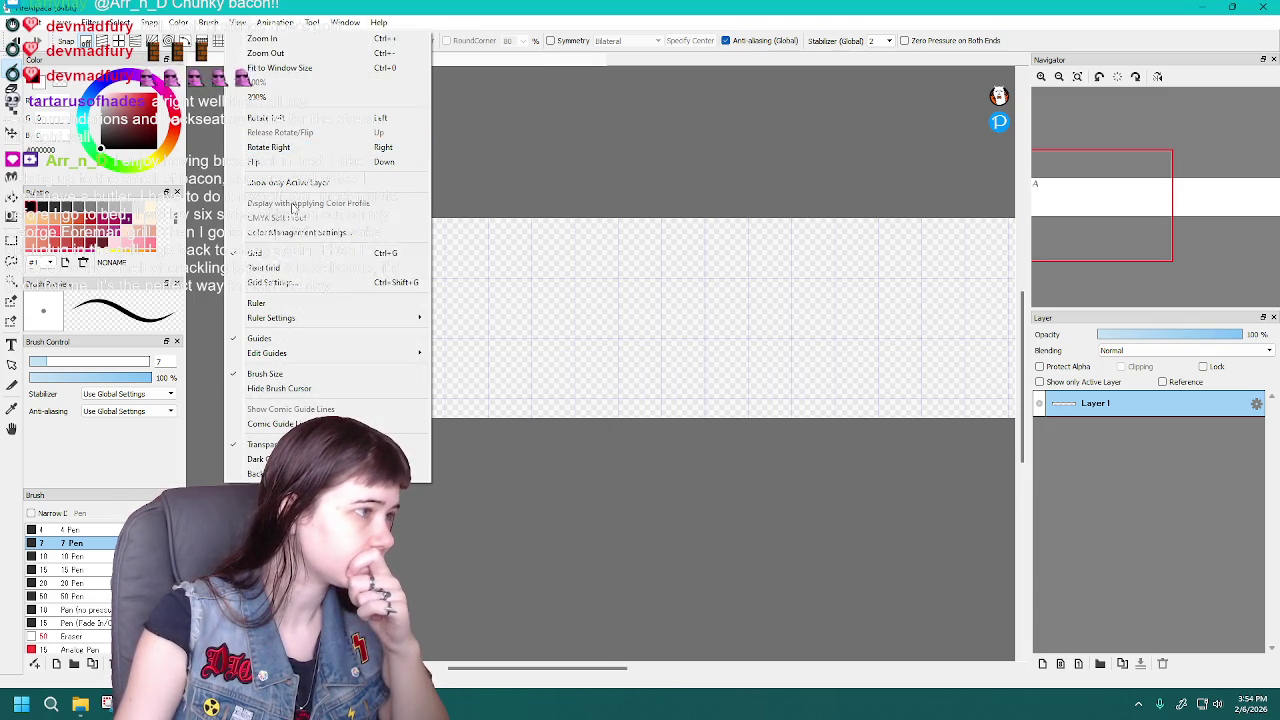
left_click(300, 292)
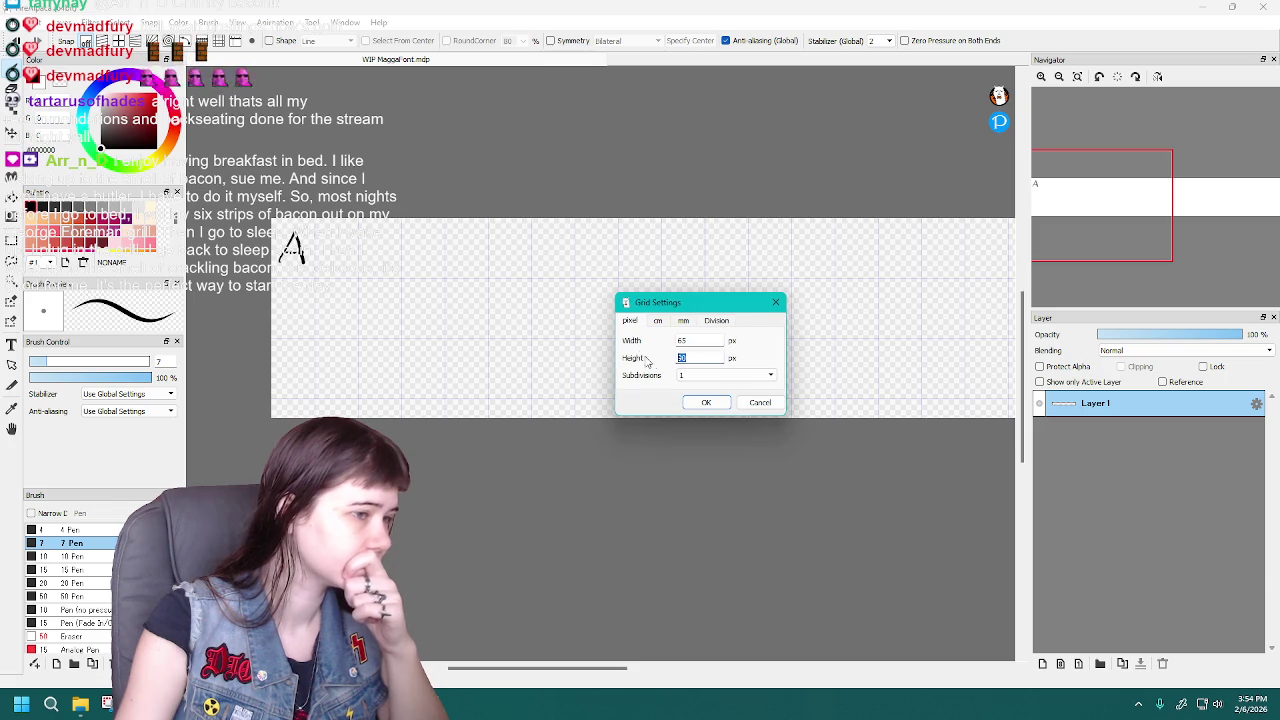
key("Return")
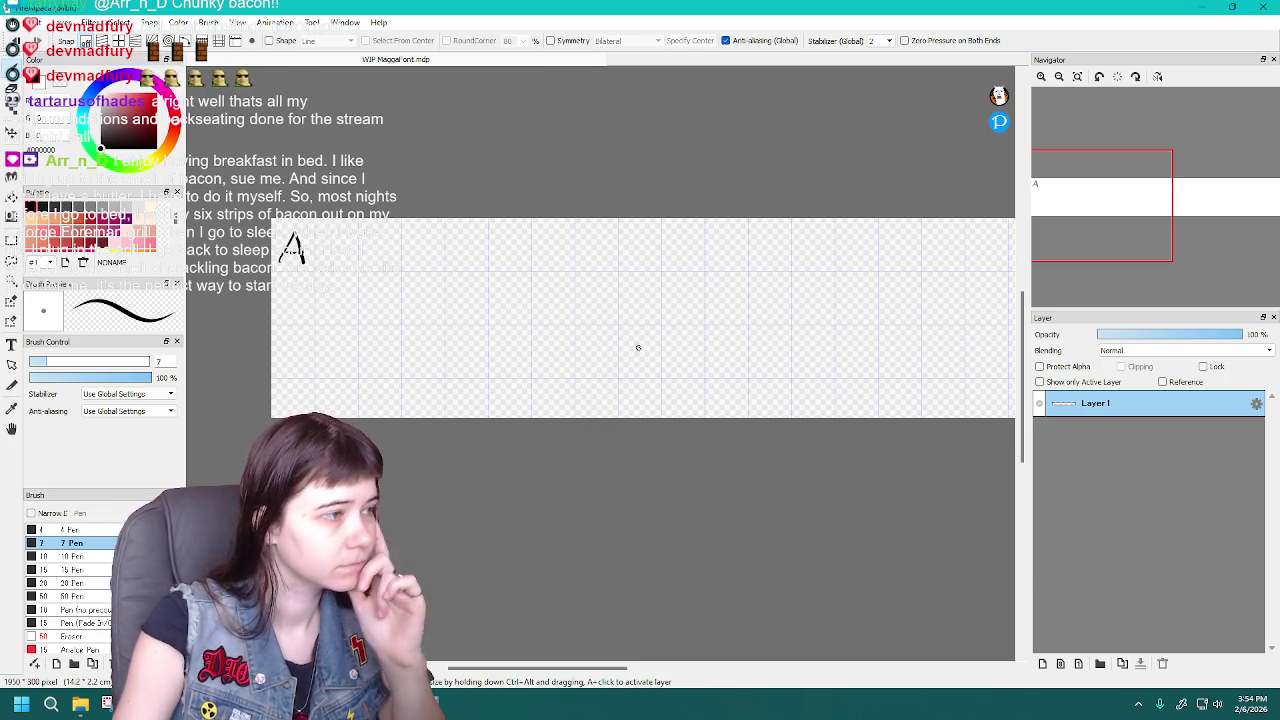
Reopen Grid Settings and confirm the new 65 px-wide, 90 px-high cells
scroll(238, 251, "up", 1)
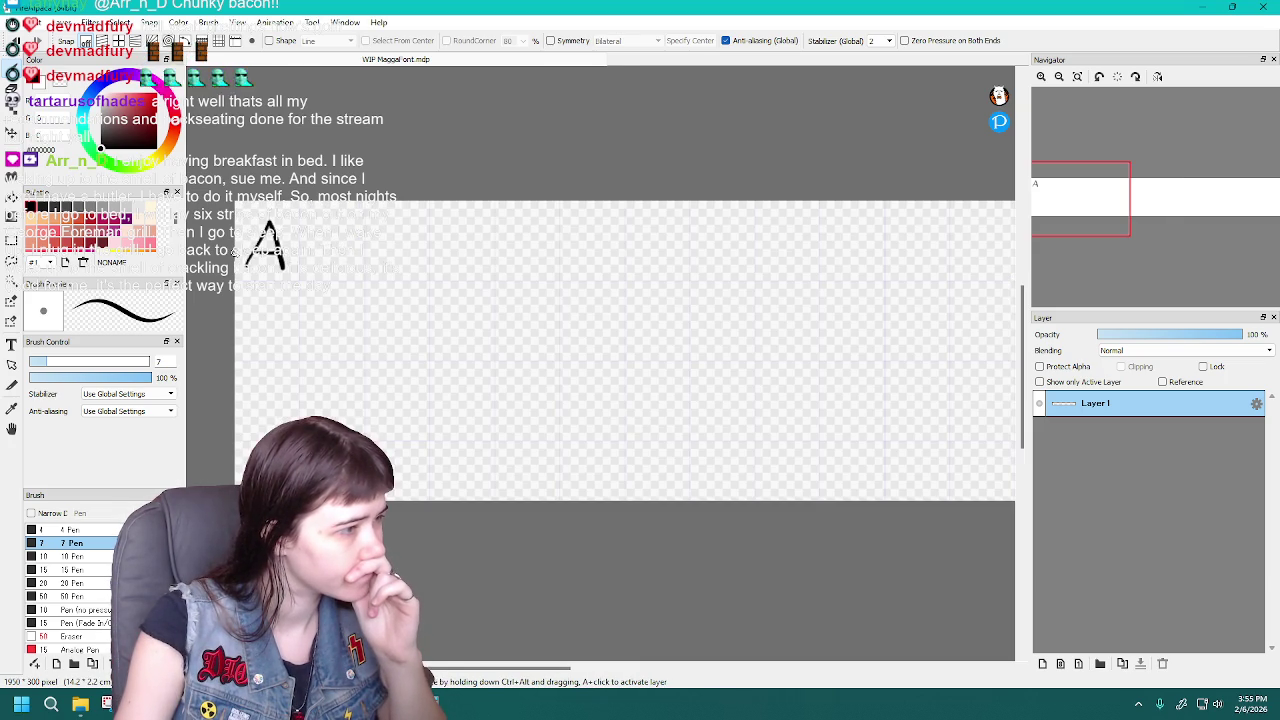
scroll(300, 290, "down", 1)
left_click(237, 22)
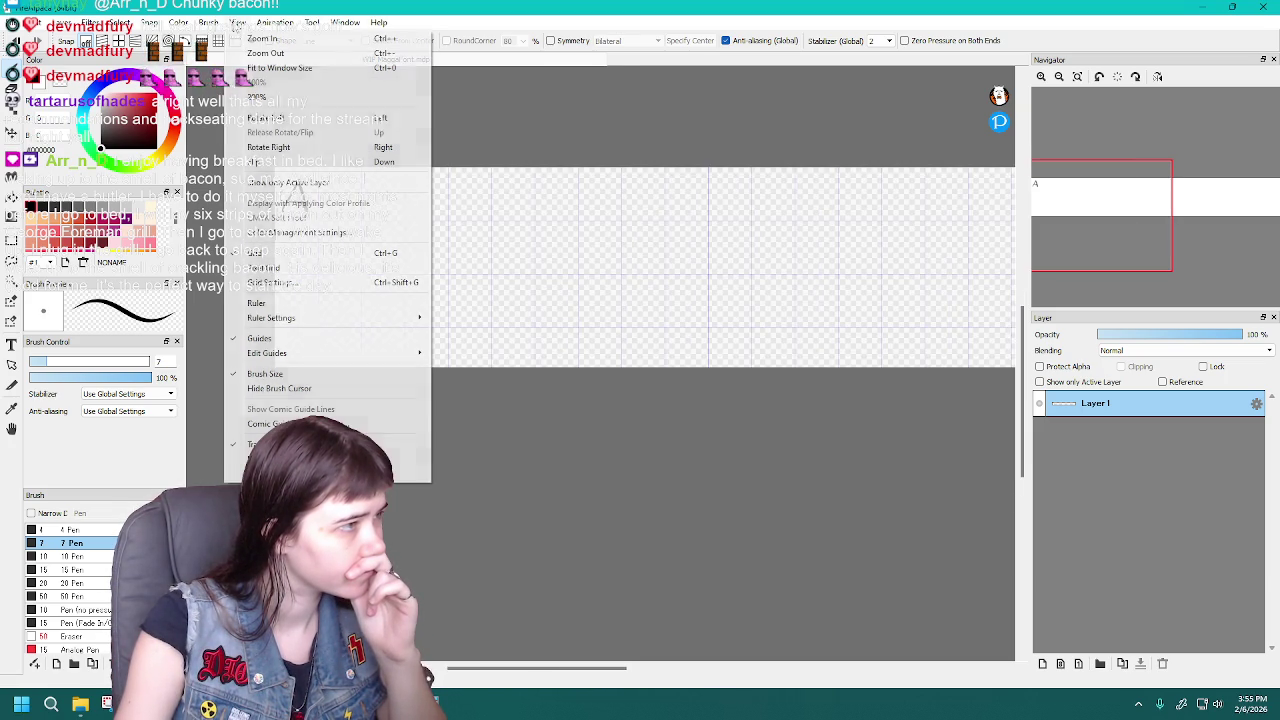
left_click(304, 288)
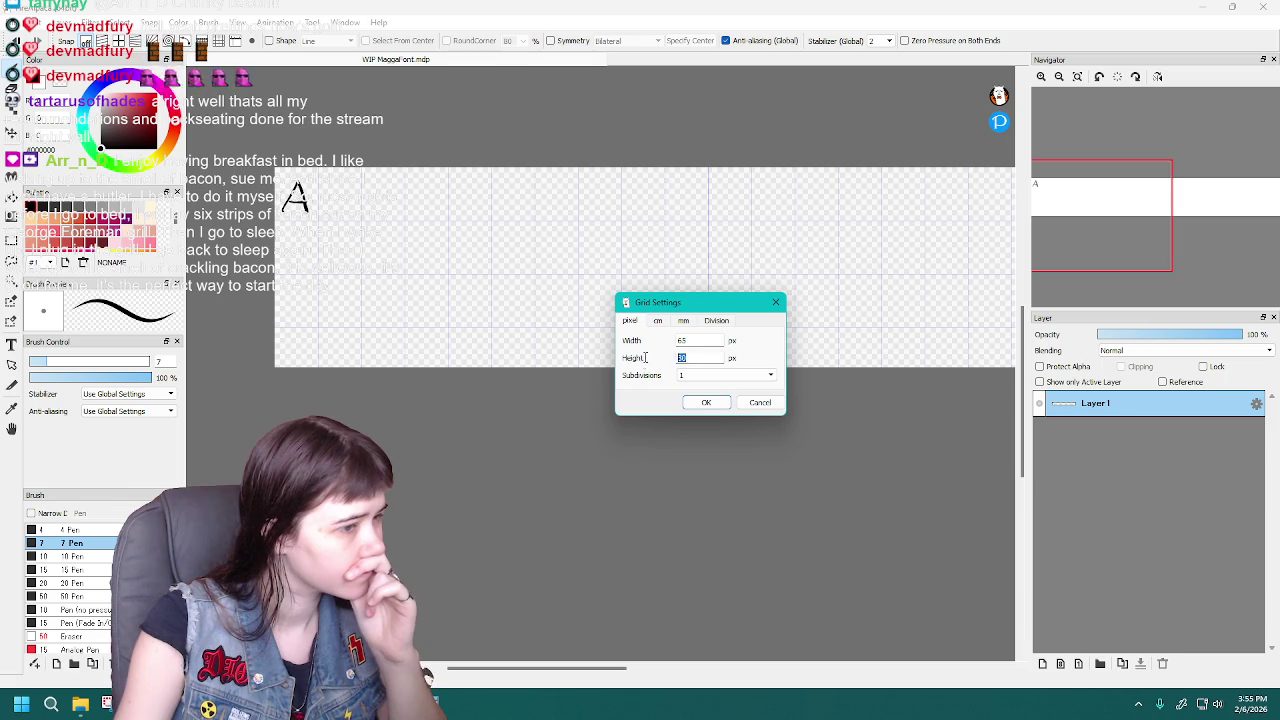
key("Return")
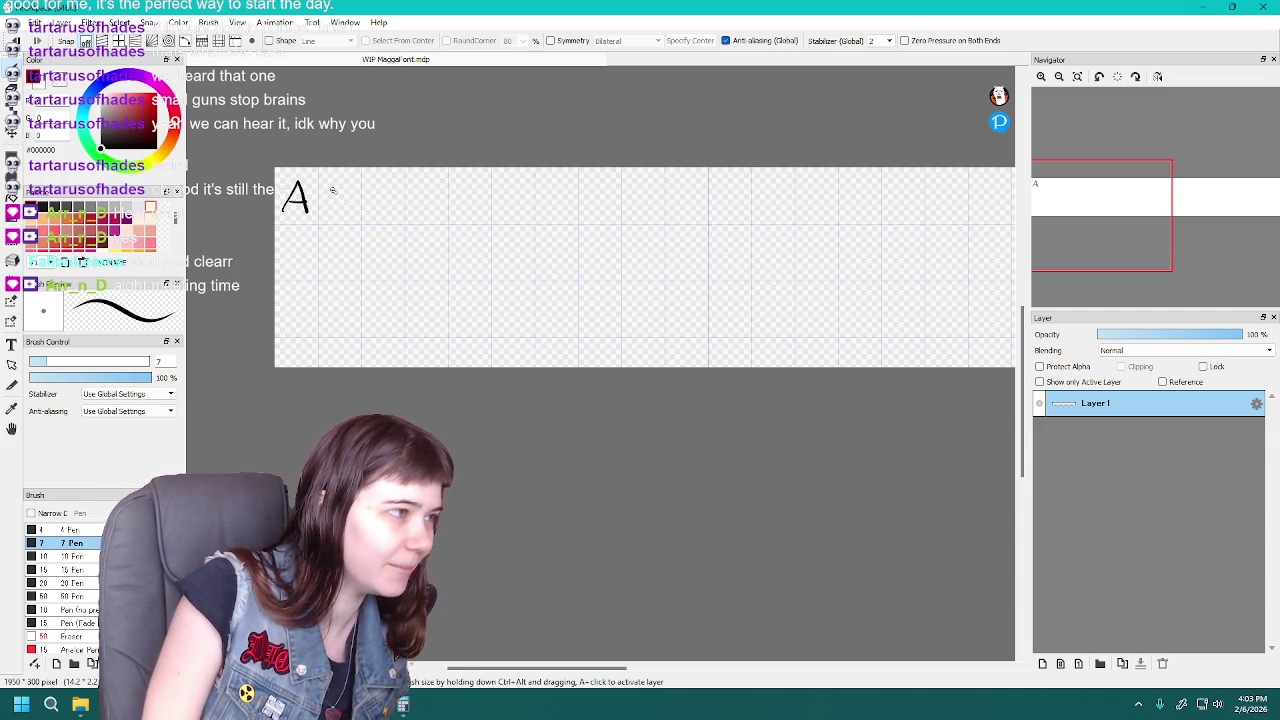
Draw capital B beside the A, redoing its lower bowl several times
key("ctrl+z")
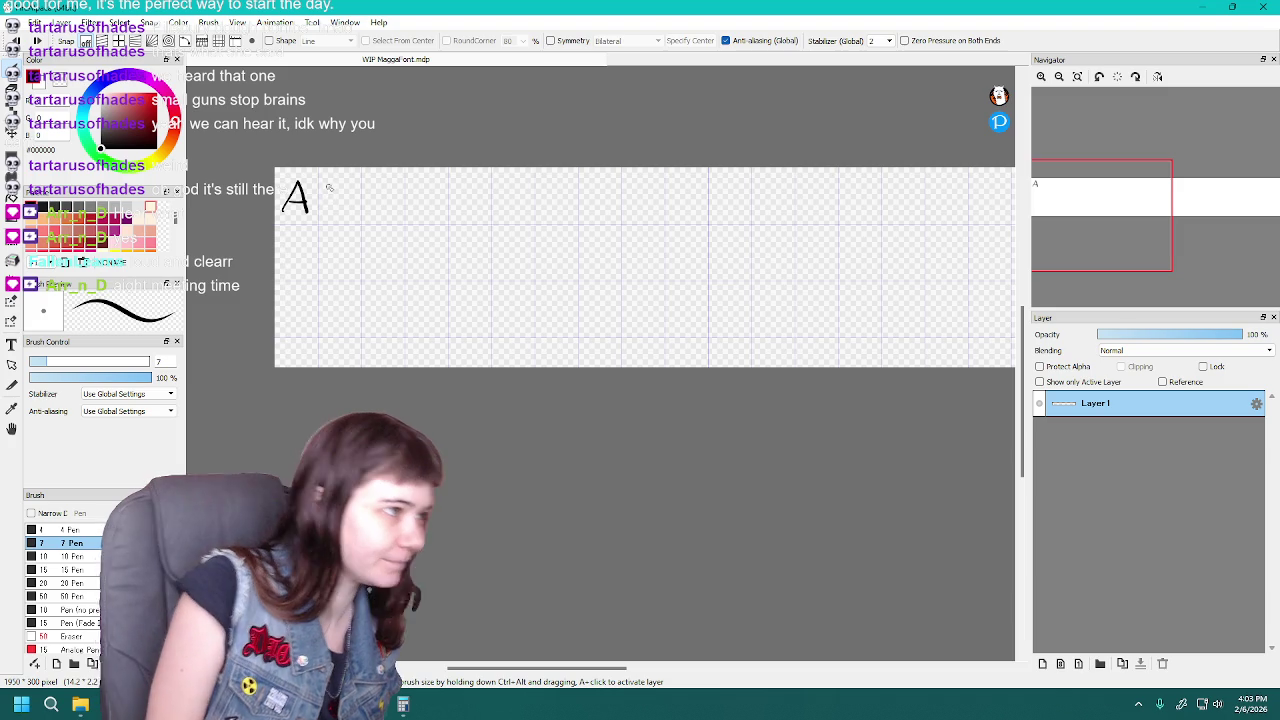
left_click_drag(338, 197, 342, 214)
key("ctrl+z")
key("ctrl+z")
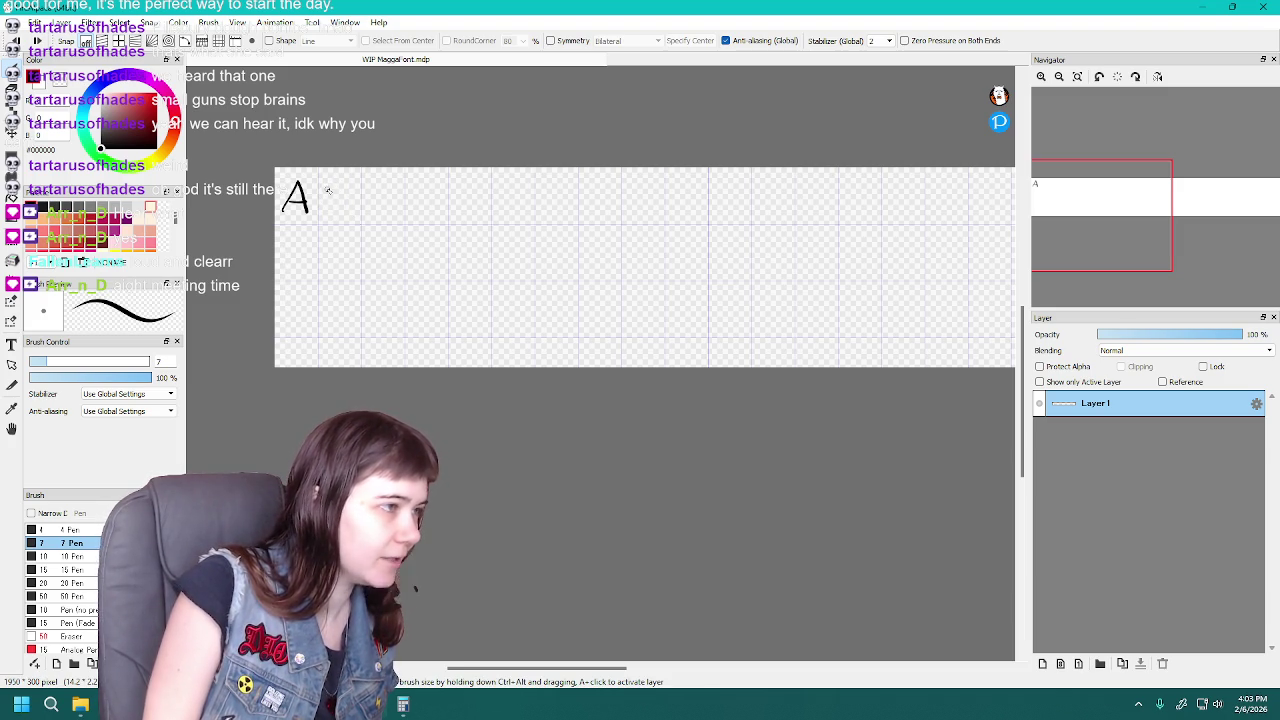
left_click_drag(340, 198, 342, 212)
key("ctrl+z")
key("ctrl+z")
key("ctrl+z")
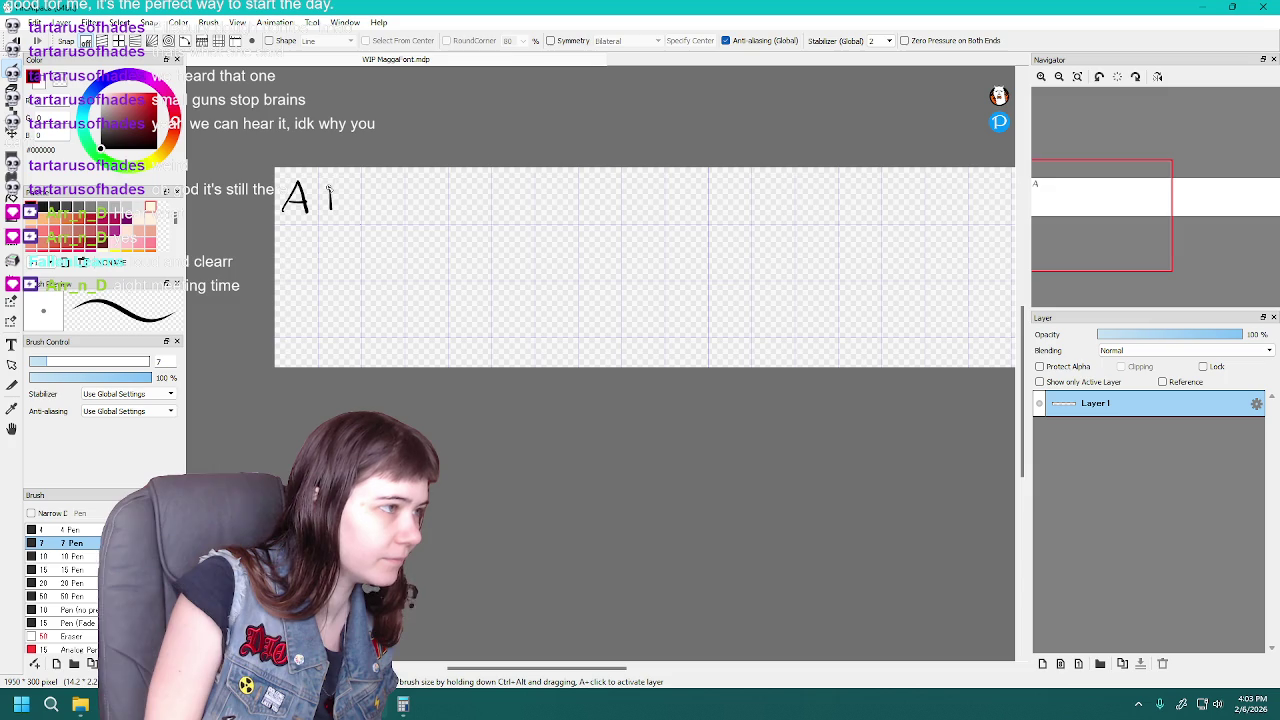
left_click_drag(339, 198, 331, 212)
key("ctrl+z")
key("ctrl+z")
key("ctrl+z")
key("ctrl+z")
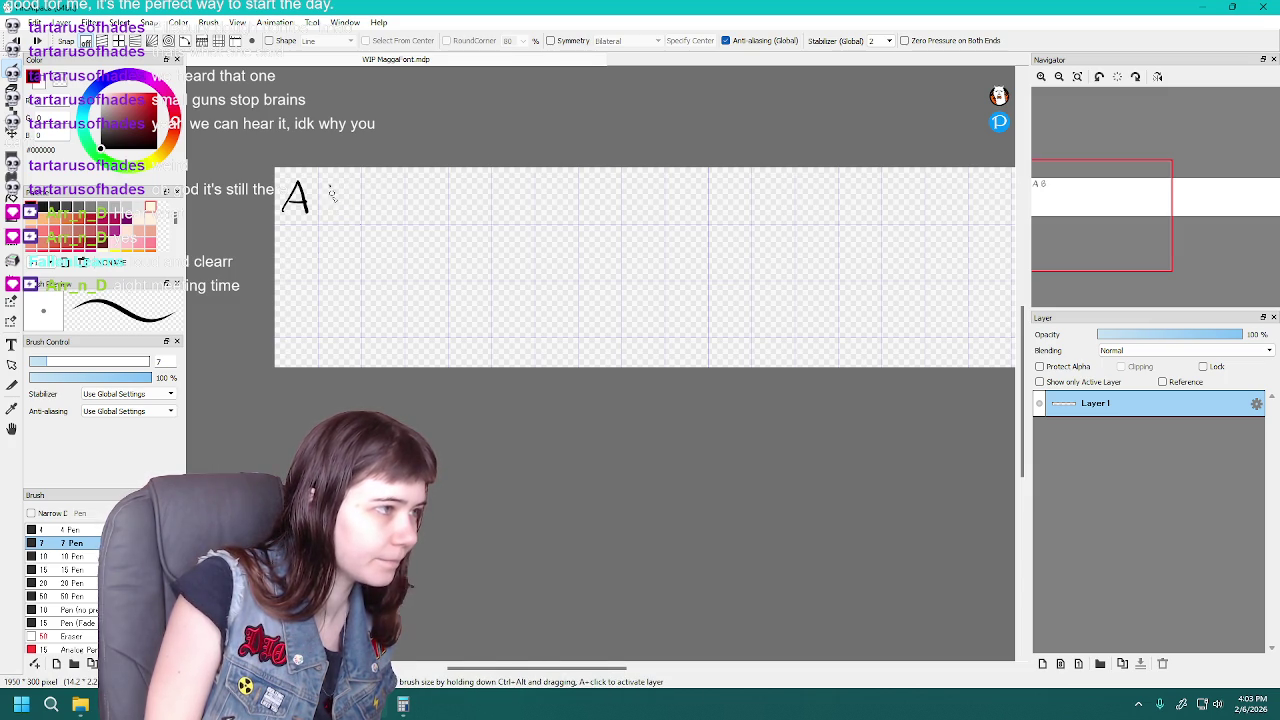
left_click_drag(336, 184, 334, 210)
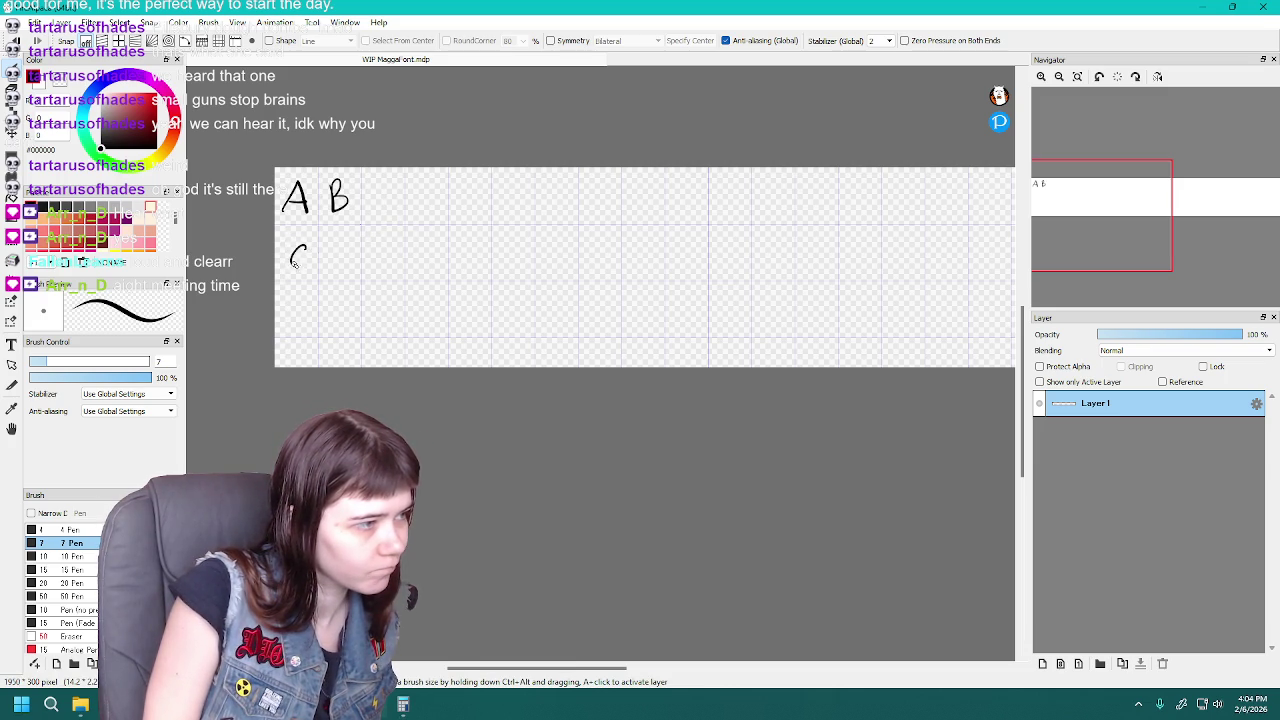
Draw lowercase a and b in the cells beneath A and B, retrying the a
key("ctrl+z")
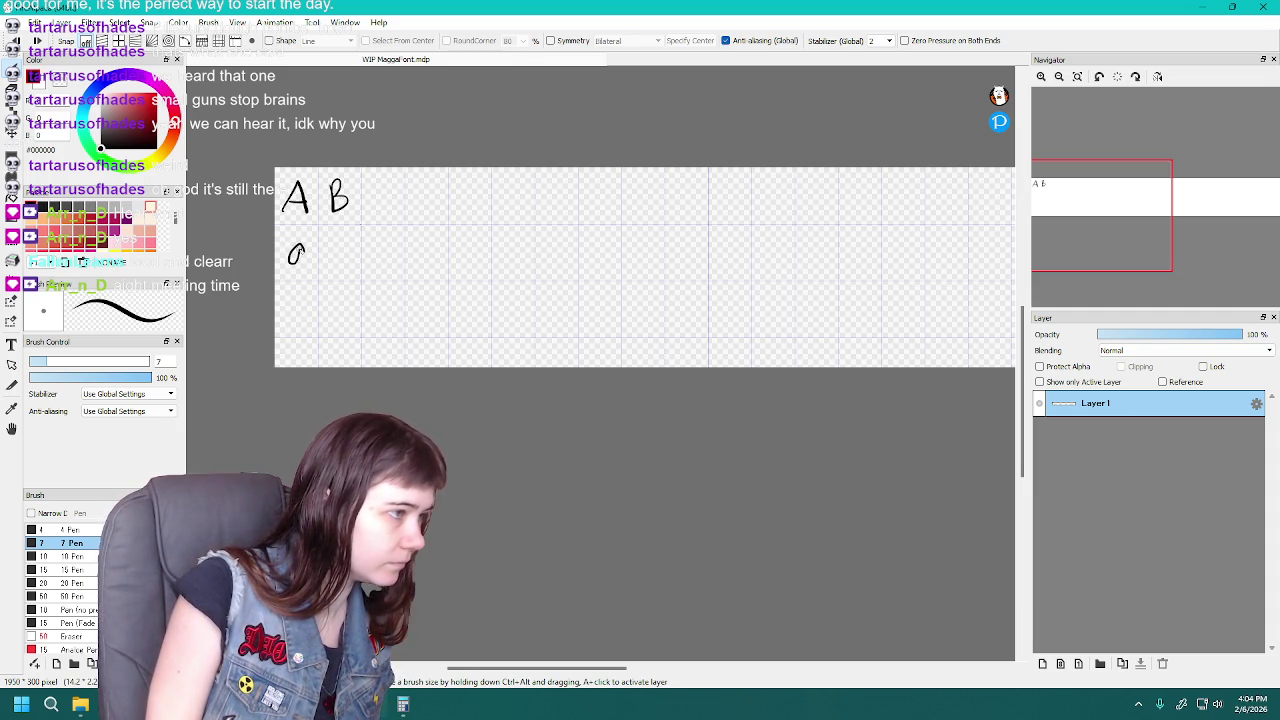
key("ctrl+z")
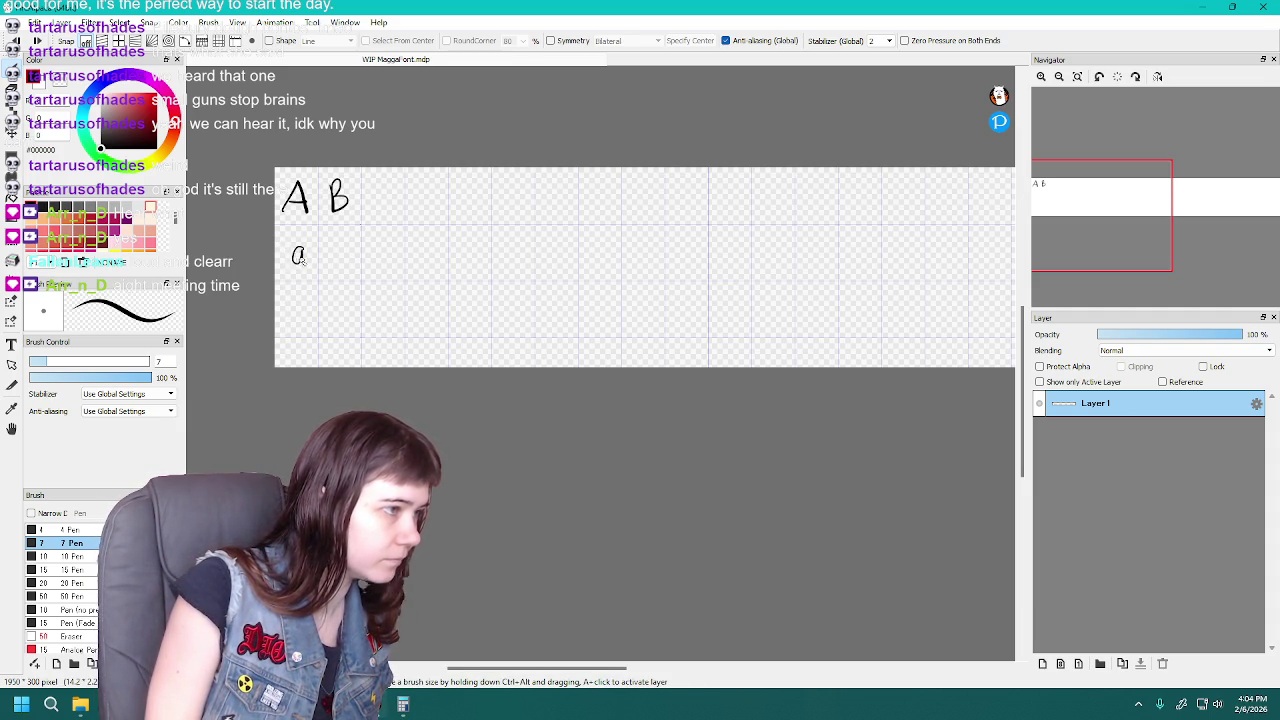
key("ctrl+z")
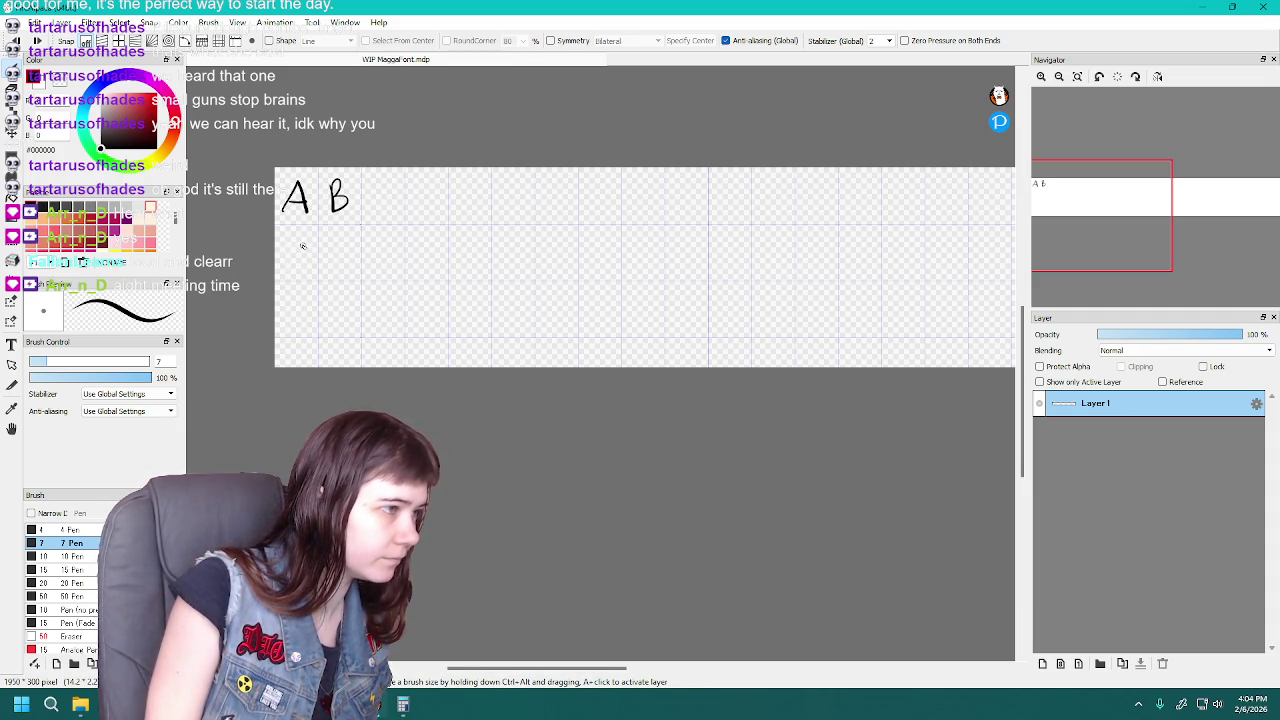
key("ctrl+z")
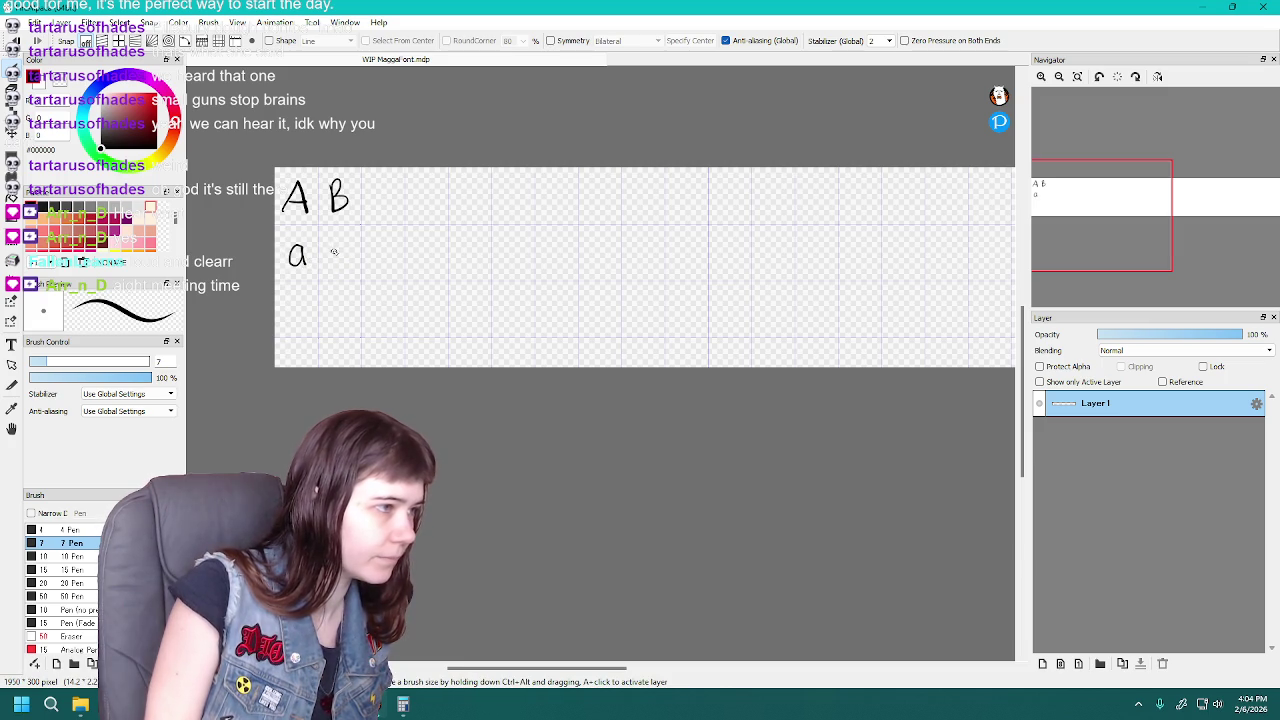
left_click_drag(334, 252, 337, 265)
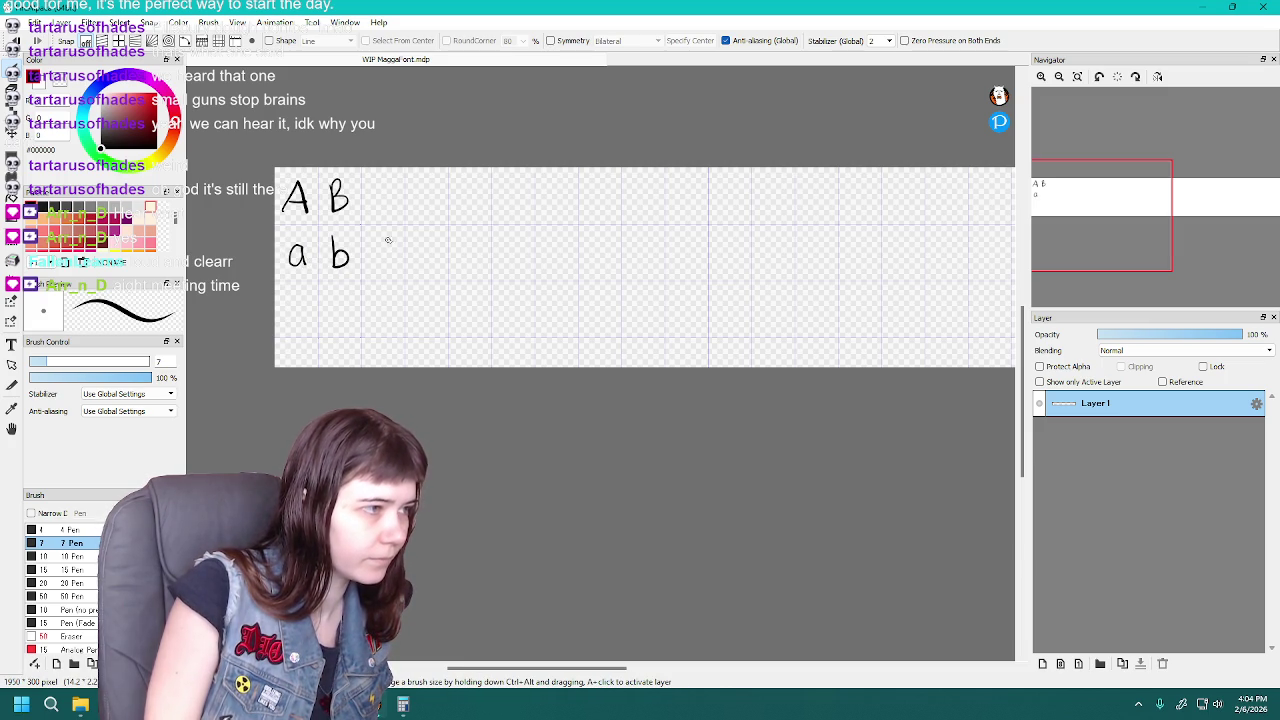
Try drawing C beside B and c beside b, undoing each attempt
key("ctrl+z")
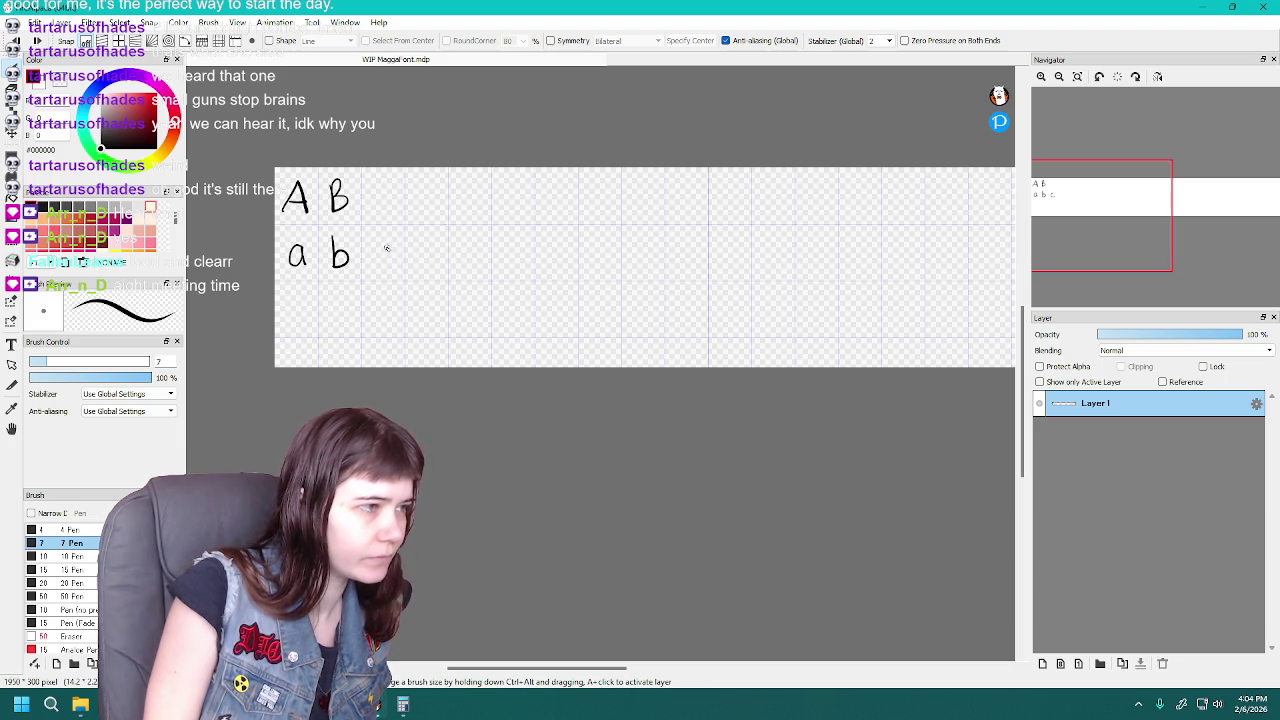
key("ctrl+z")
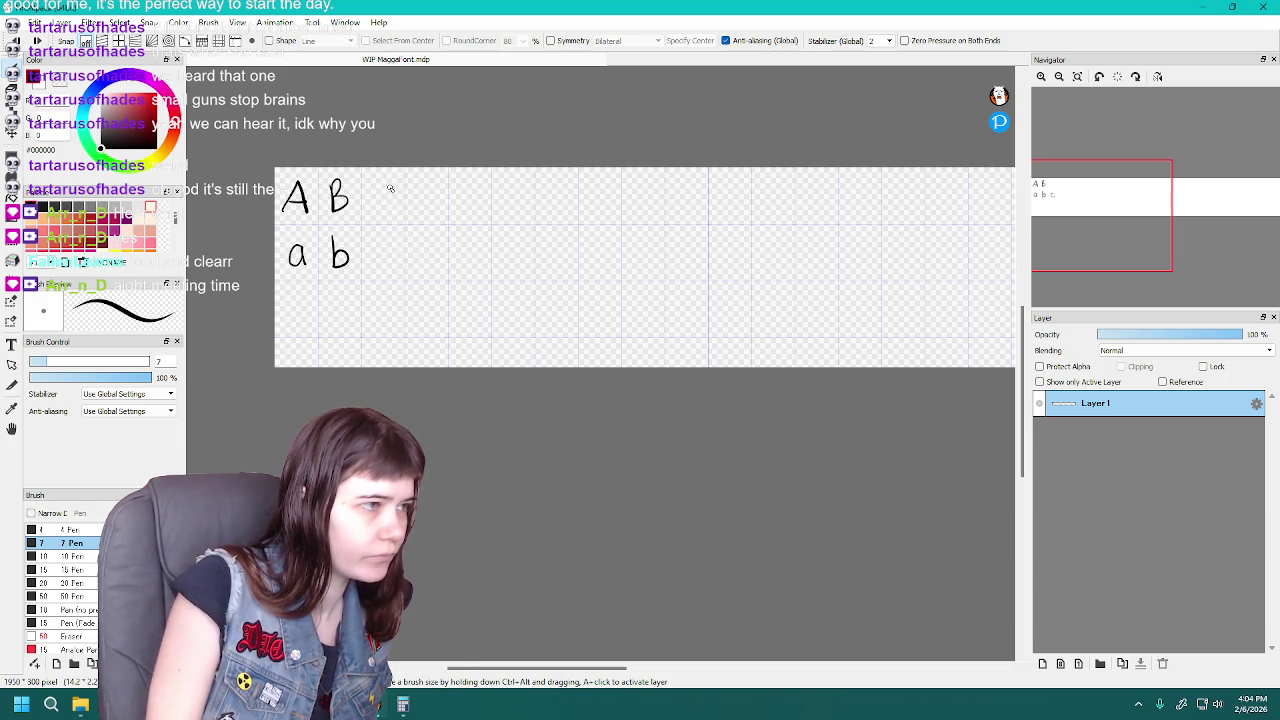
key("ctrl+z")
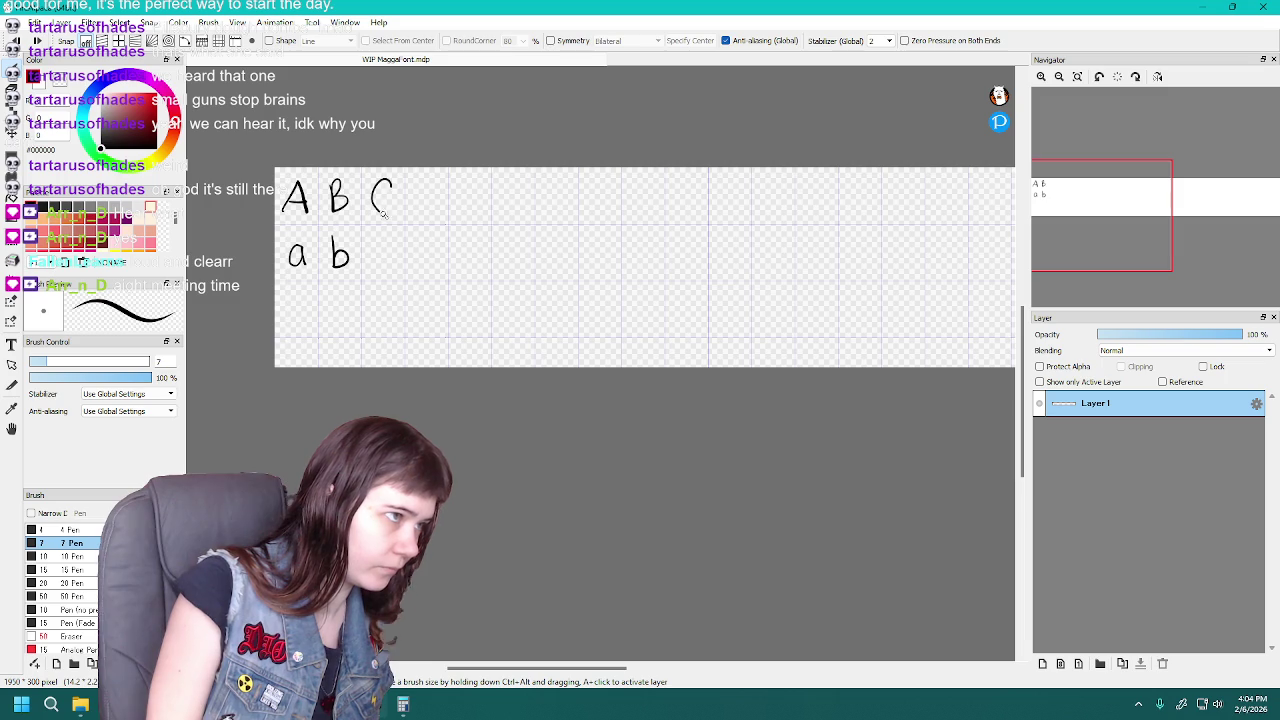
key("ctrl+z")
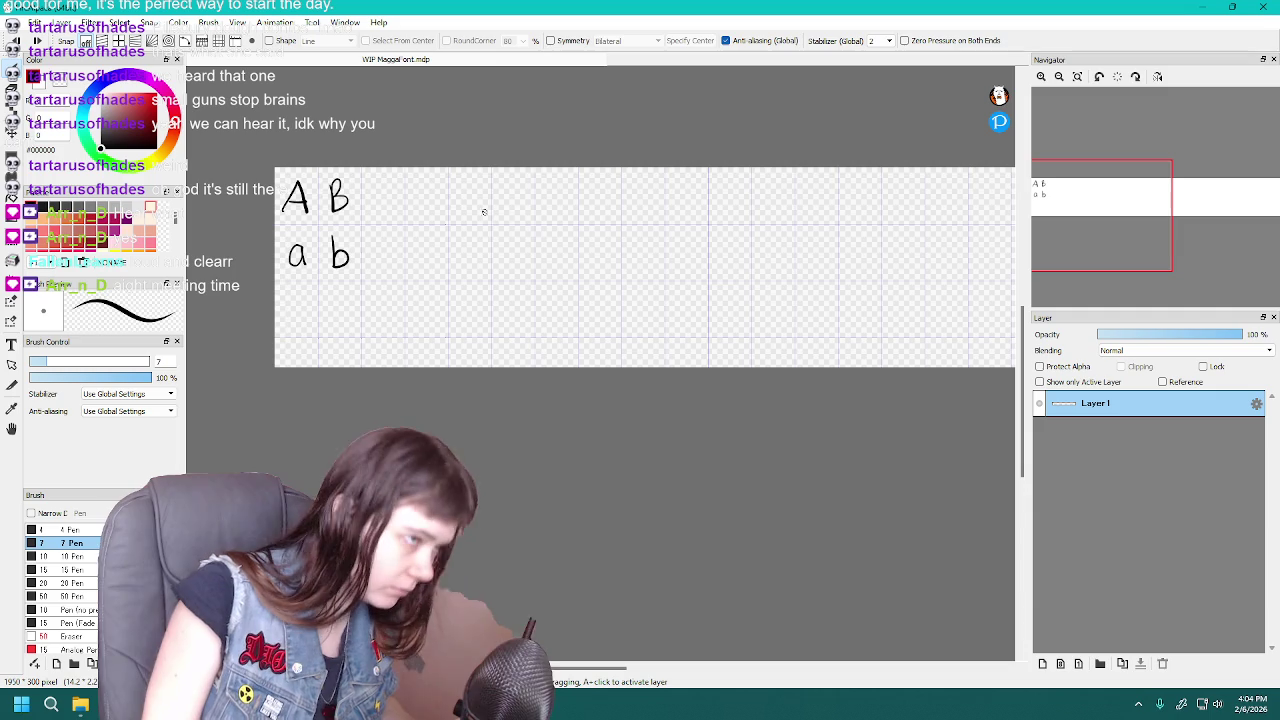
left_click_drag(394, 180, 393, 212)
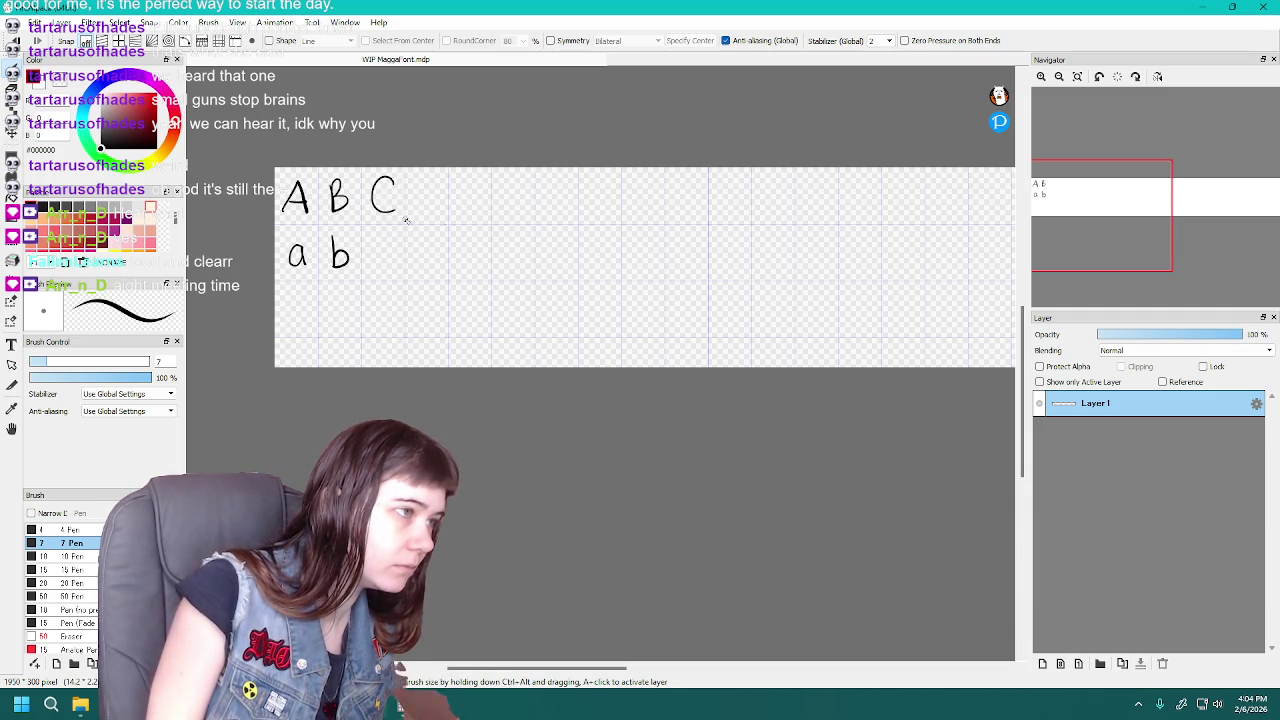
key("ctrl+z")
key("ctrl+z")
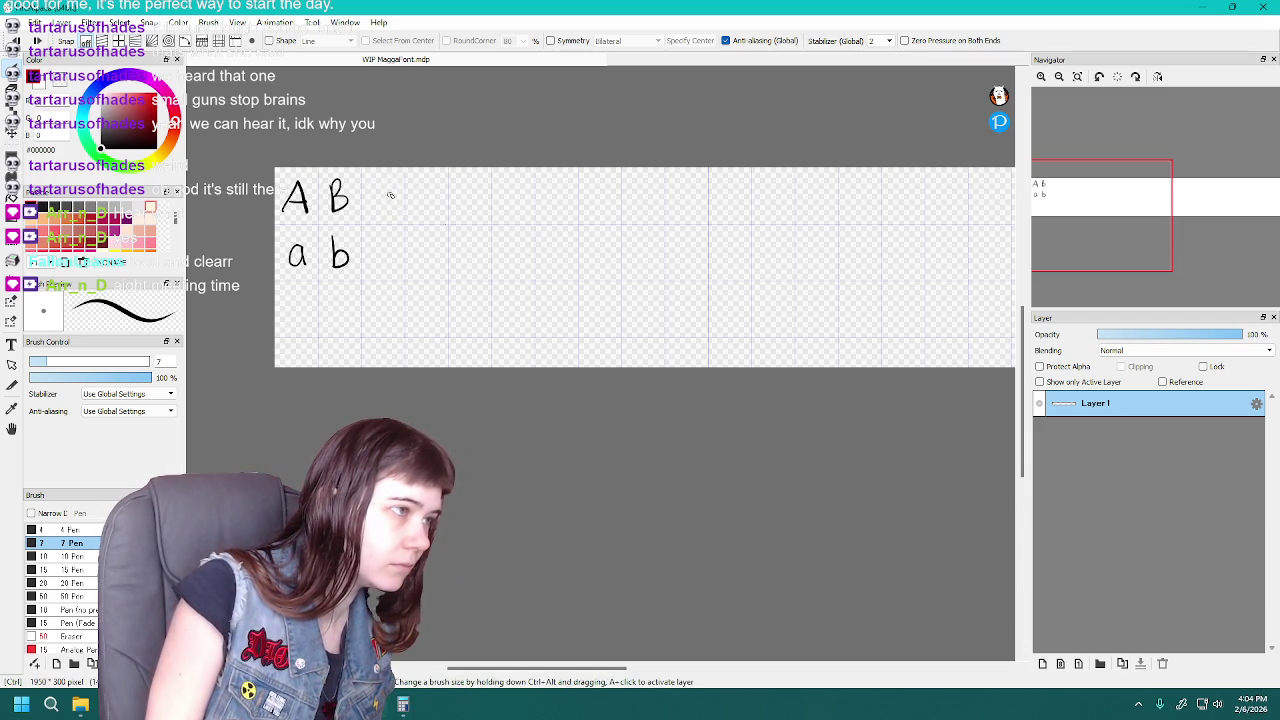
key("ctrl+z")
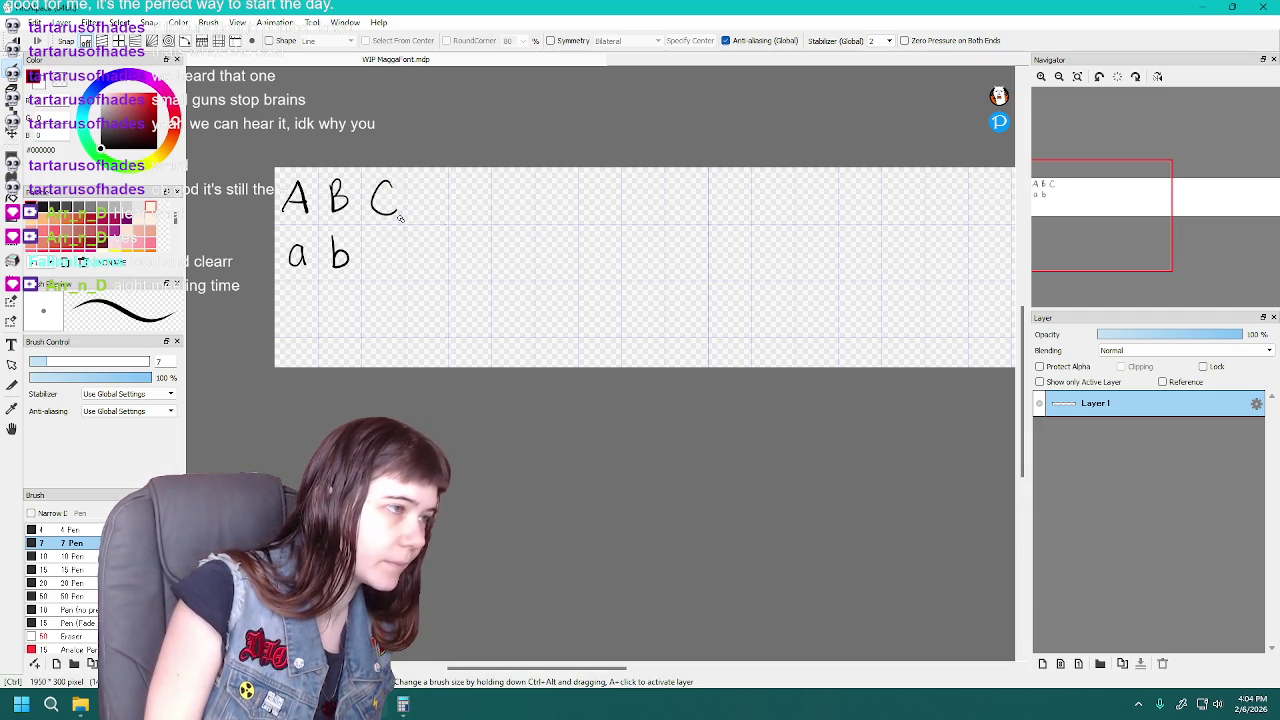
key("ctrl+z")
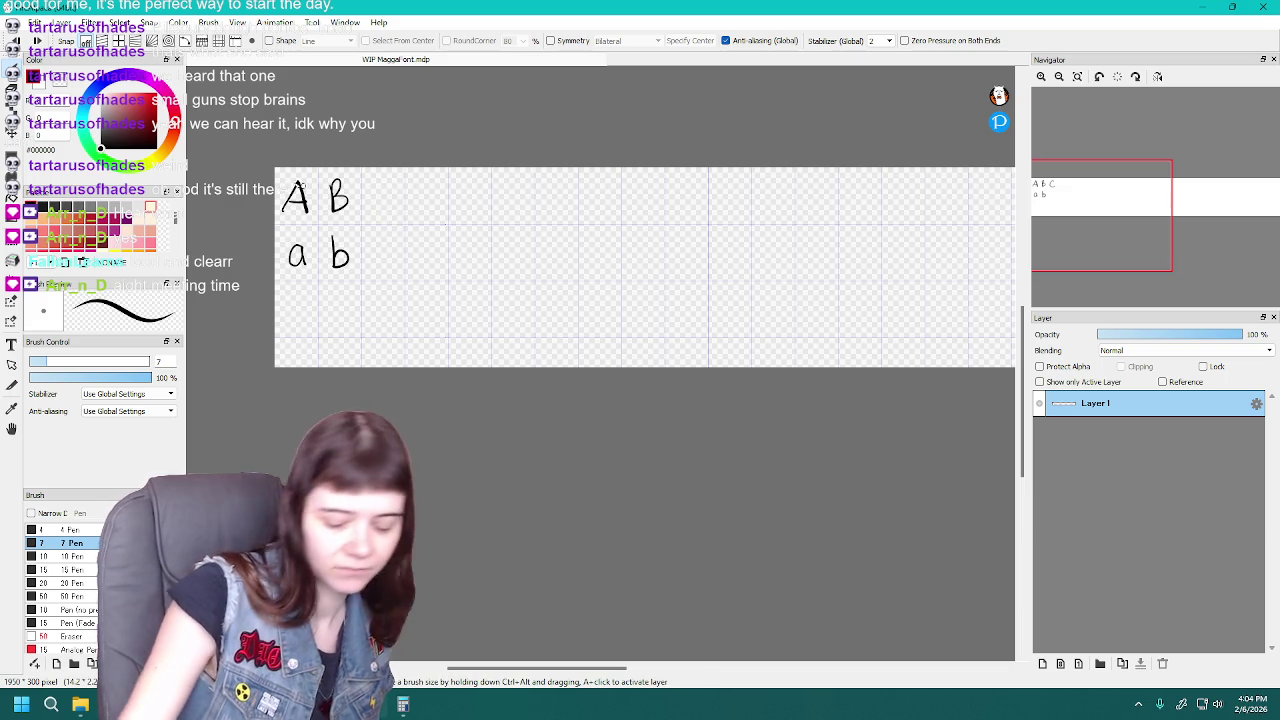
Undo the misdrawn letters, removing the earlier E attempts after D
scroll(368, 190, "up", 1)
scroll(372, 170, "down", 1)
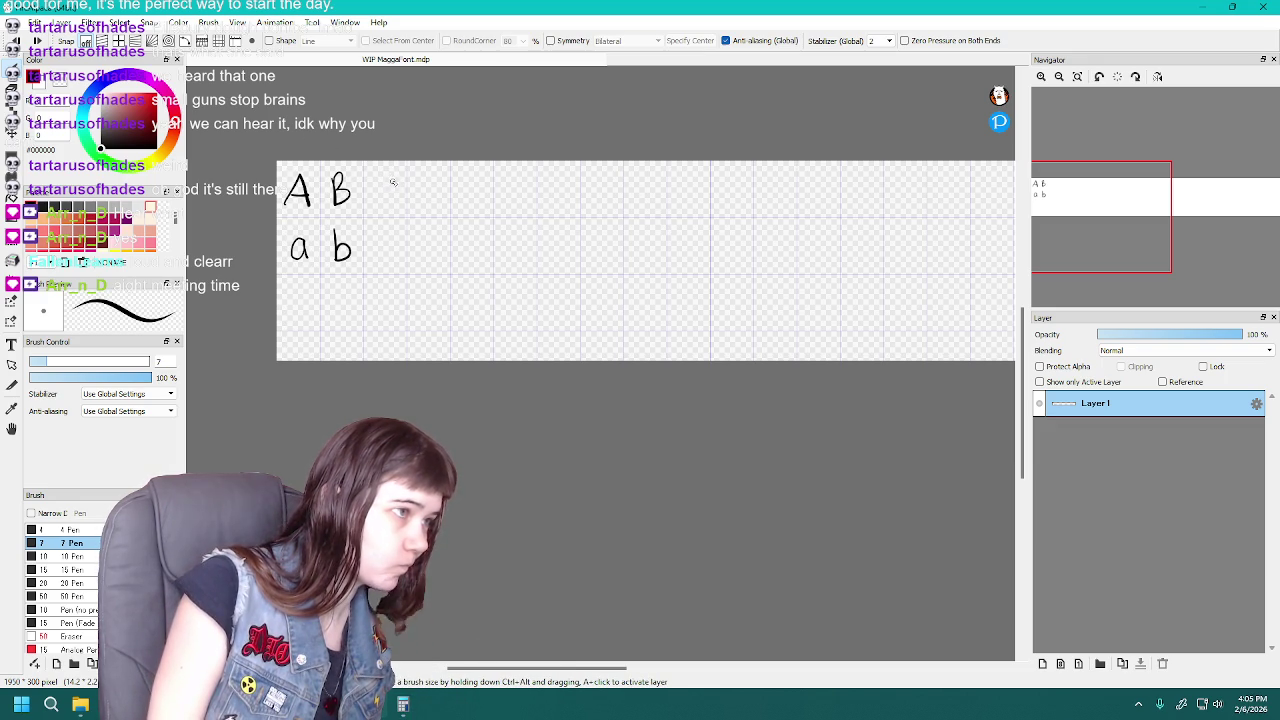
key("ctrl+z")
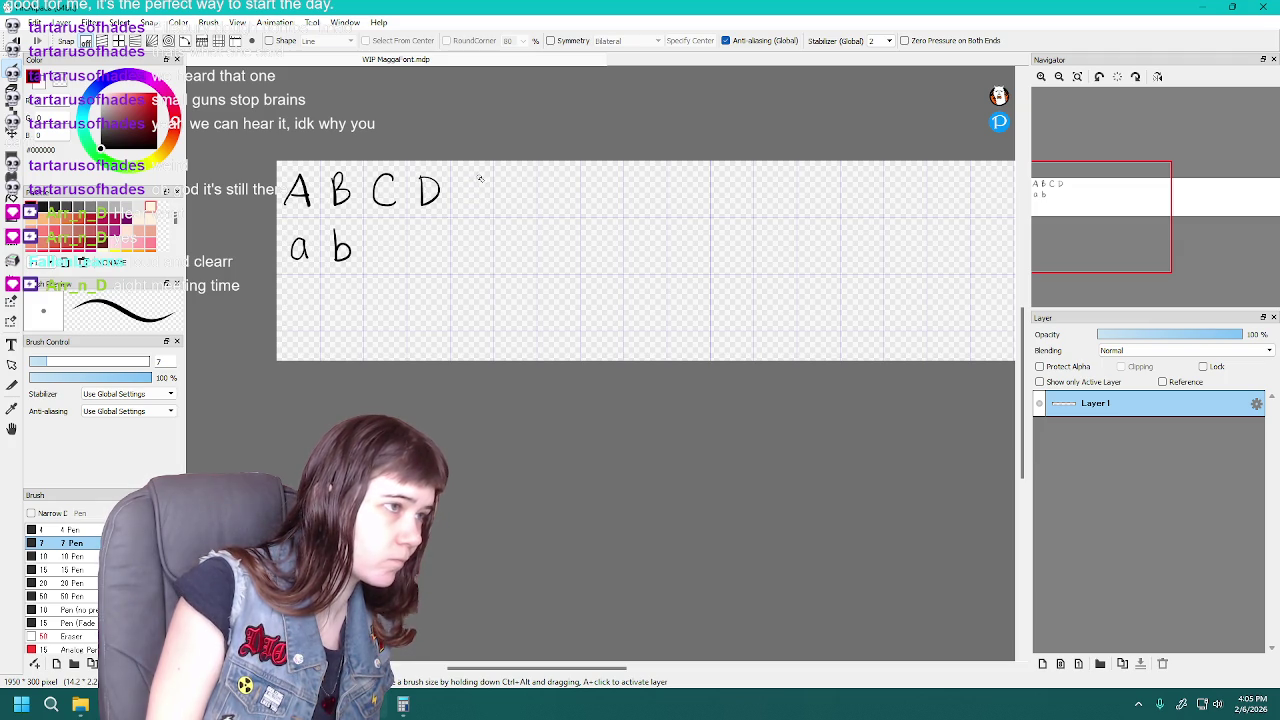
key("ctrl+z")
key("ctrl+z")
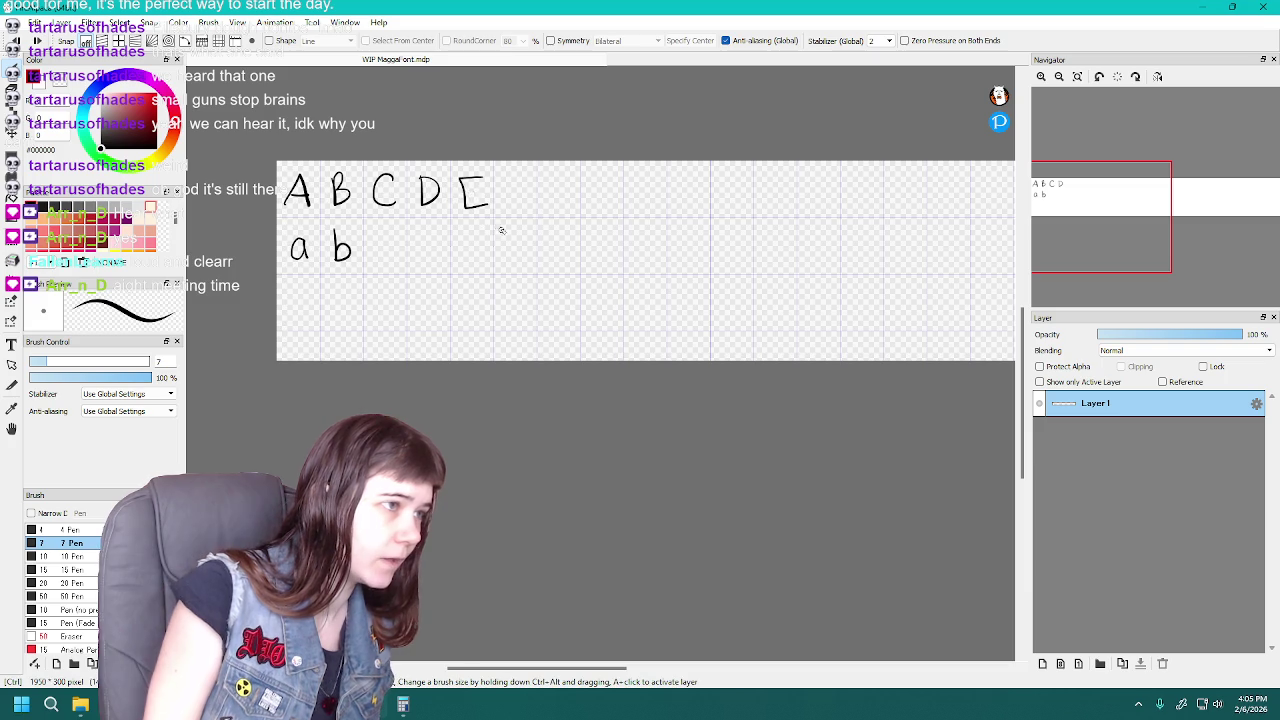
key("ctrl+z")
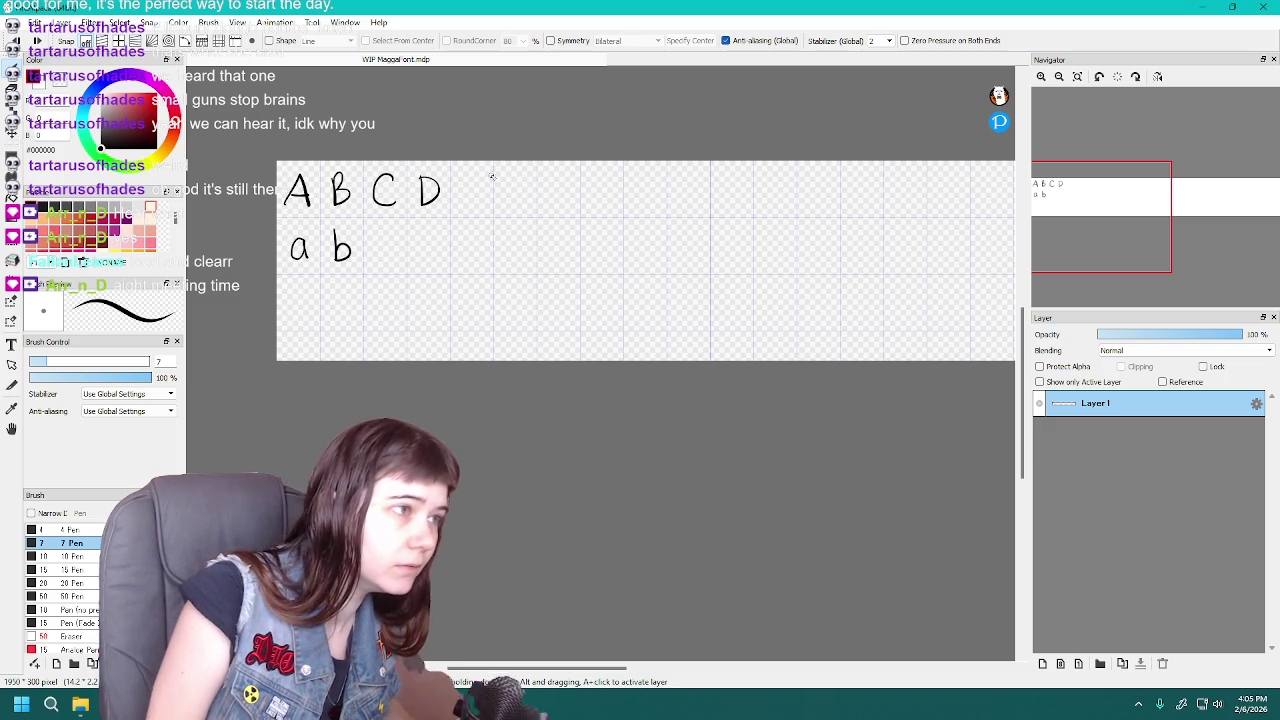
Draw a capital E with the 7 Pen in the grid cell after D
mouse_move(486, 175)
left_mouse_down()
mouse_move(466, 177)
mouse_move(486, 205)
mouse_move(486, 179)
mouse_move(489, 205)
left_mouse_up()
key("ctrl+z")
key("ctrl+z")
key("ctrl+z")
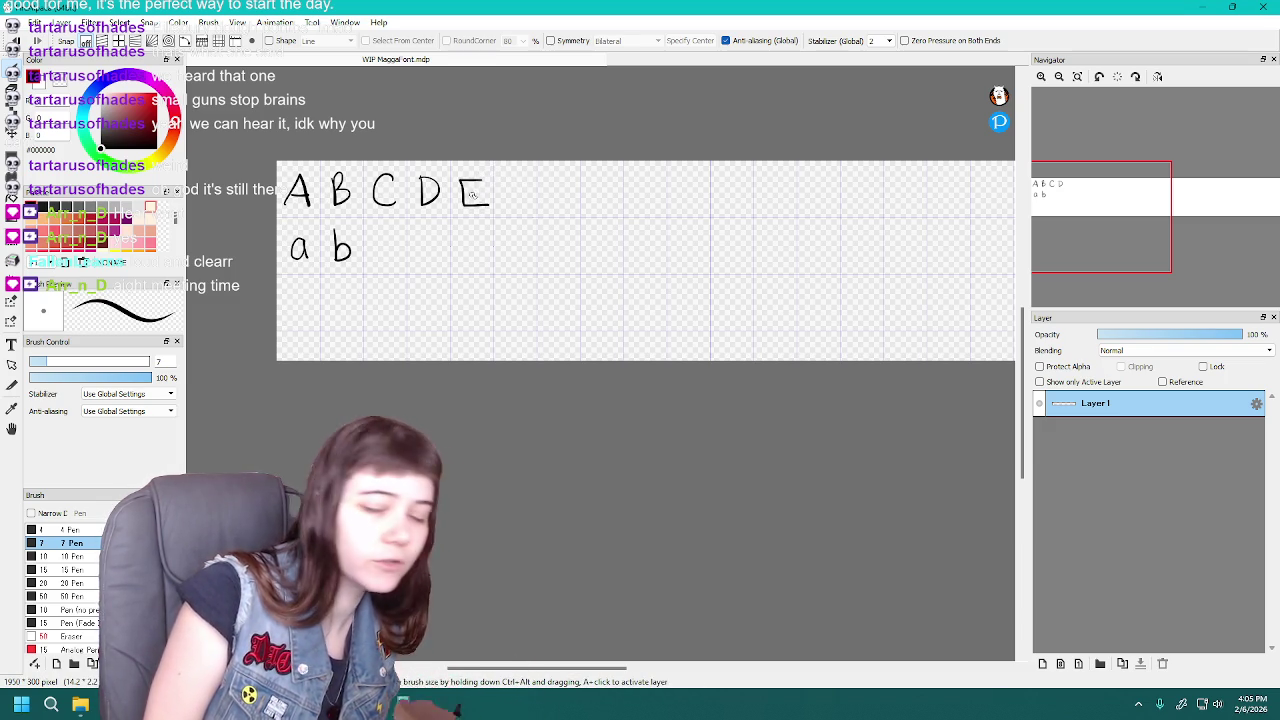
key("ctrl+z")
key("ctrl+z")
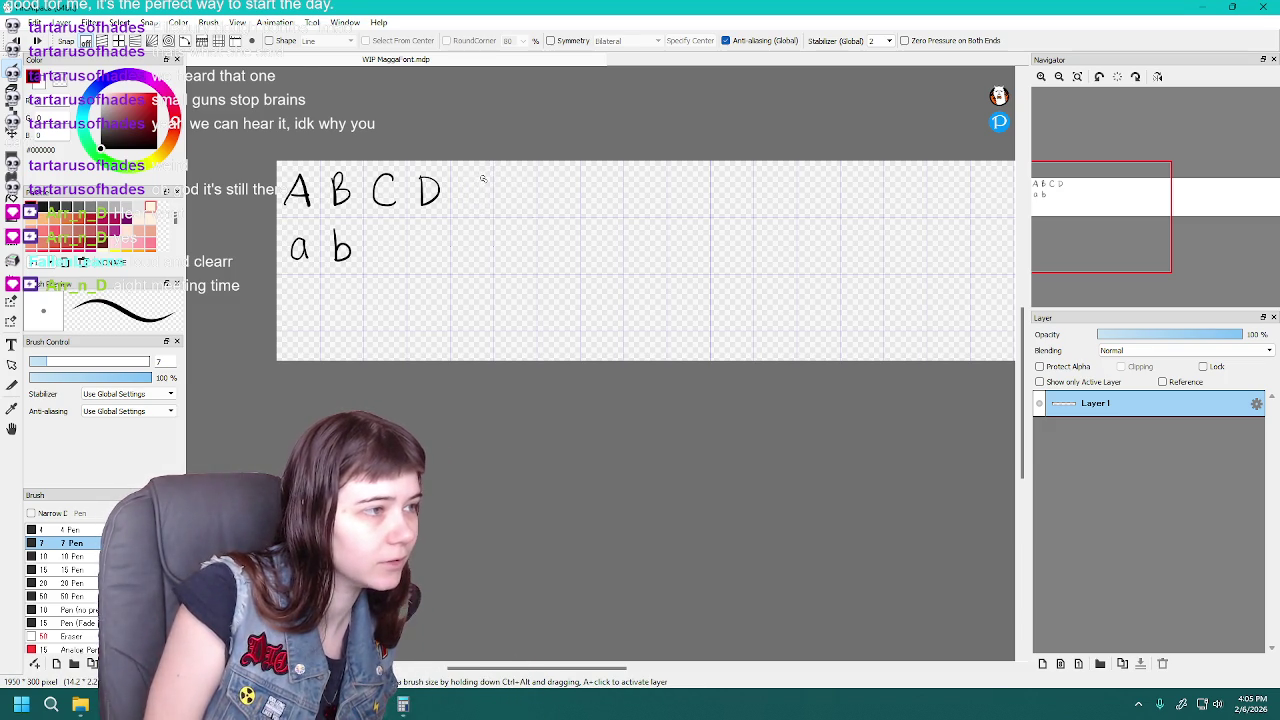
left_click_drag(460, 179, 486, 179)
left_click_drag(460, 180, 460, 205)
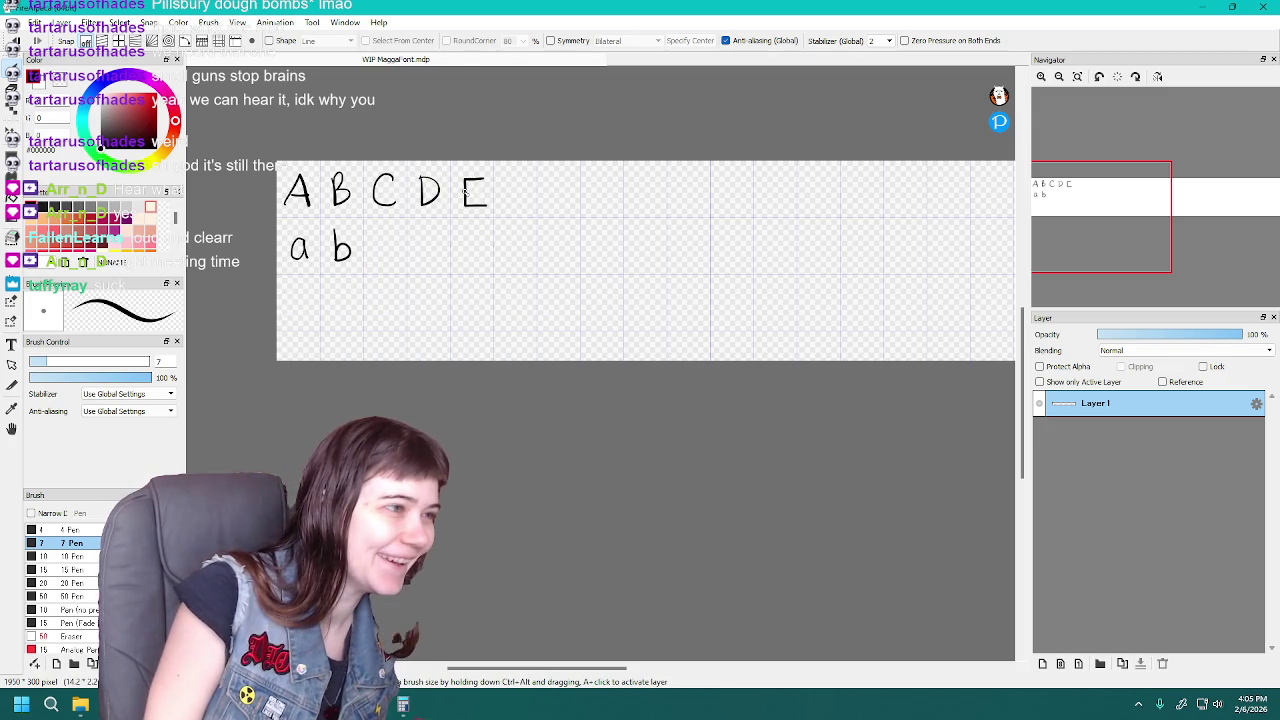
left_click_drag(464, 206, 466, 202)
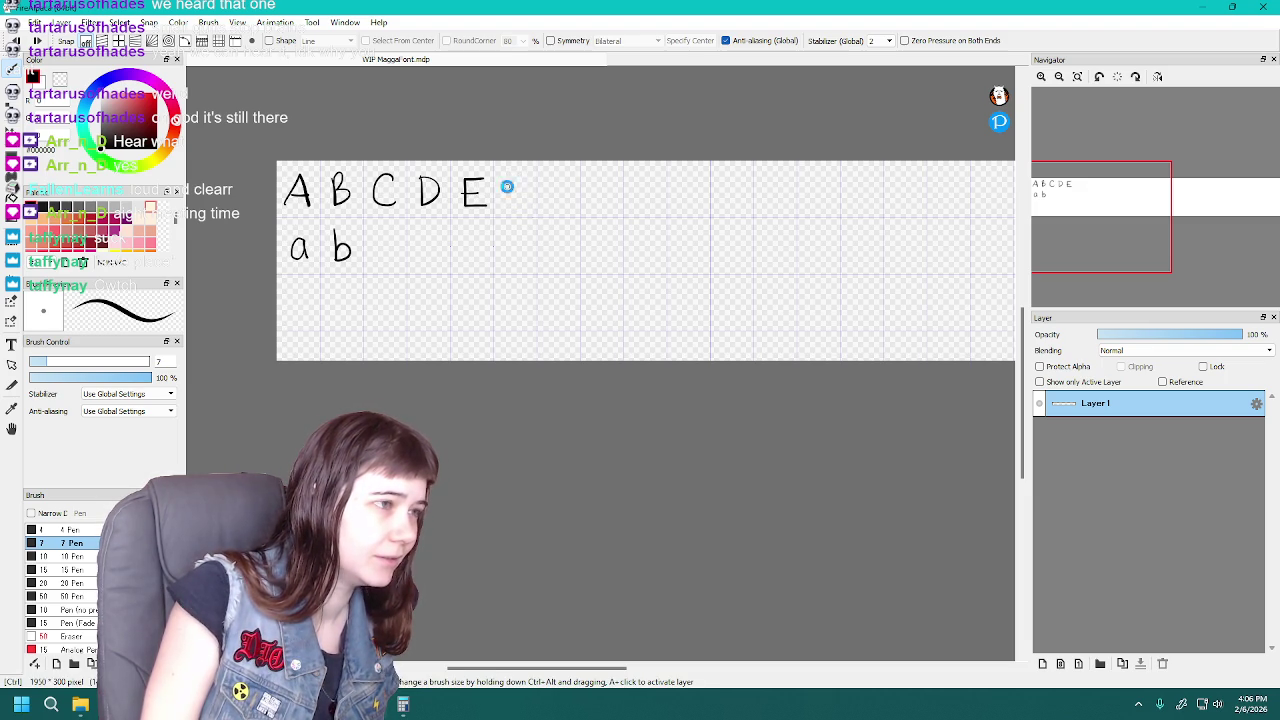
Attempt an F after E, then undo all of its strokes
key("ctrl+z")
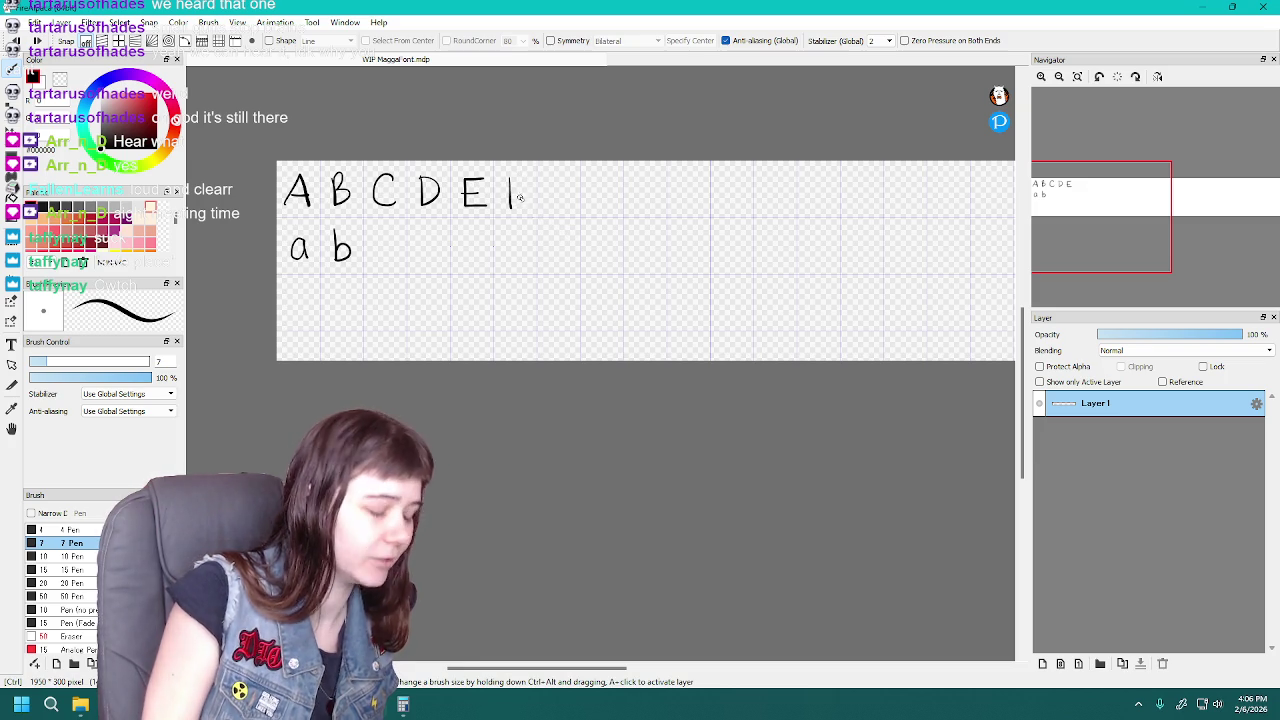
key("ctrl+z")
left_click_drag(508, 179, 509, 204)
key("ctrl+z")
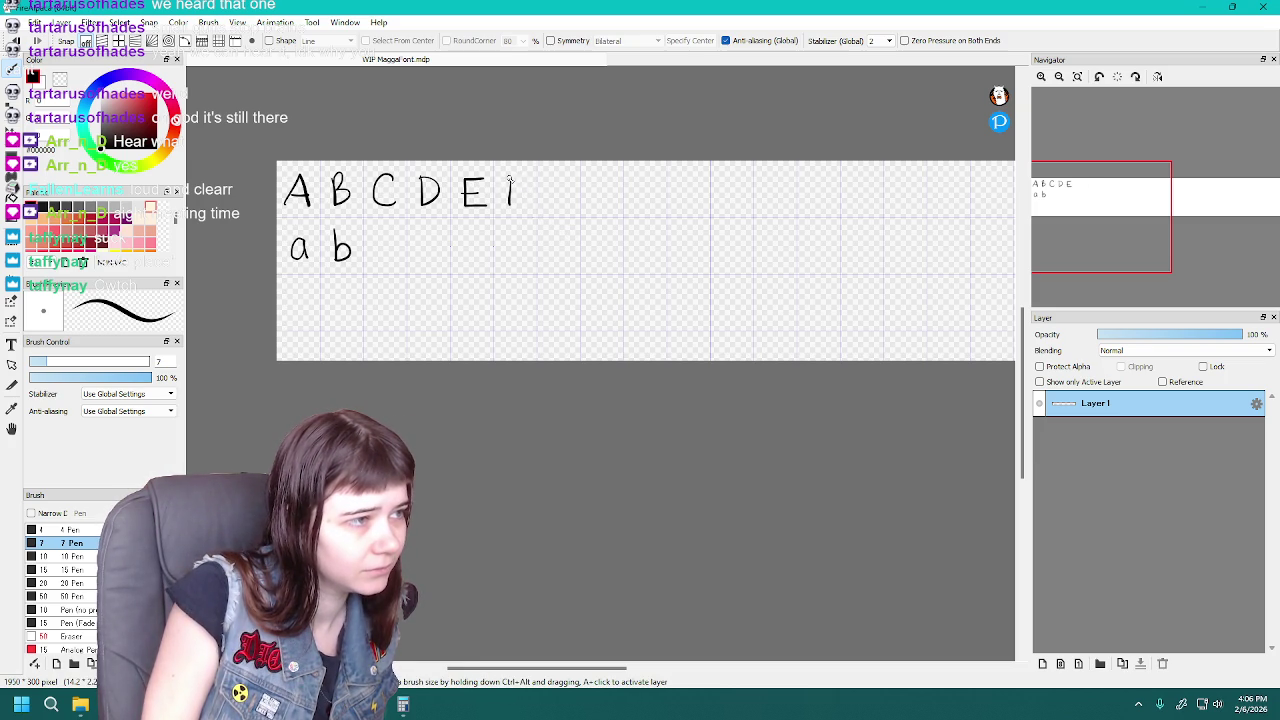
key("ctrl+z")
key("ctrl+z")
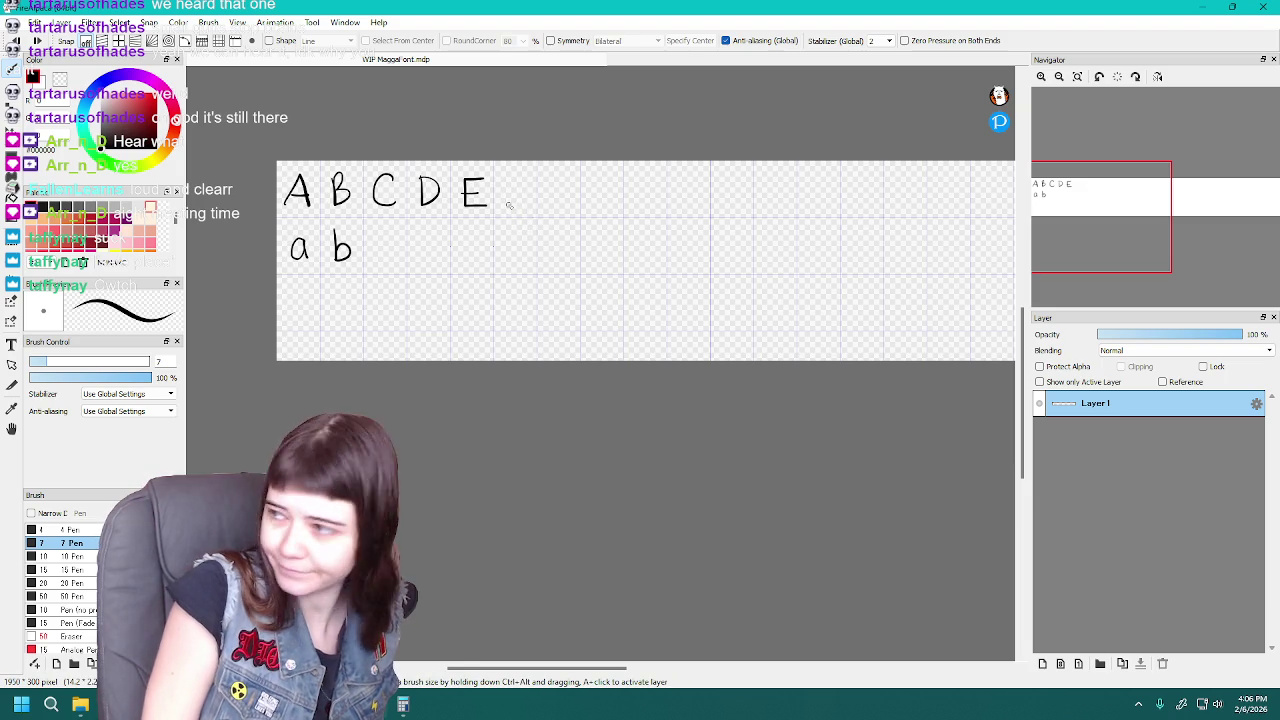
left_click_drag(509, 180, 510, 205)
key("ctrl+z")
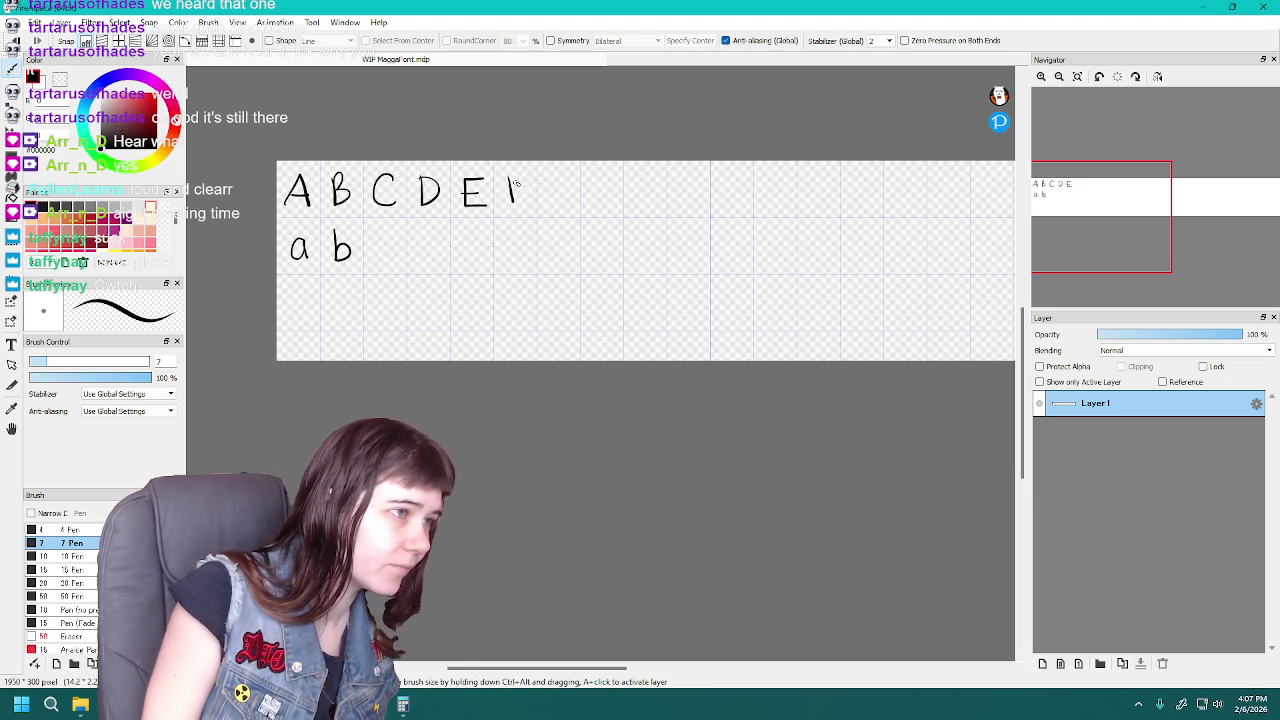
key("ctrl+z")
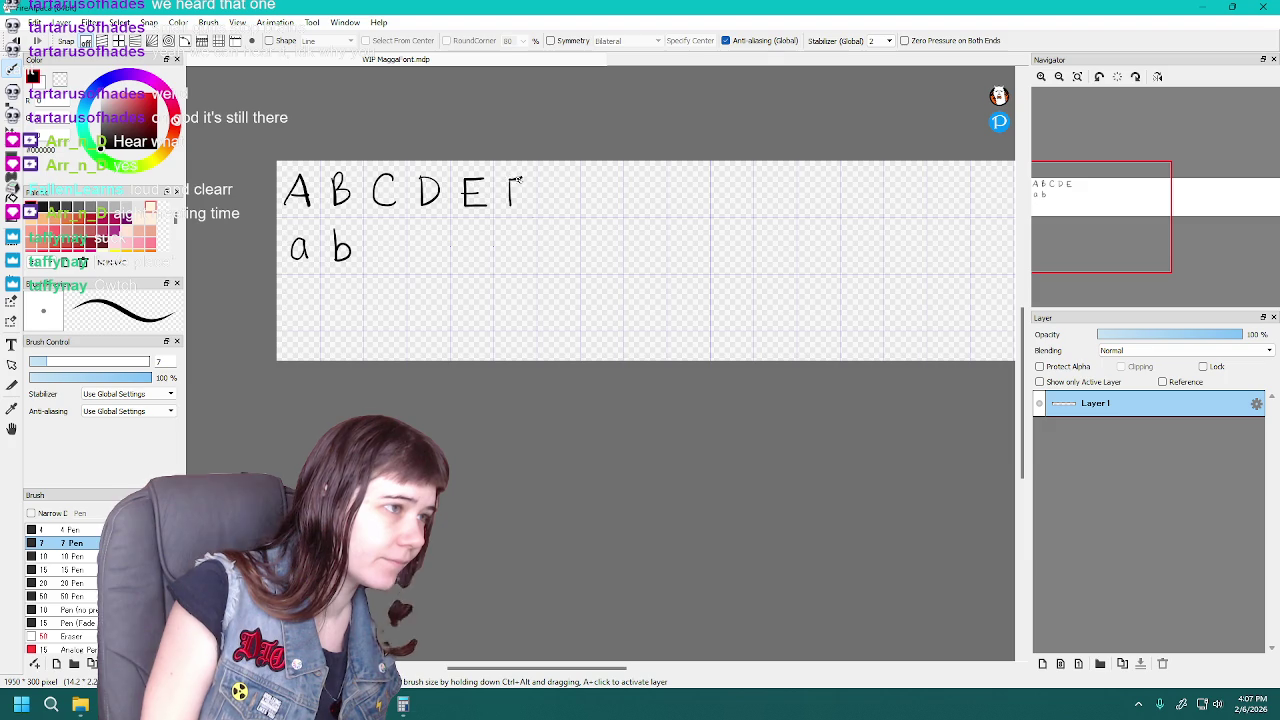
key("ctrl+z")
key("ctrl+z")
key("ctrl+z")
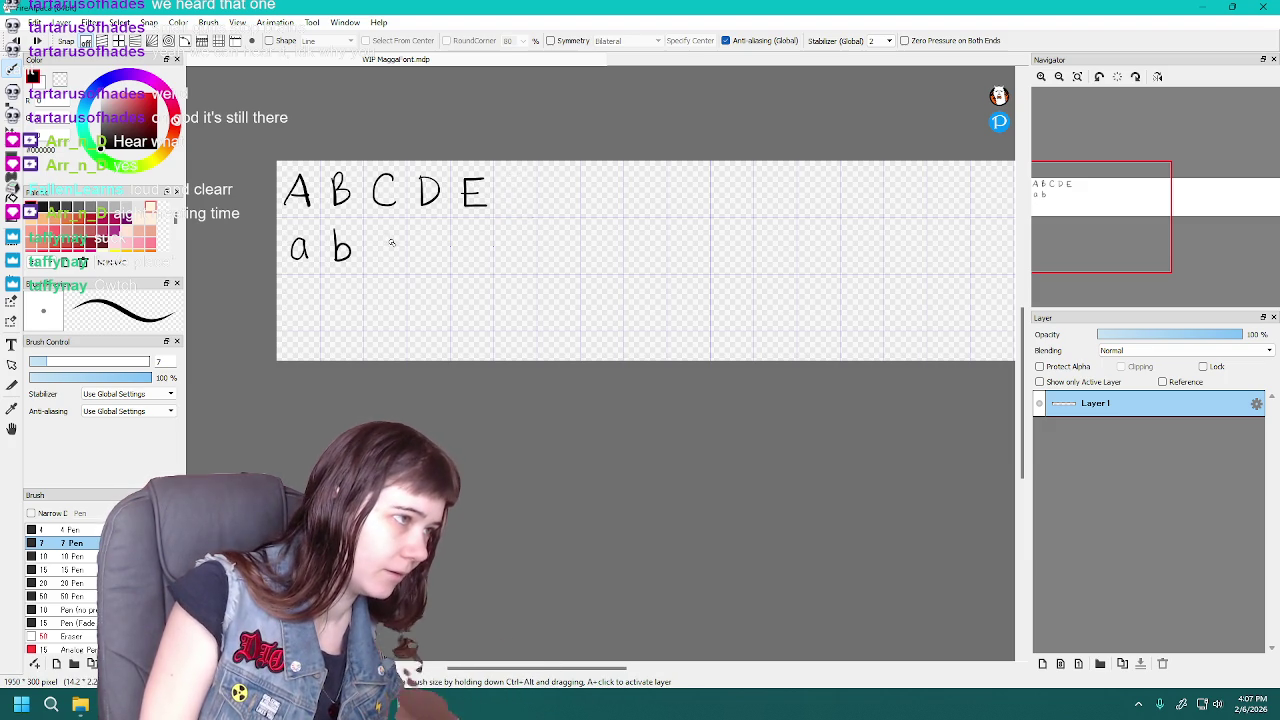
Draw a lowercase c after b and undo the attempted d beside it
left_click_drag(393, 241, 396, 264)
key("ctrl+z")
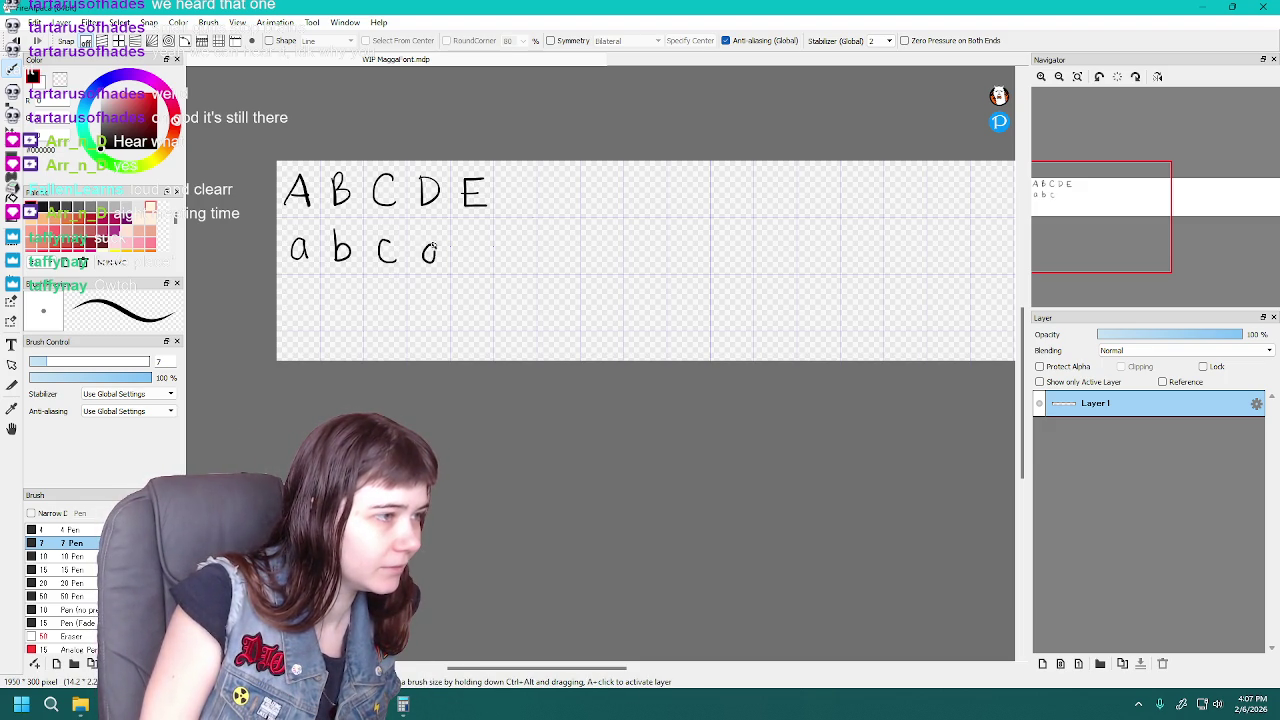
key("ctrl+z")
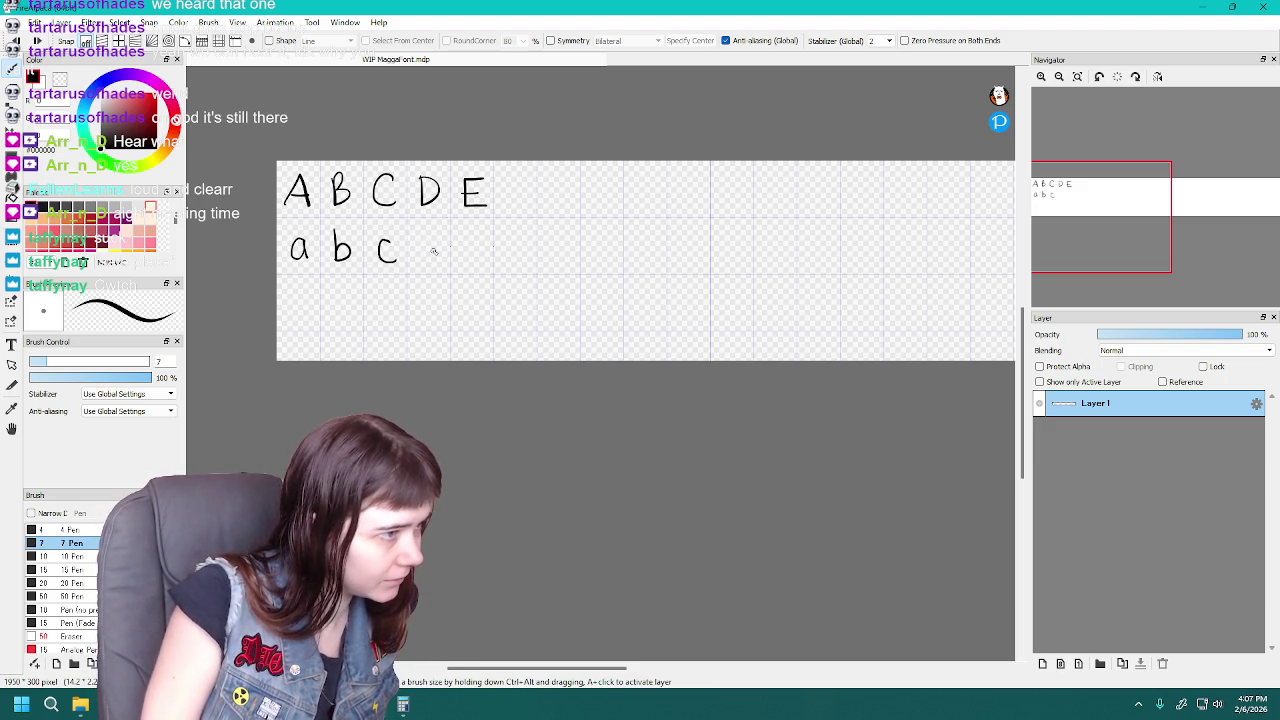
key("ctrl+z")
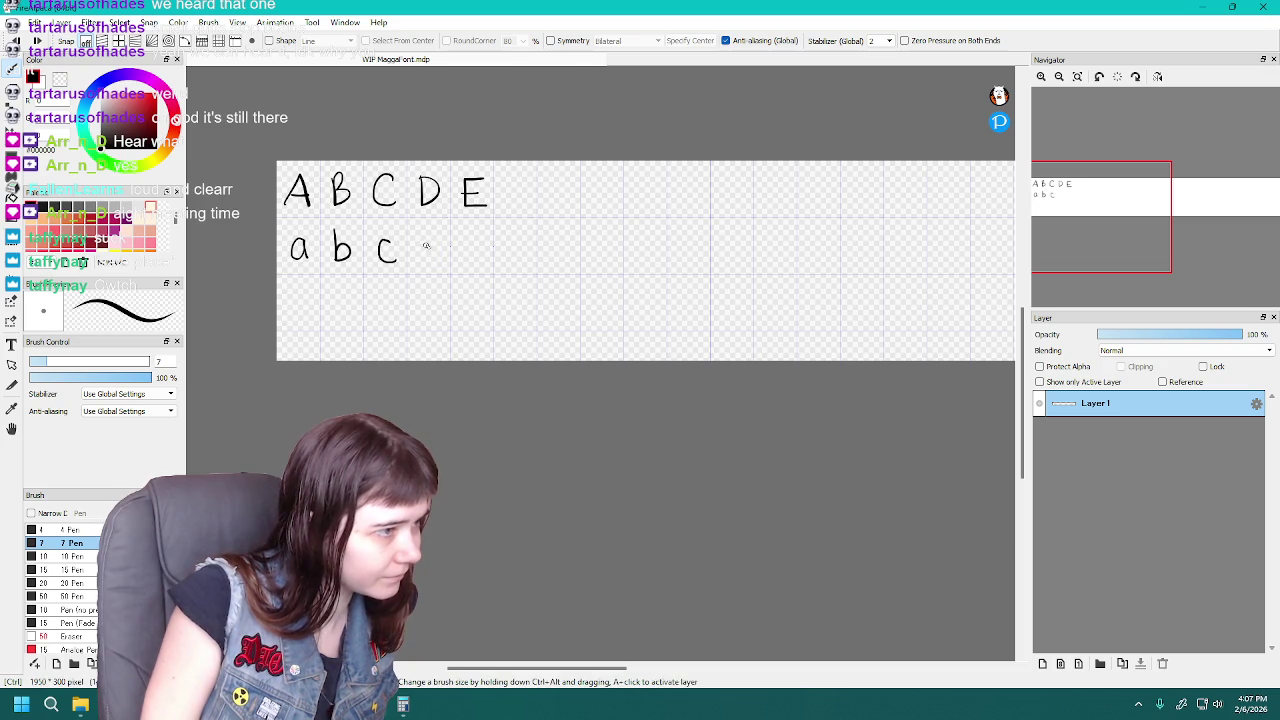
key("ctrl+z")
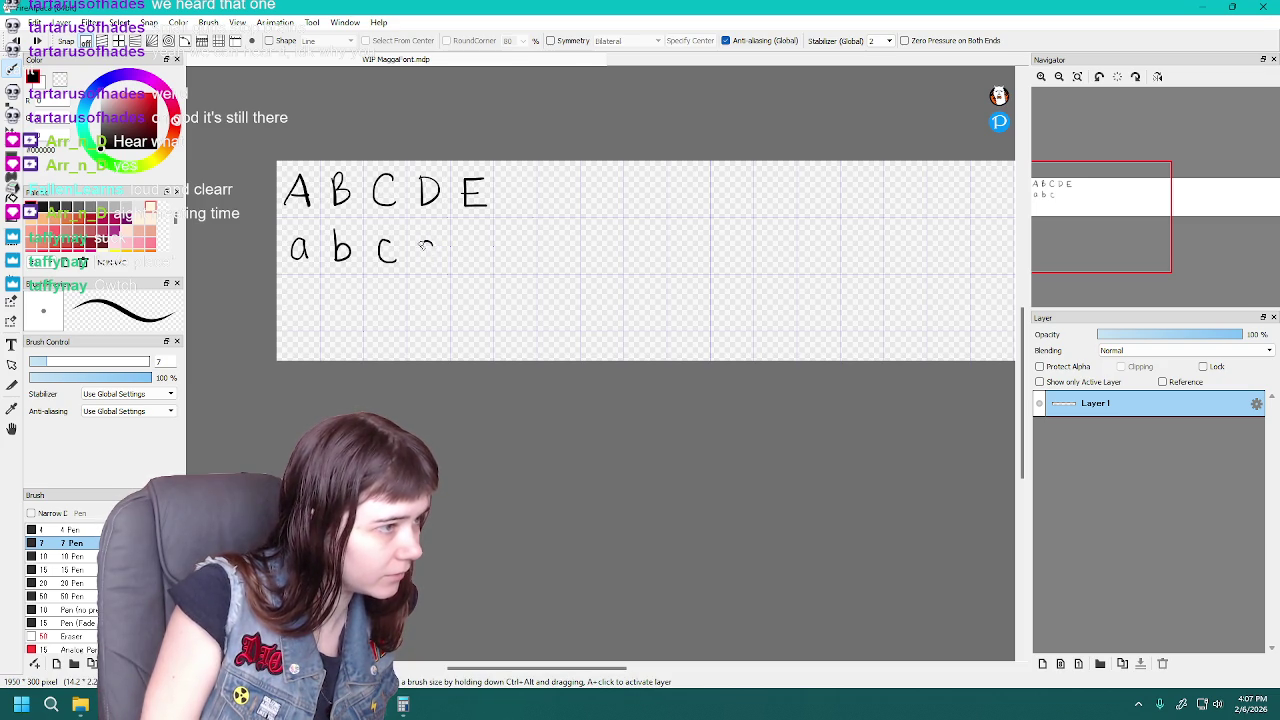
key("ctrl+z")
key("ctrl+z")
key("ctrl+z")
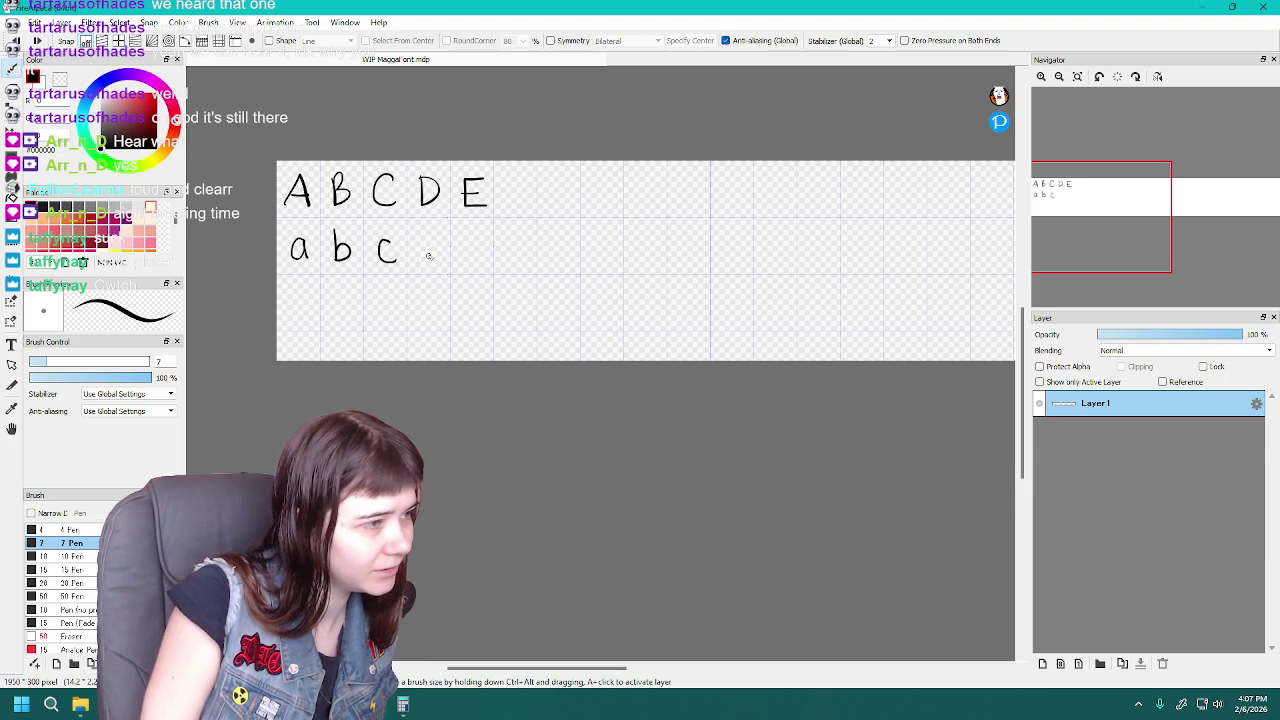
key("ctrl+z")
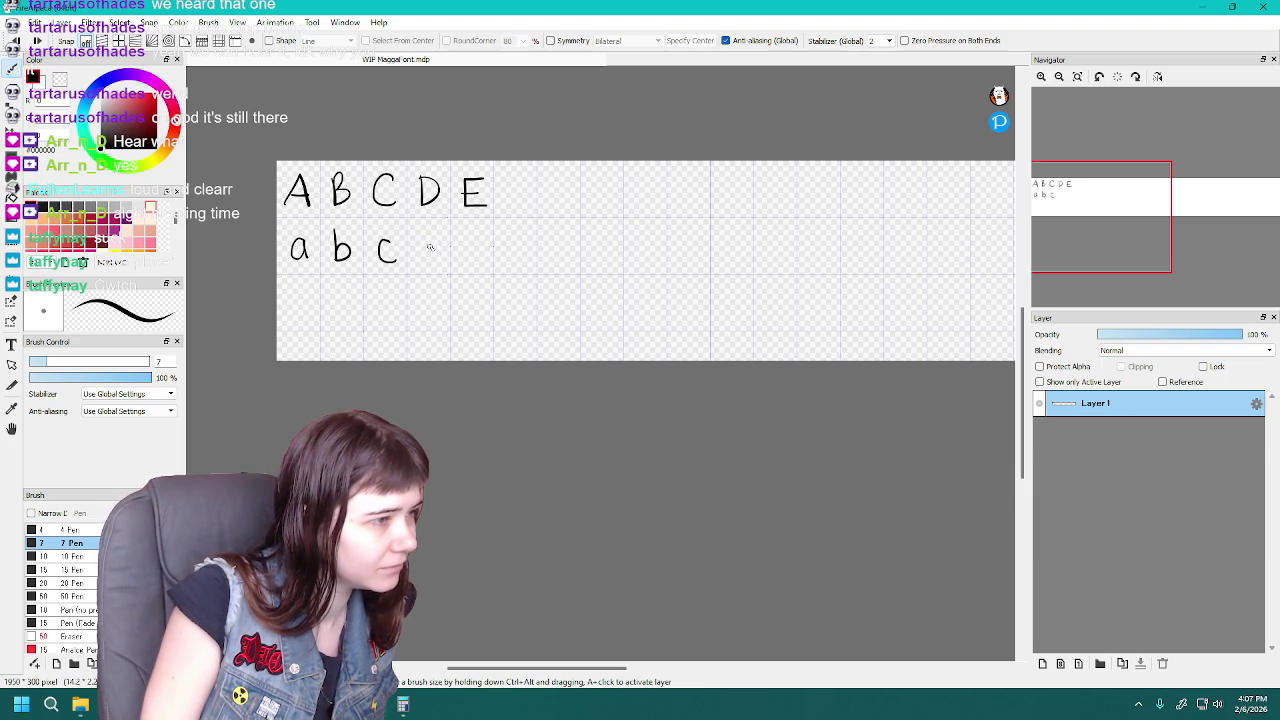
key("ctrl+z")
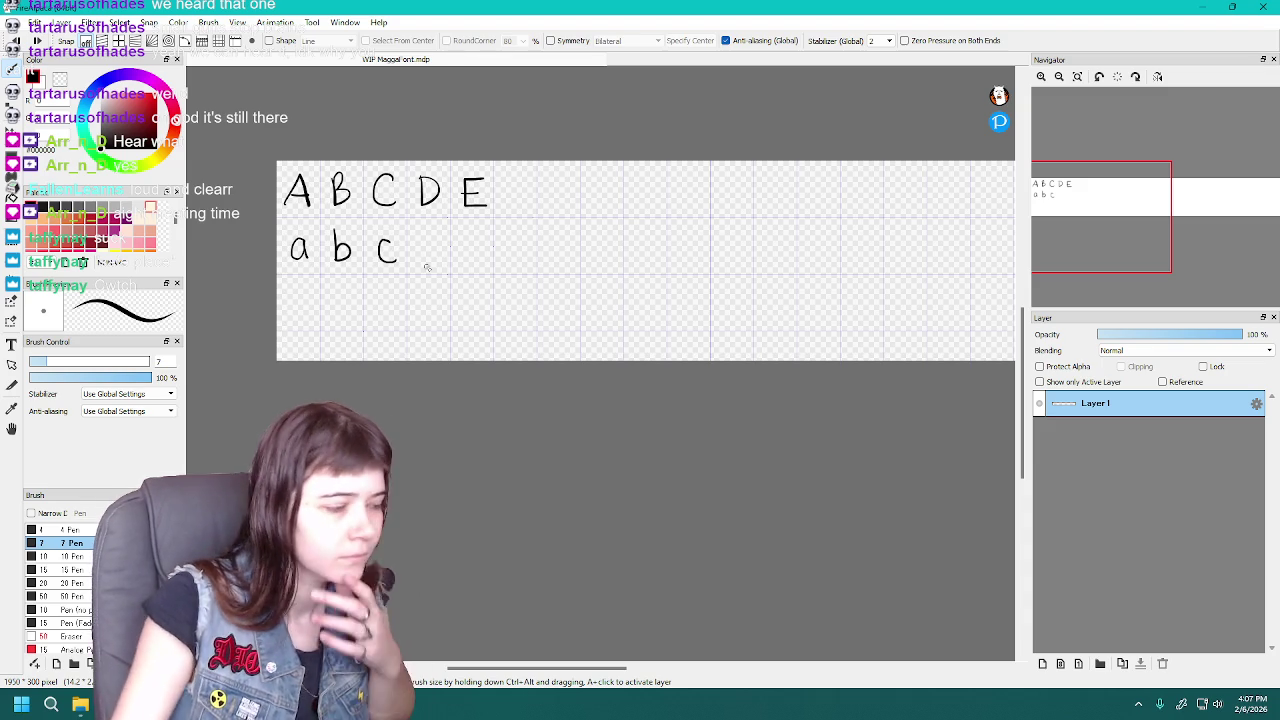
Compare the 65 × 85 px Grid Settings with the calculator's 1,950, cancelling without changes
key("alt+Tab")
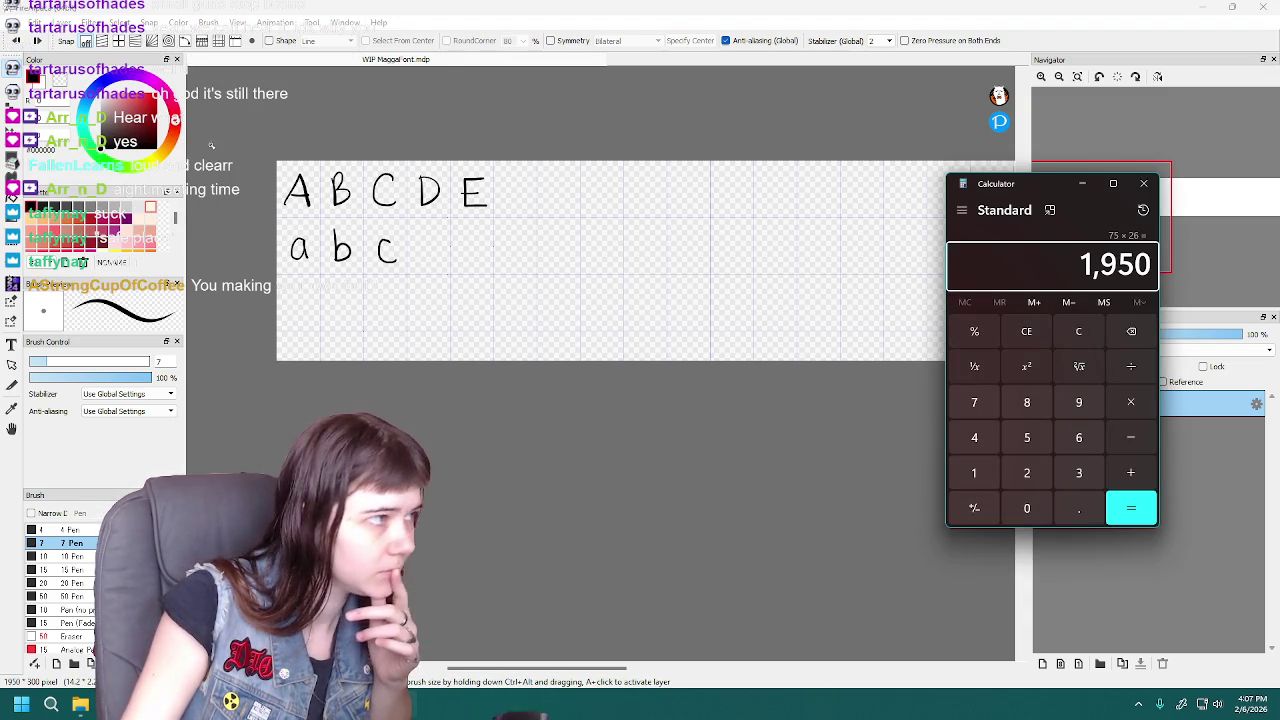
key("alt+Tab")
left_click(237, 22)
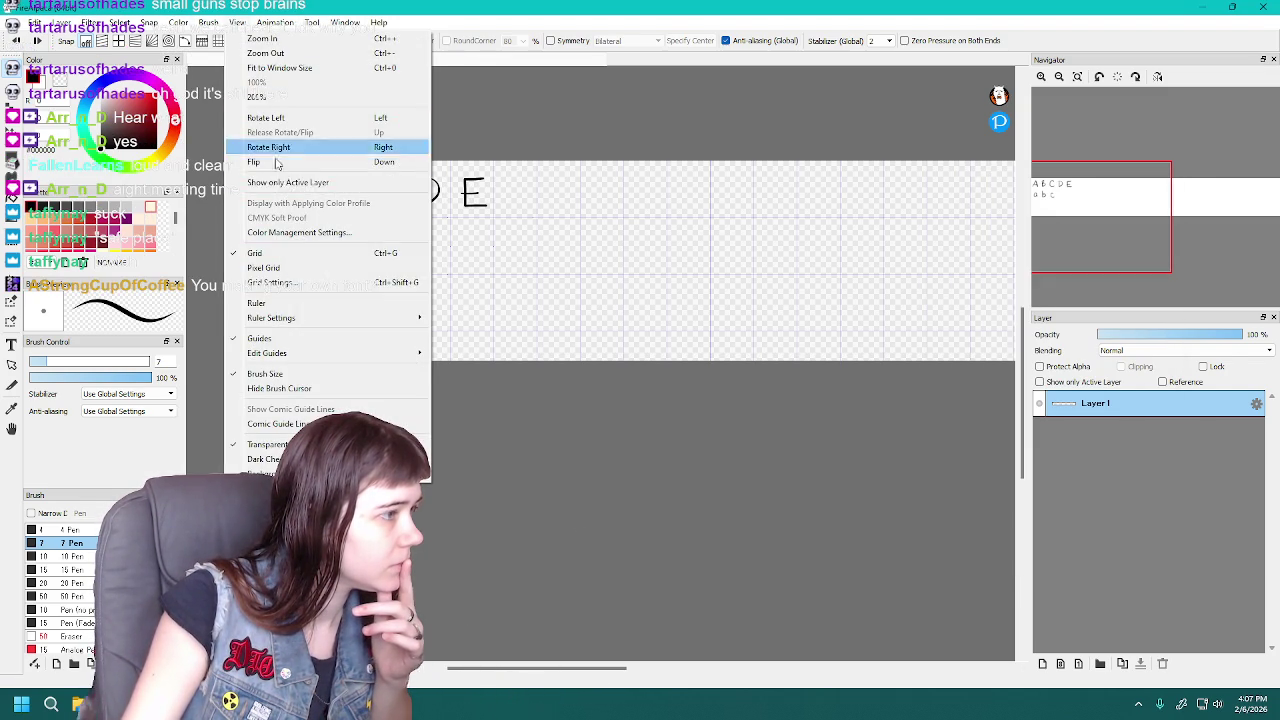
left_click(300, 285)
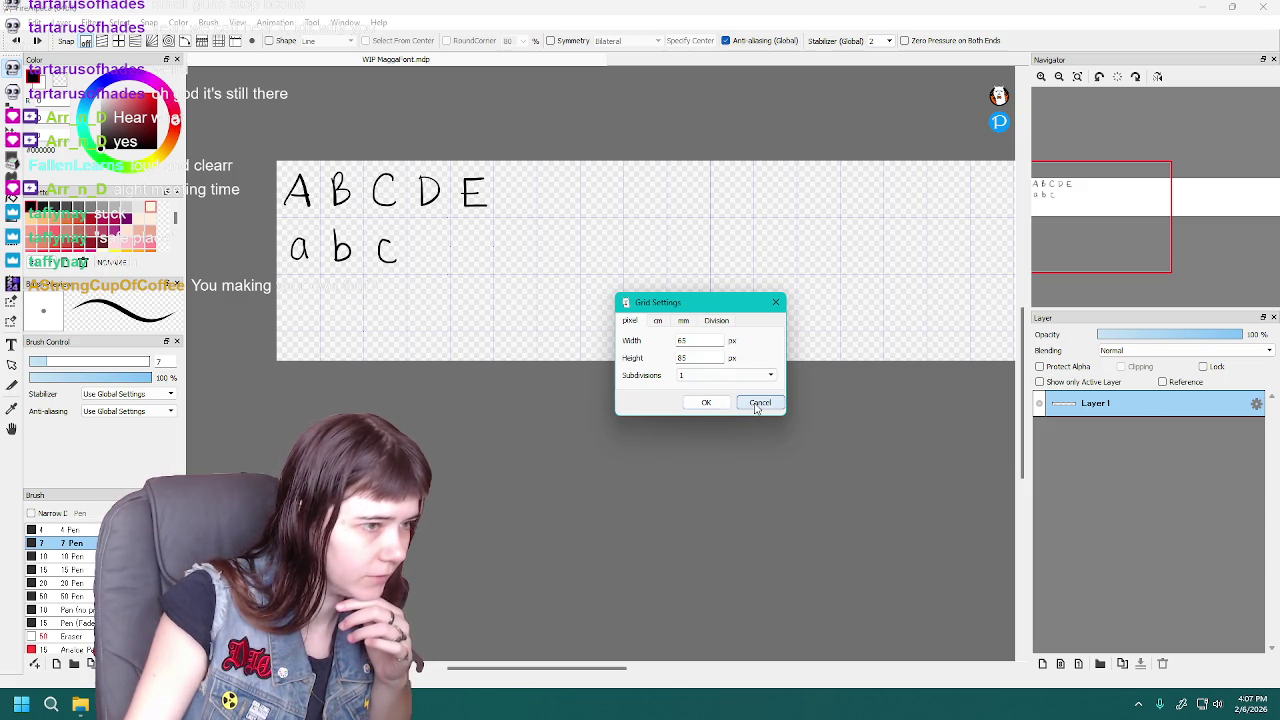
left_click(760, 403)
key("alt+Tab")
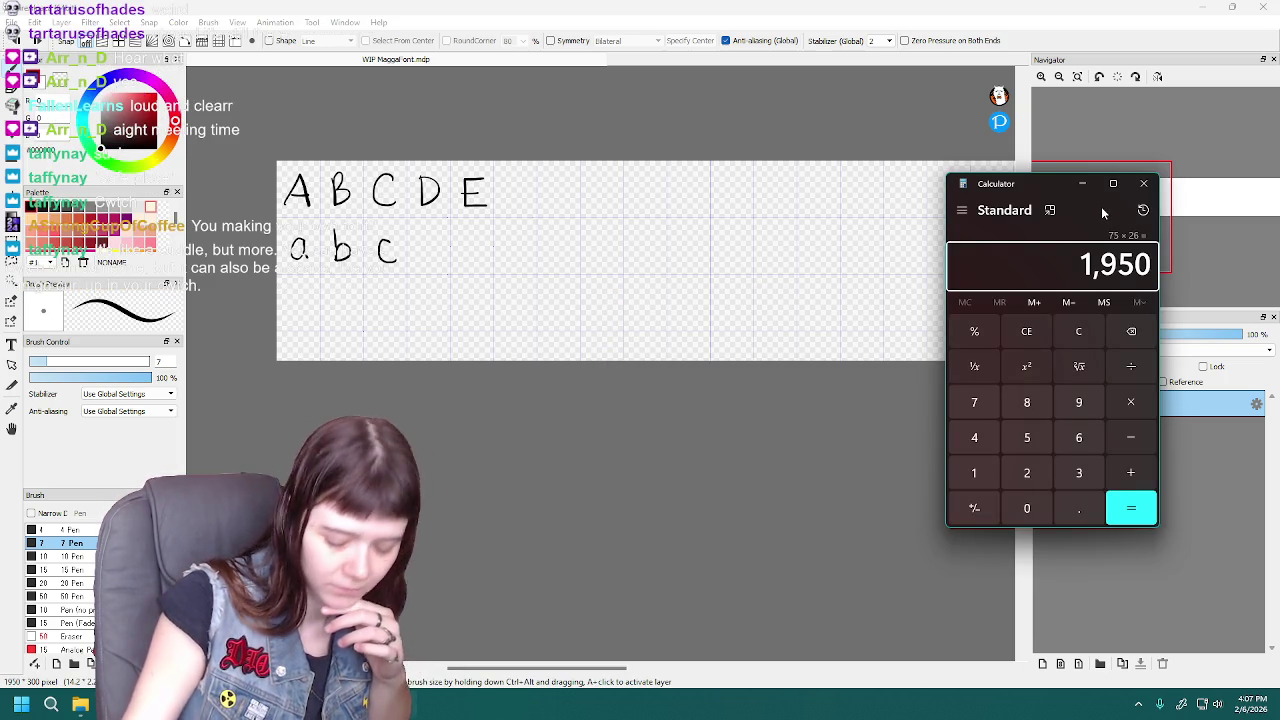
Correct the calculator entry to 85 × 3, get 255, and close Calculator
type("85")
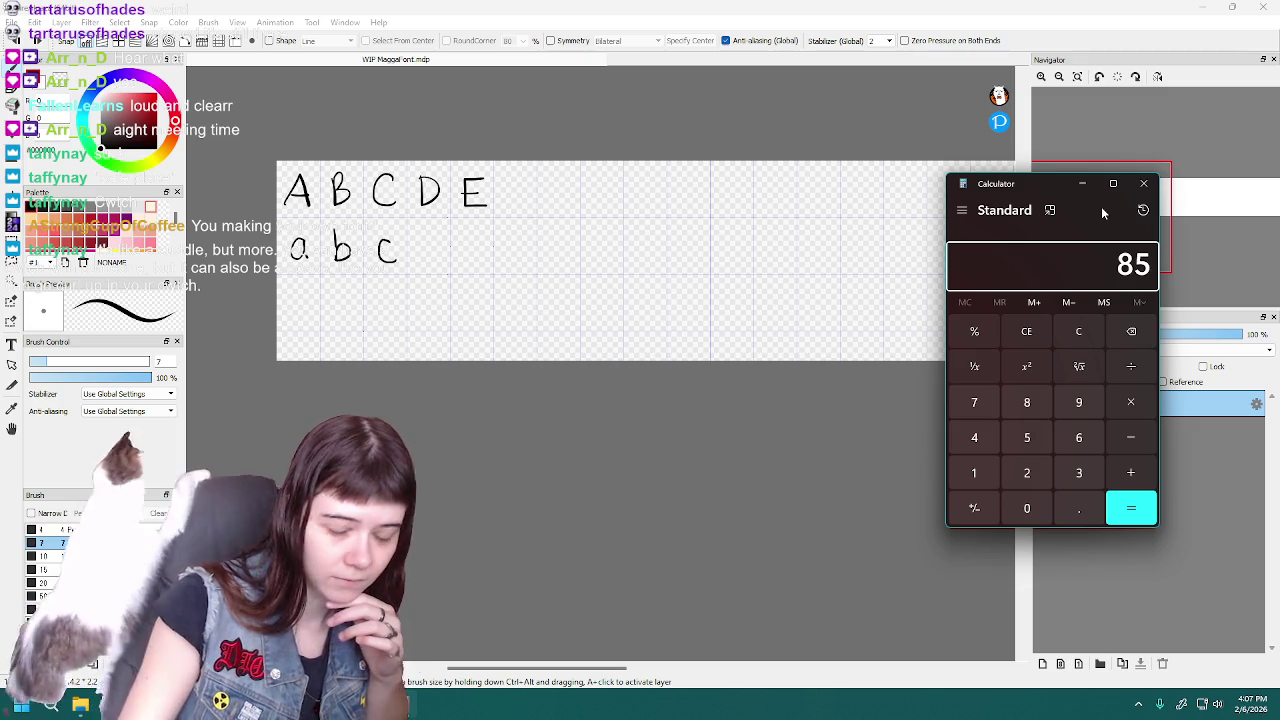
type("*")
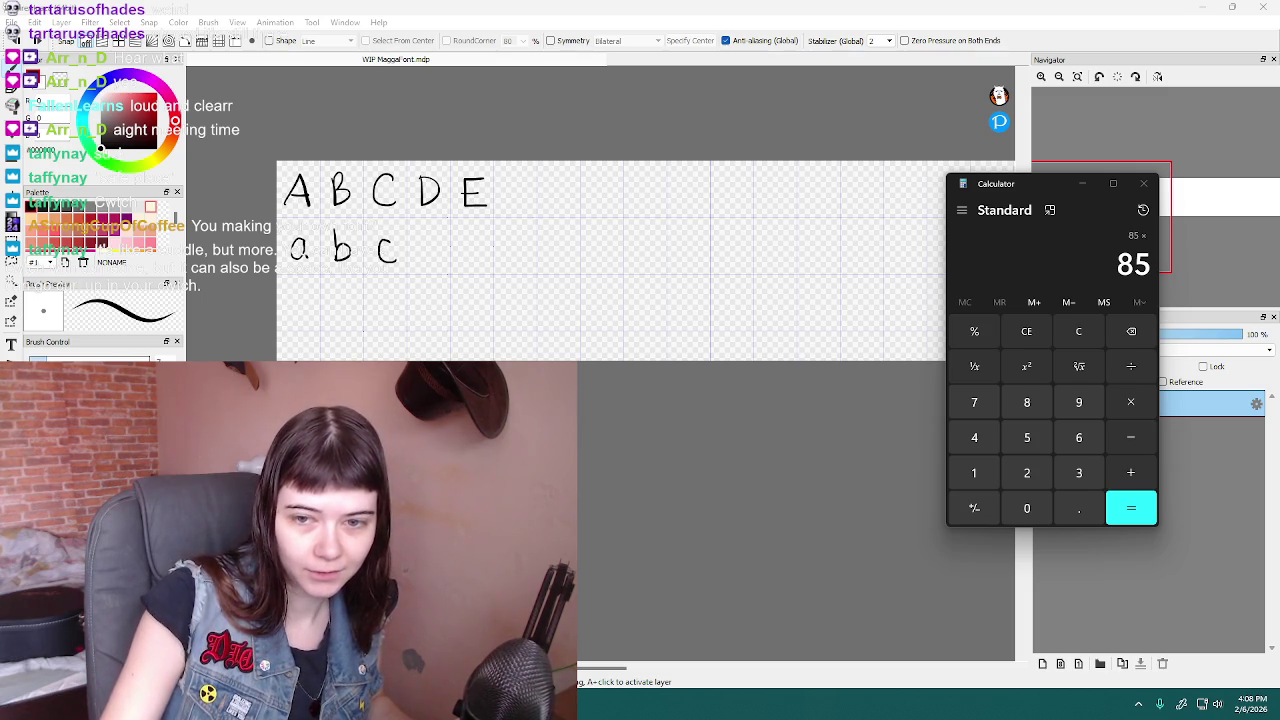
left_click(1047, 191)
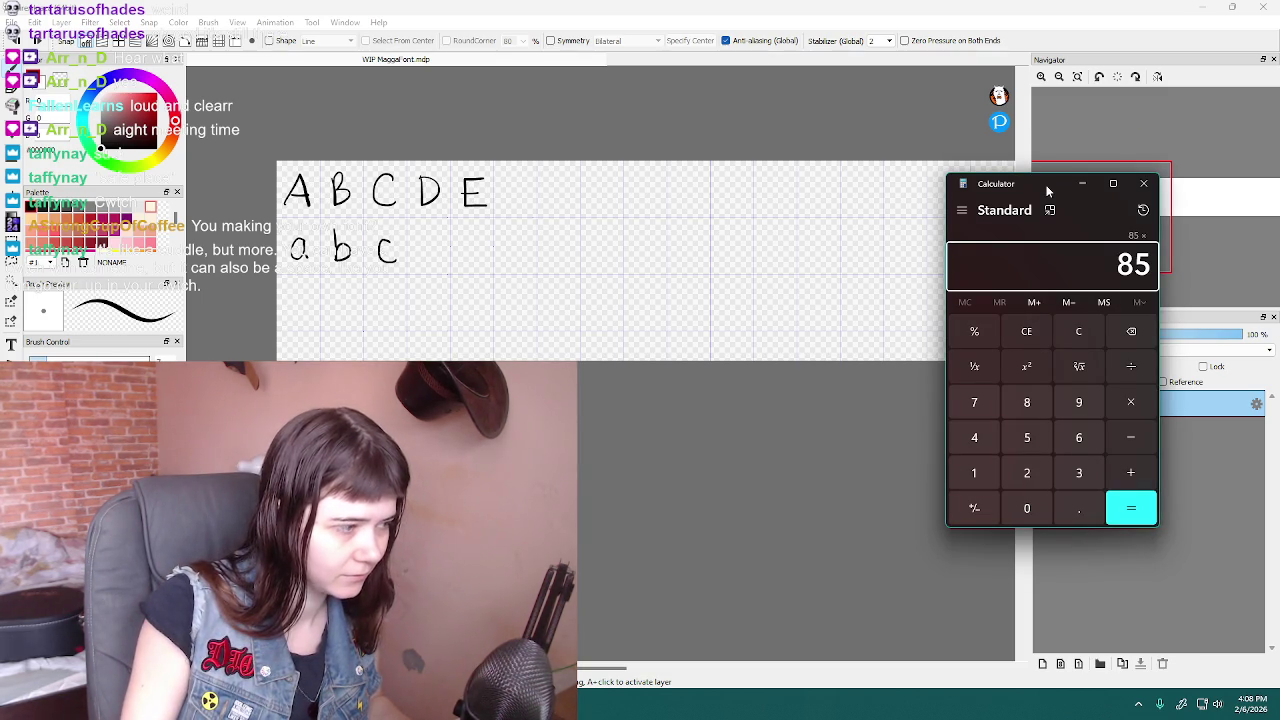
key("BackSpace")
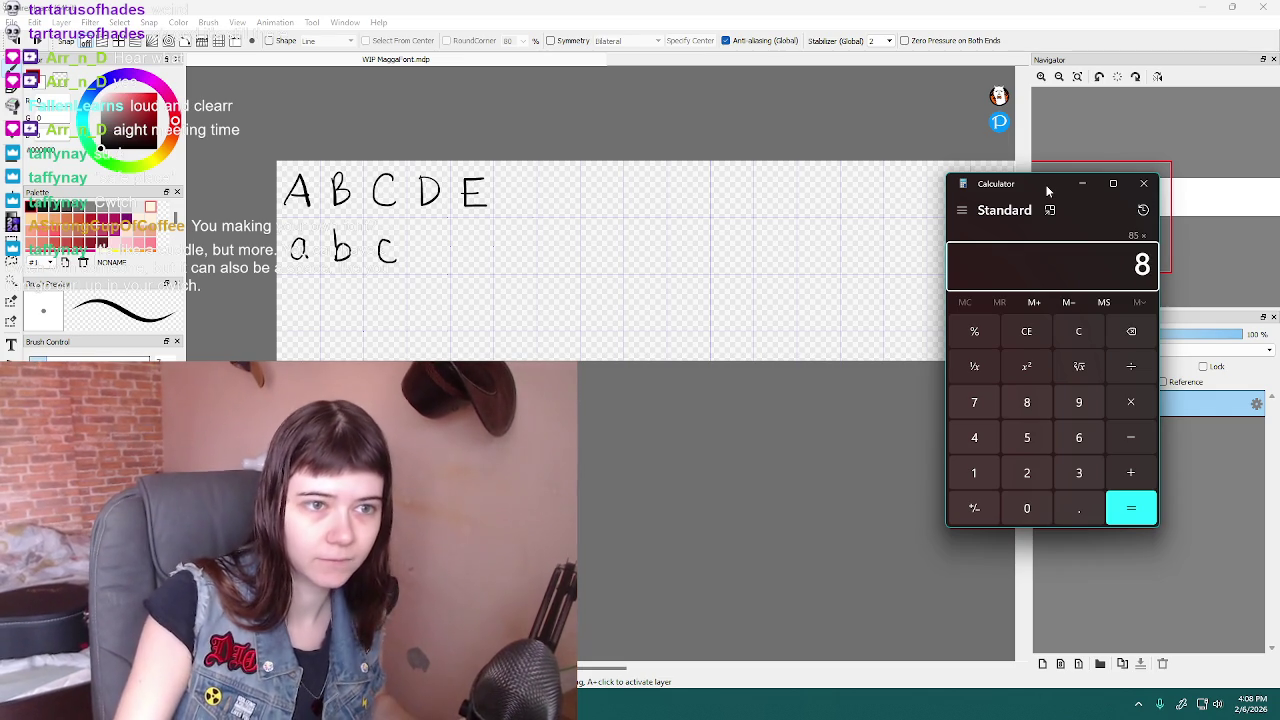
key("BackSpace")
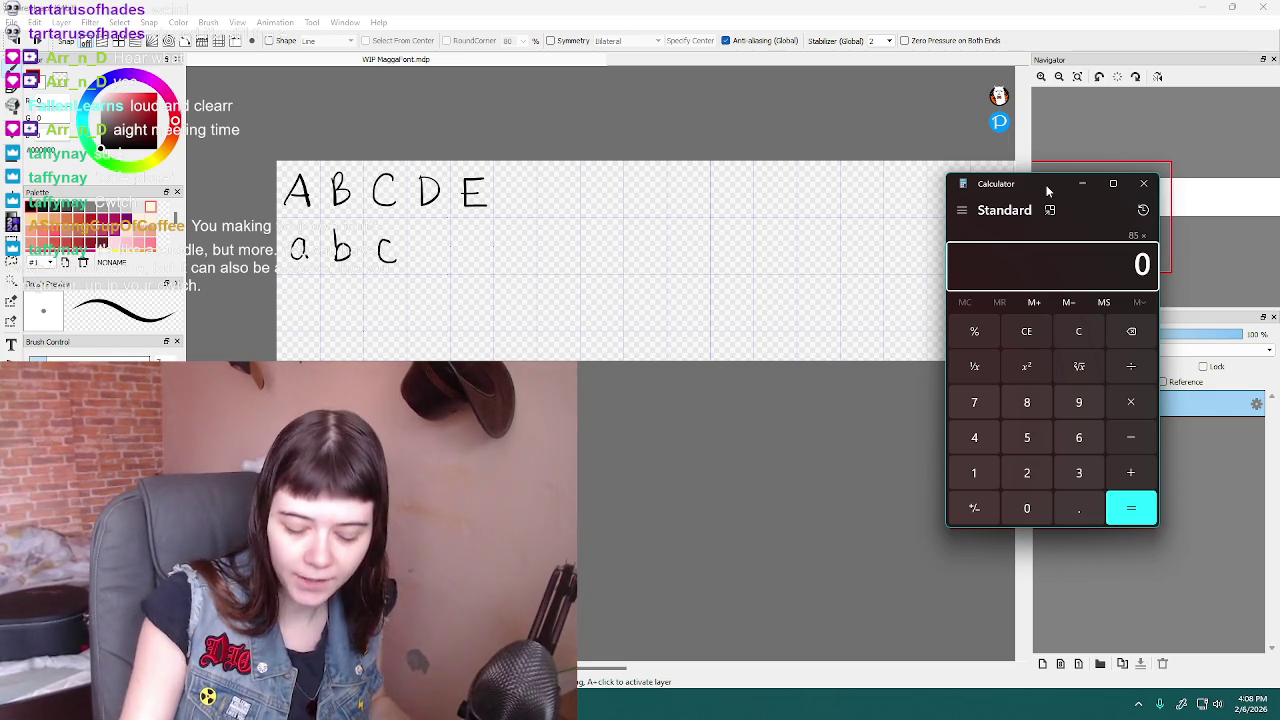
key("Return")
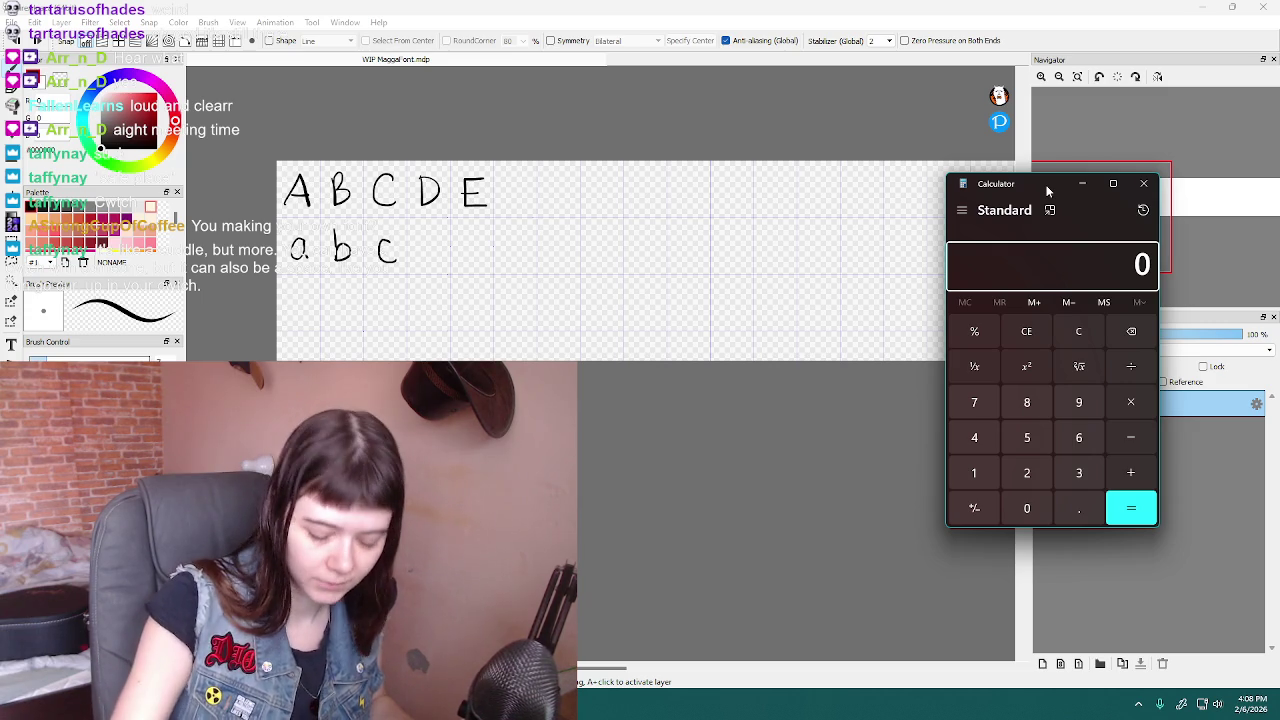
type("85*3")
key("Return")
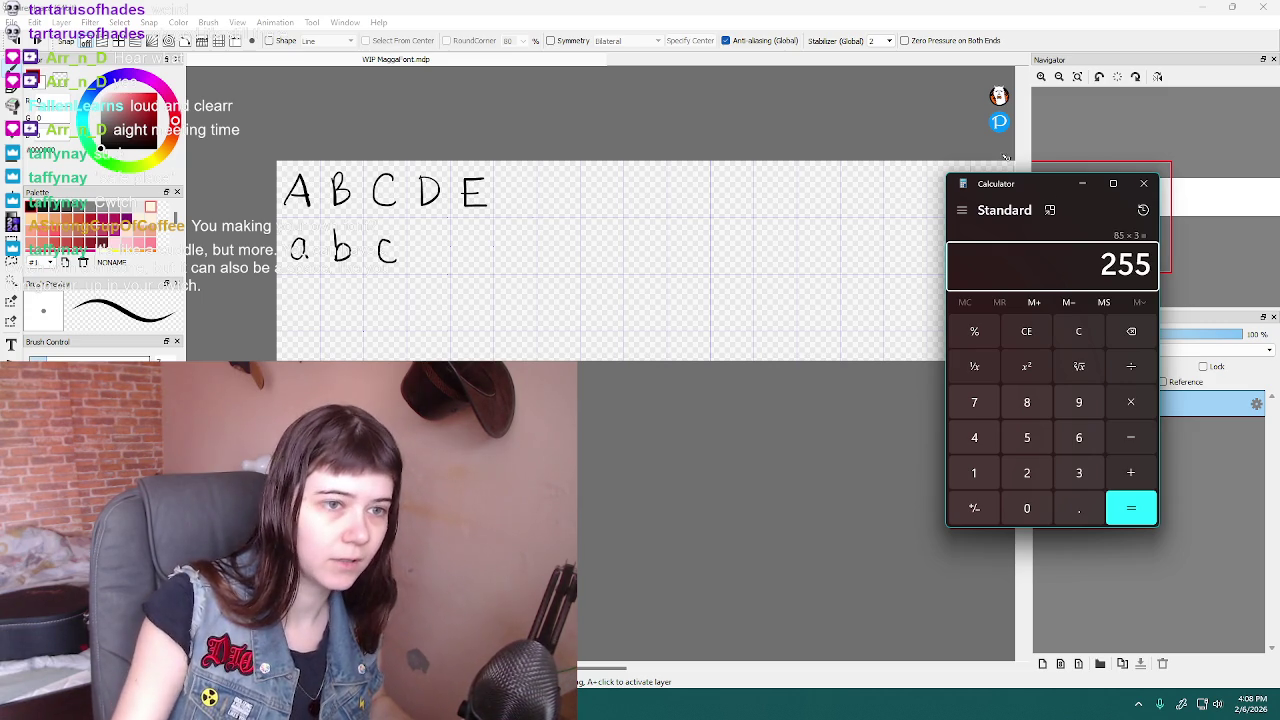
left_click(1145, 185)
Resize the image to 1950 × 255 pixels via Image Size
left_click(34, 22)
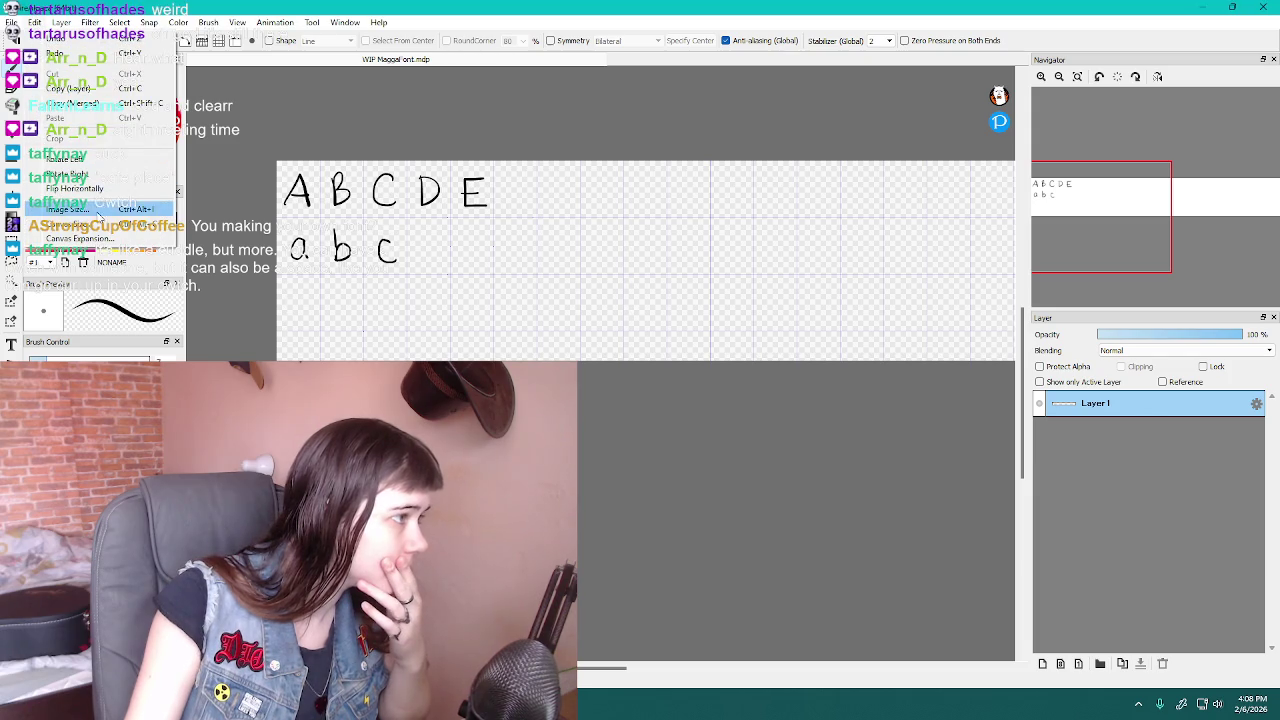
left_click(95, 213)
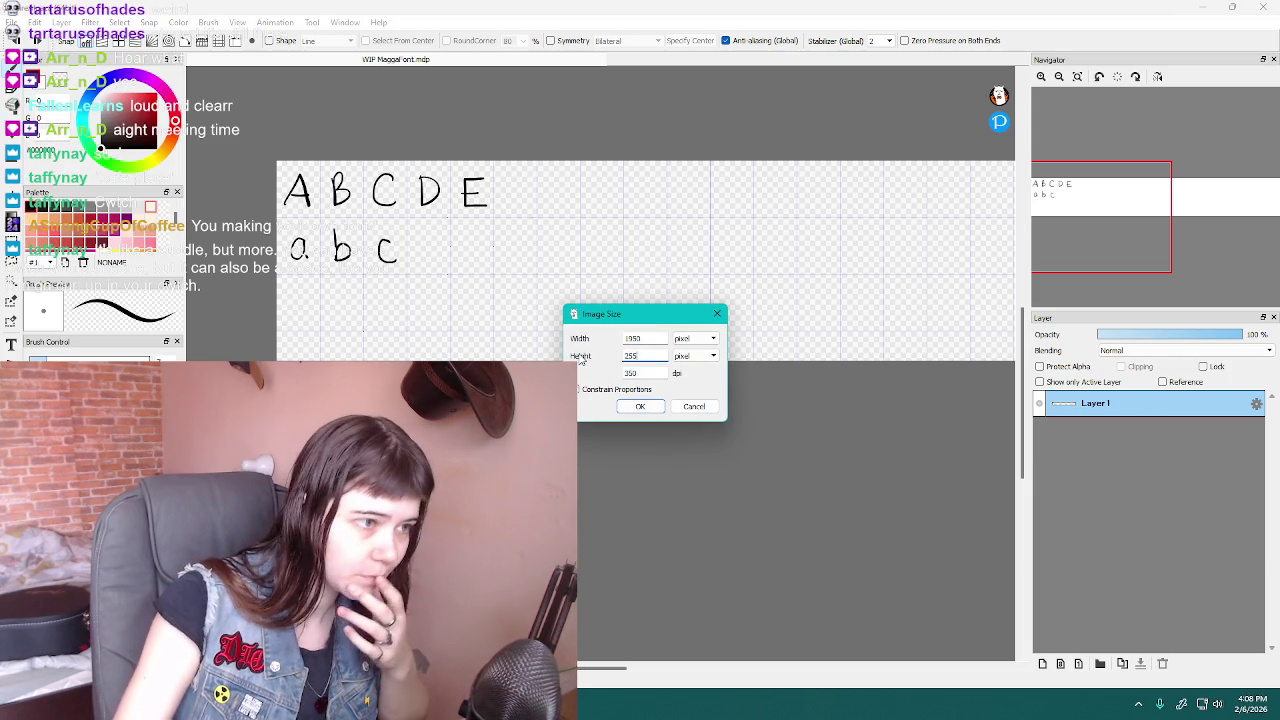
key("Return")
Zoom and scroll the canvas back to the A B C D E lettering
scroll(580, 355, "up", 3)
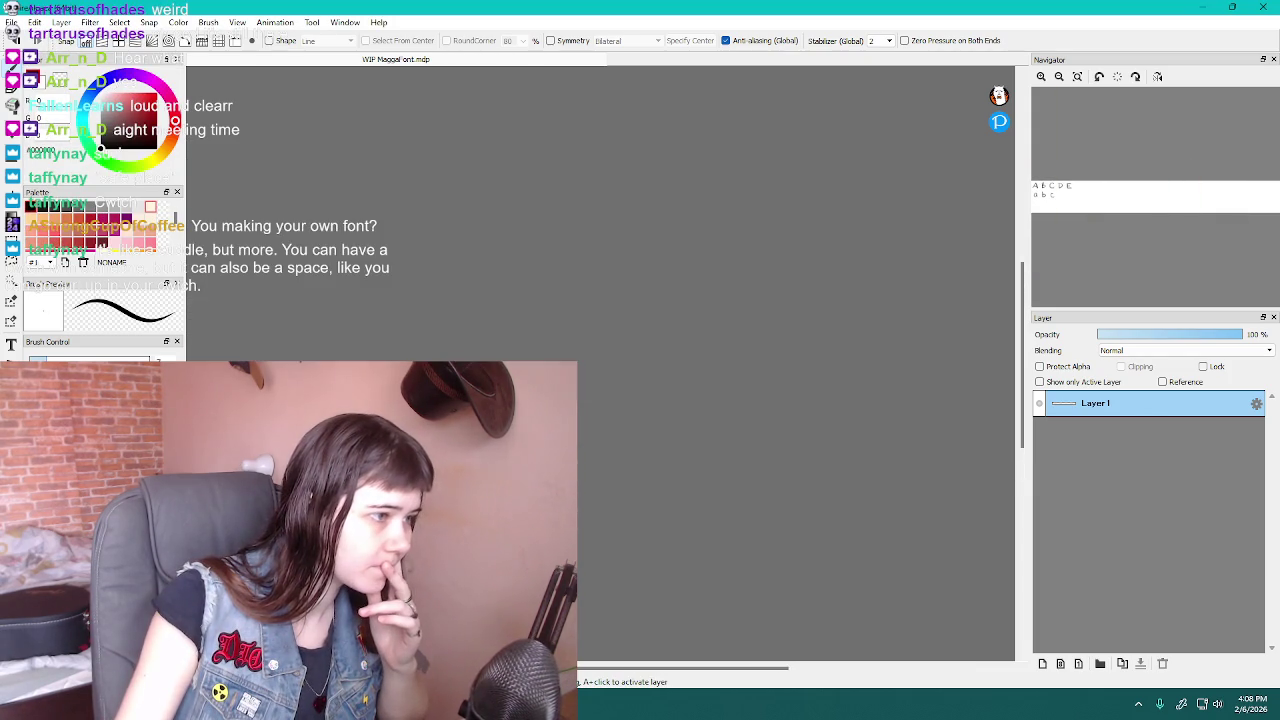
scroll(600, 460, "down", 3)
scroll(600, 460, "up", 2)
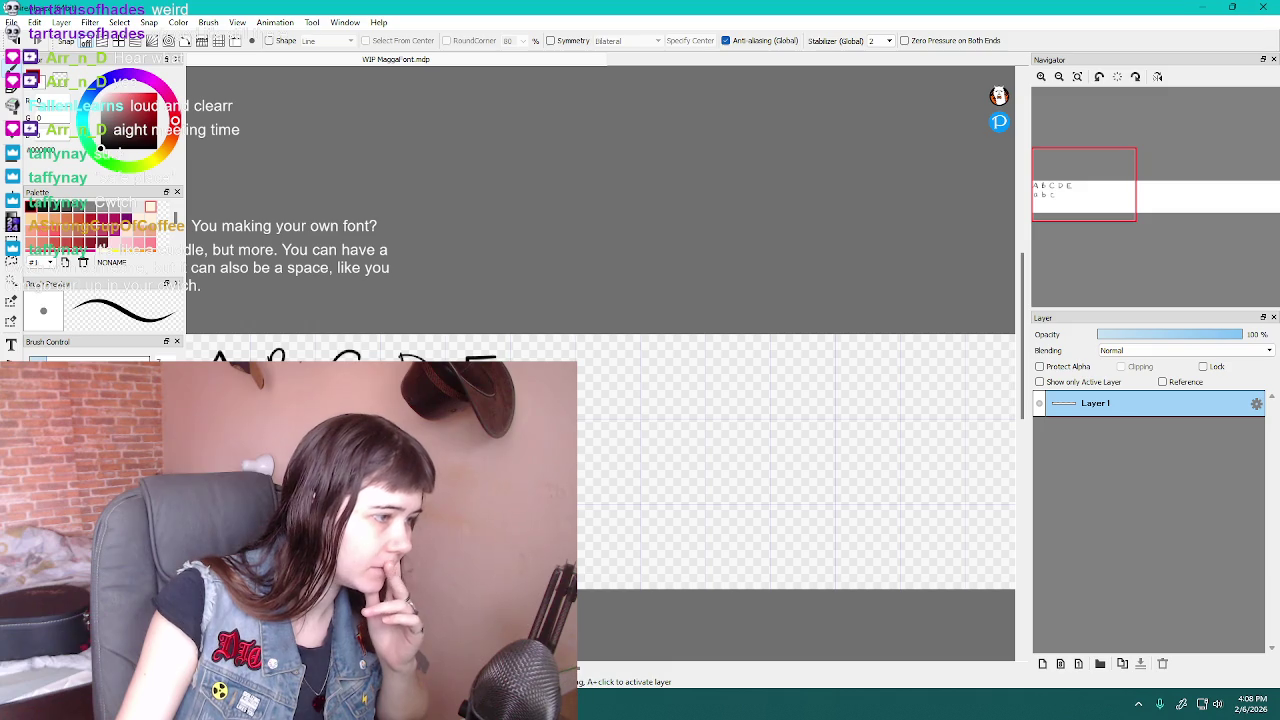
scroll(600, 460, "up", 1)
scroll(600, 460, "up", 1)
scroll(600, 460, "down", 3)
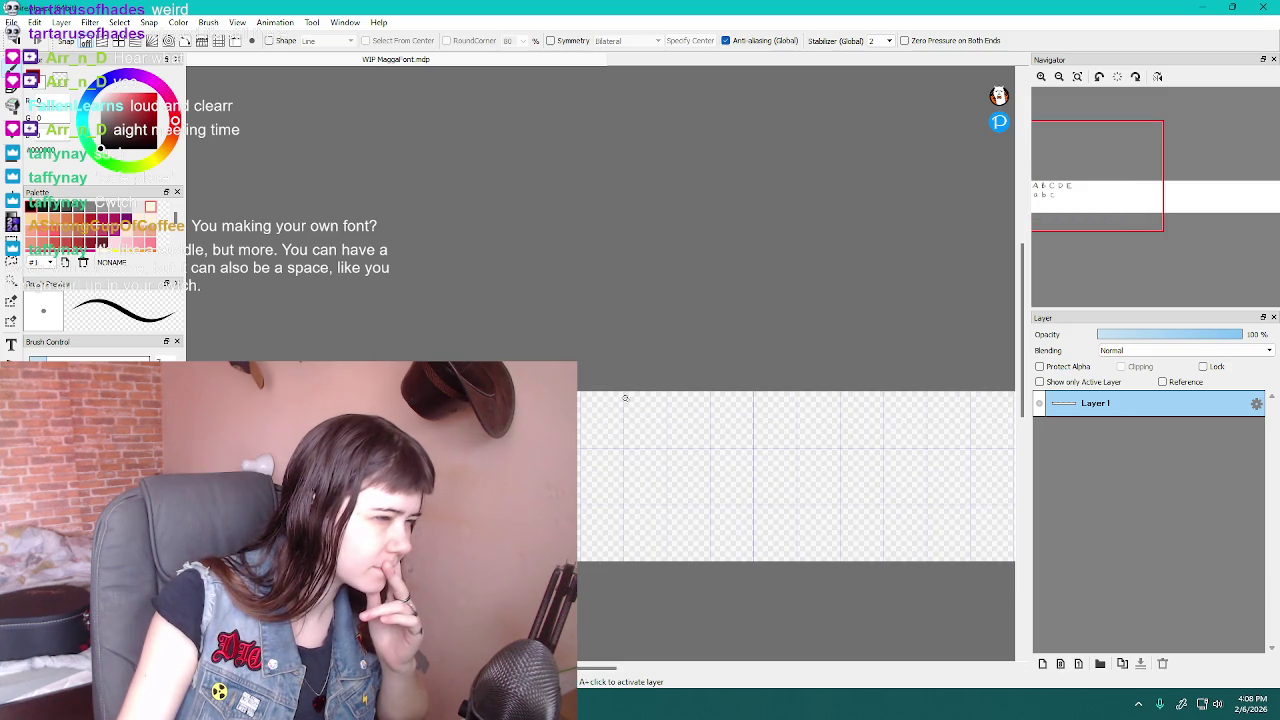
left_click_drag(1022, 332, 1022, 357)
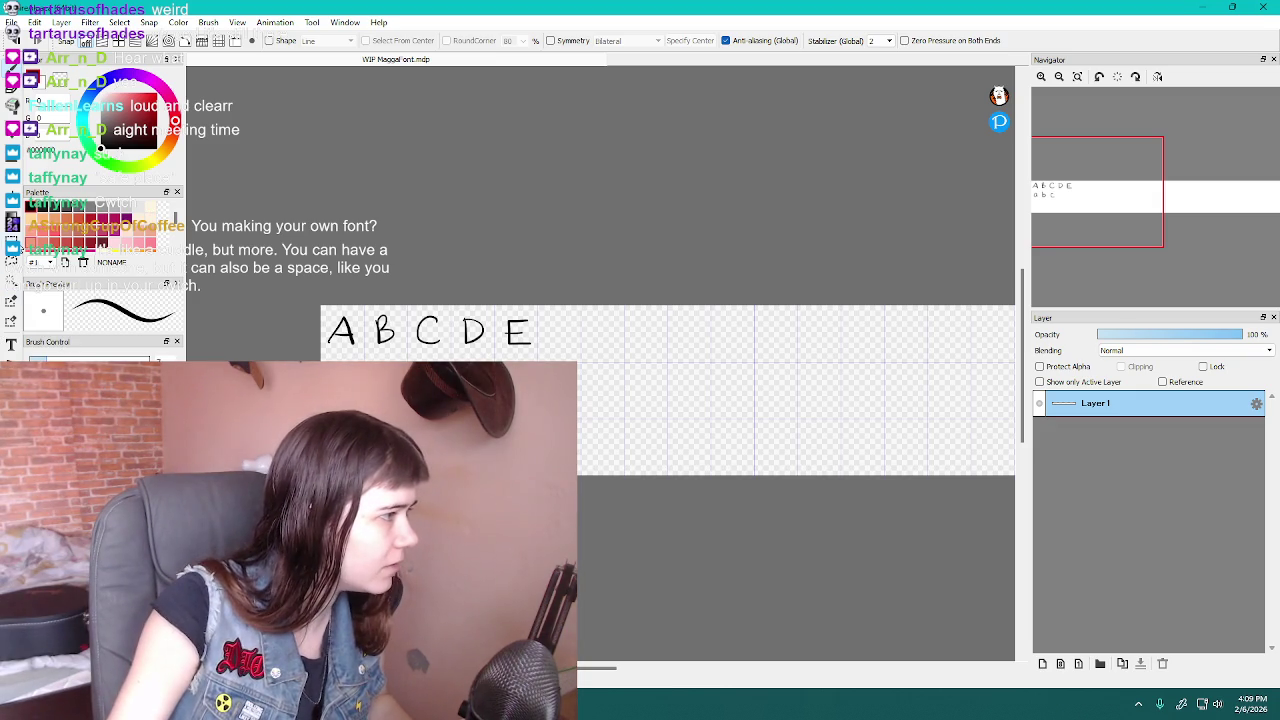
key("m")
key("ctrl+a")
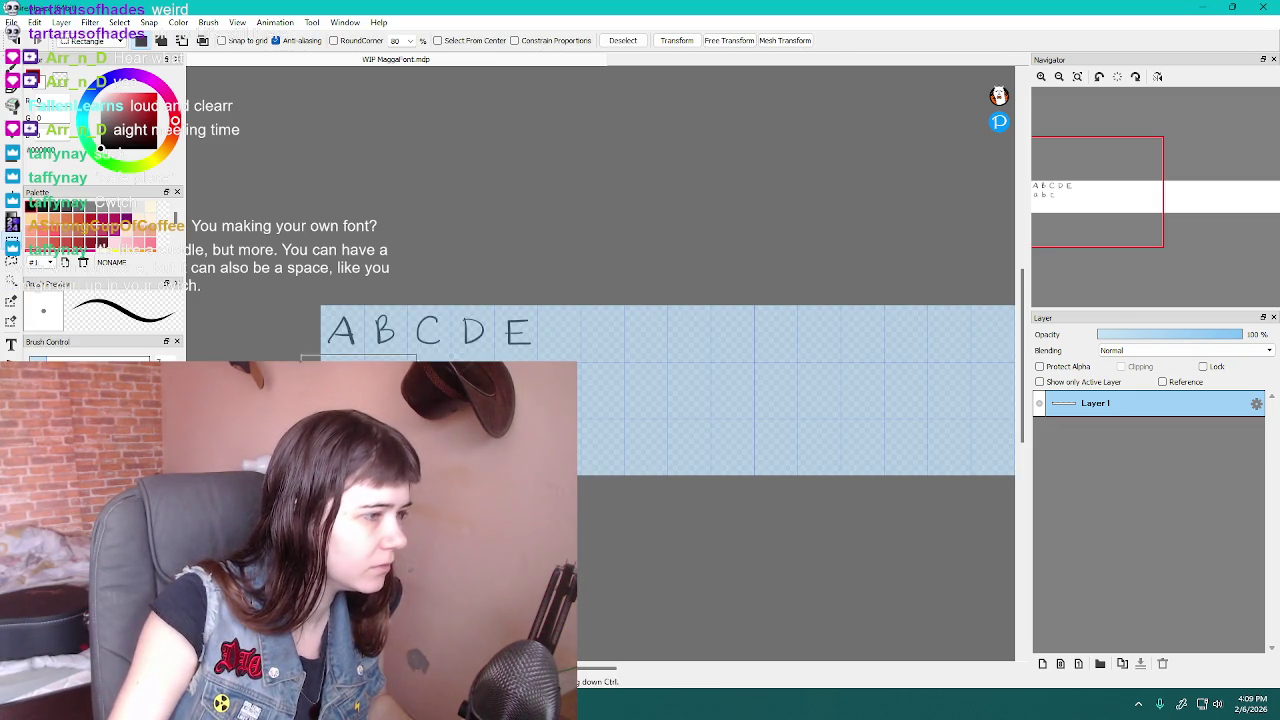
left_click(676, 40)
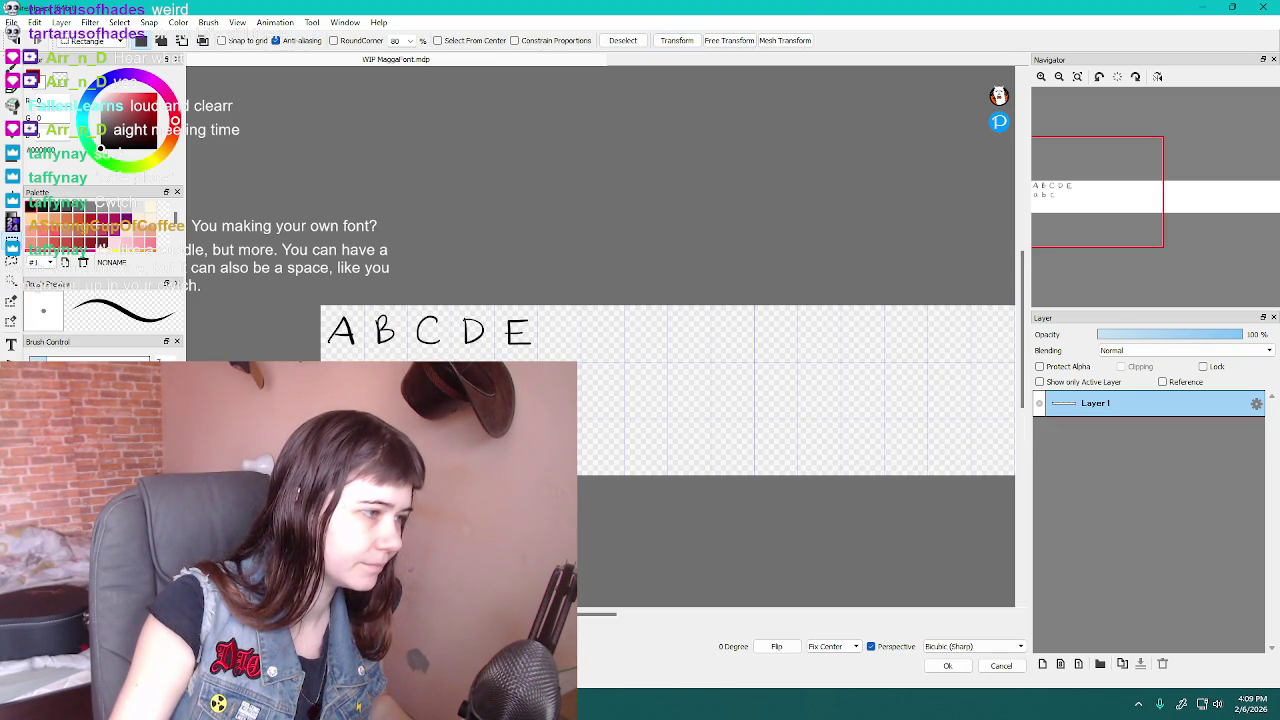
left_click(676, 40)
key("ctrl+d")
left_click(11, 68)
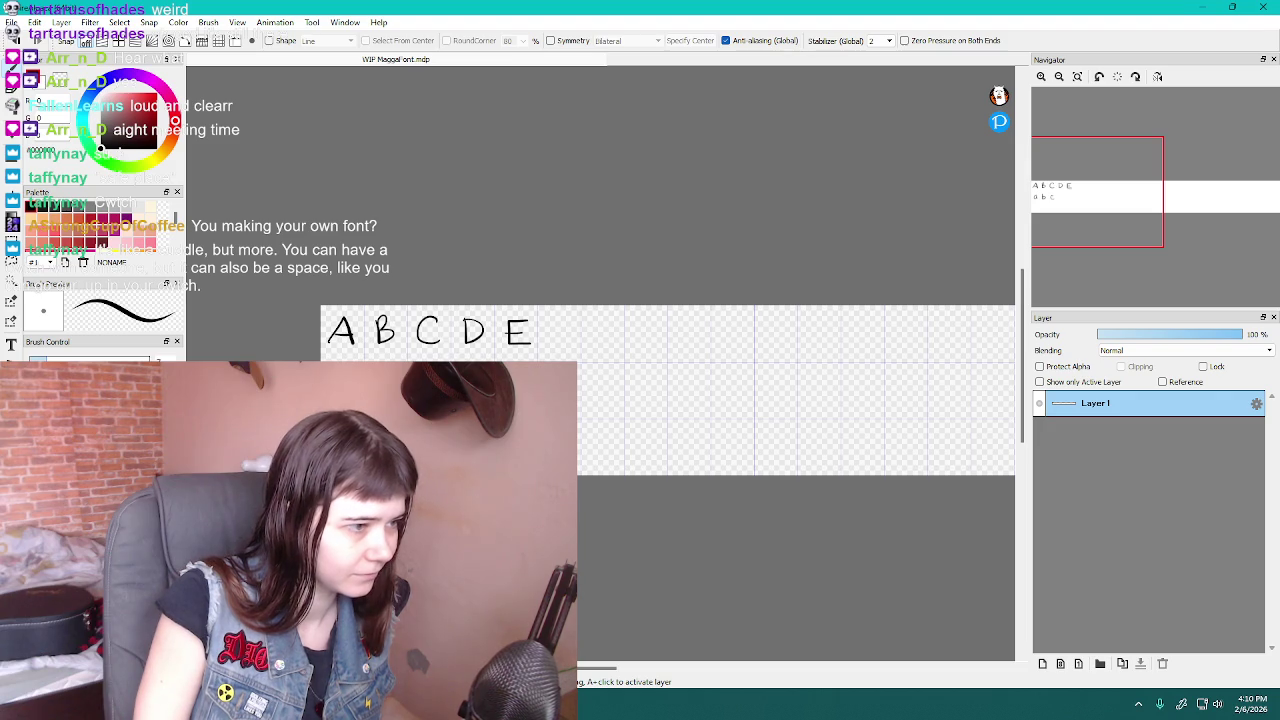
Handwrite 'The mitochondria is the power house of the cell.' beside a b c, then clear the layer
left_click_drag(620, 398, 702, 398)
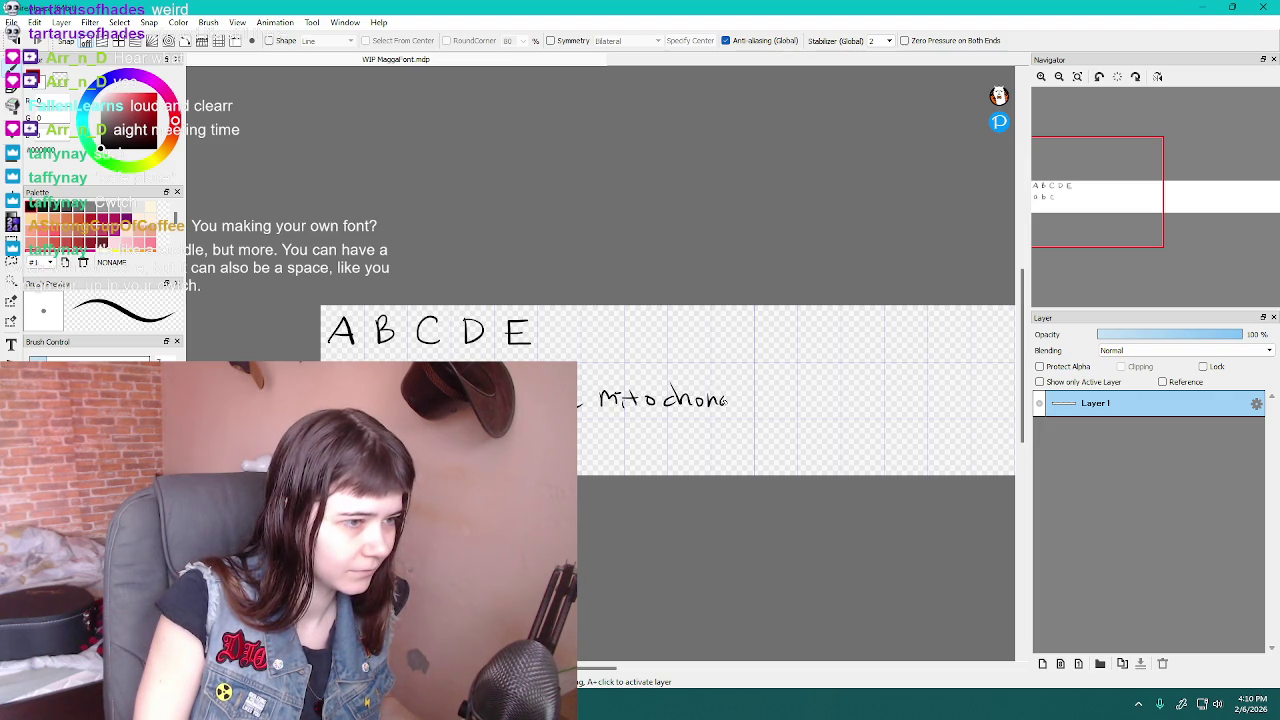
left_click_drag(757, 399, 768, 402)
mouse_move(789, 393)
left_mouse_down()
mouse_move(798, 405)
mouse_move(874, 398)
left_mouse_up()
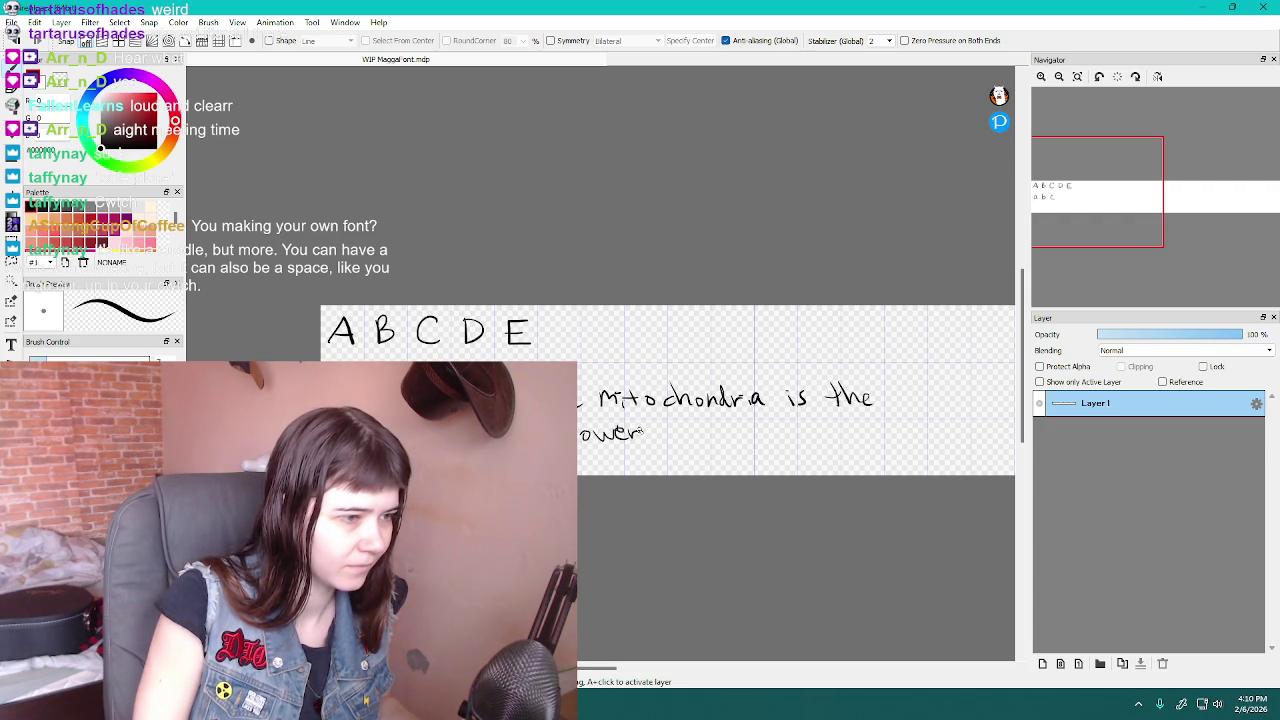
mouse_move(657, 420)
left_mouse_down()
mouse_move(661, 435)
mouse_move(722, 436)
left_mouse_up()
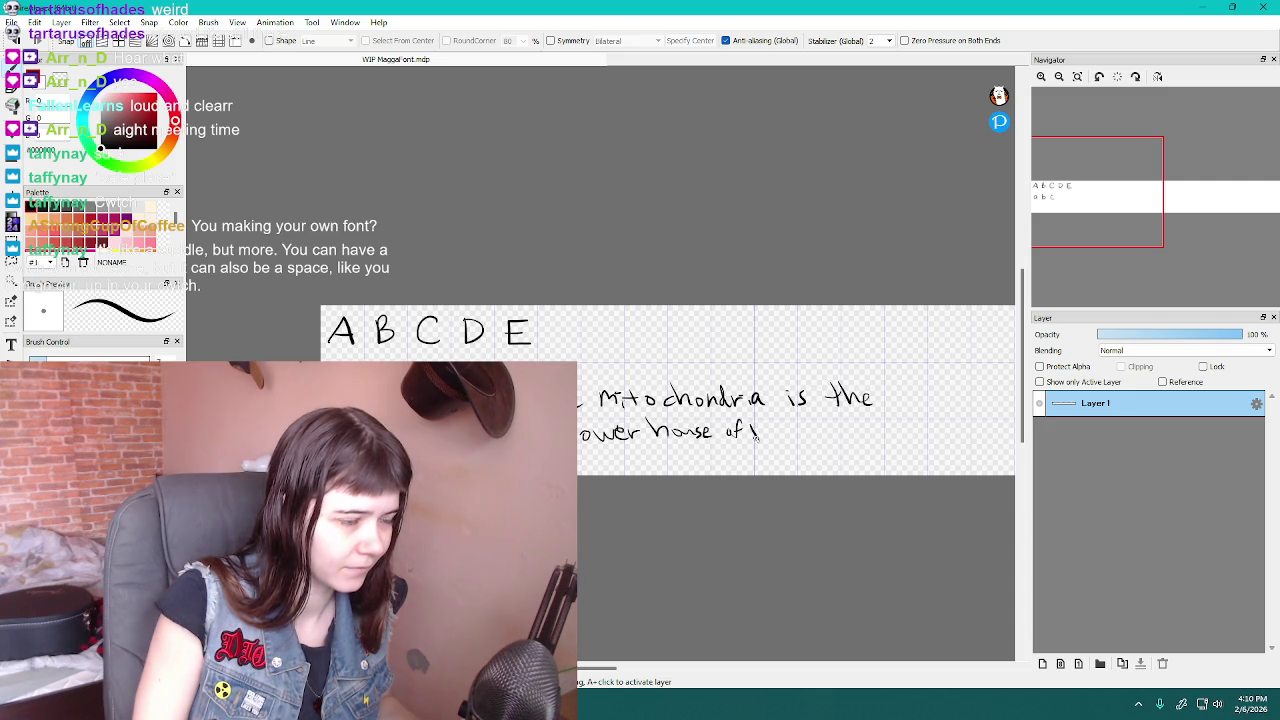
left_click(830, 426)
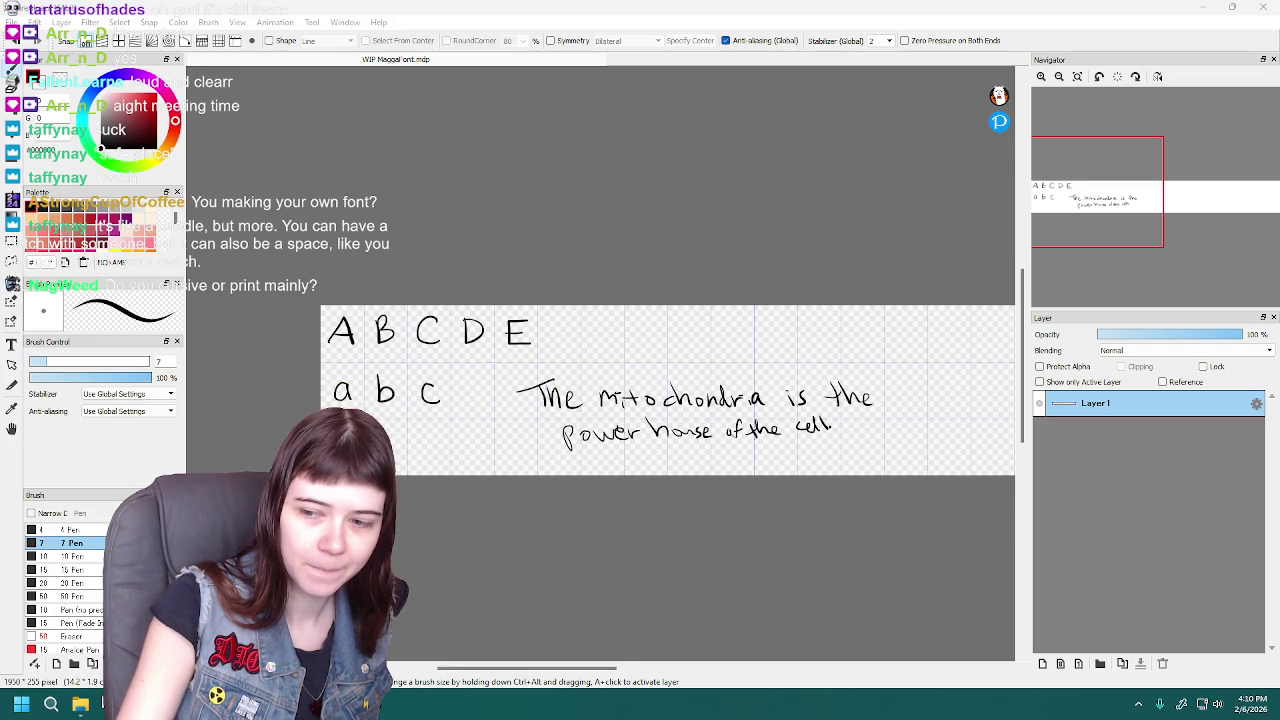
left_click(668, 311)
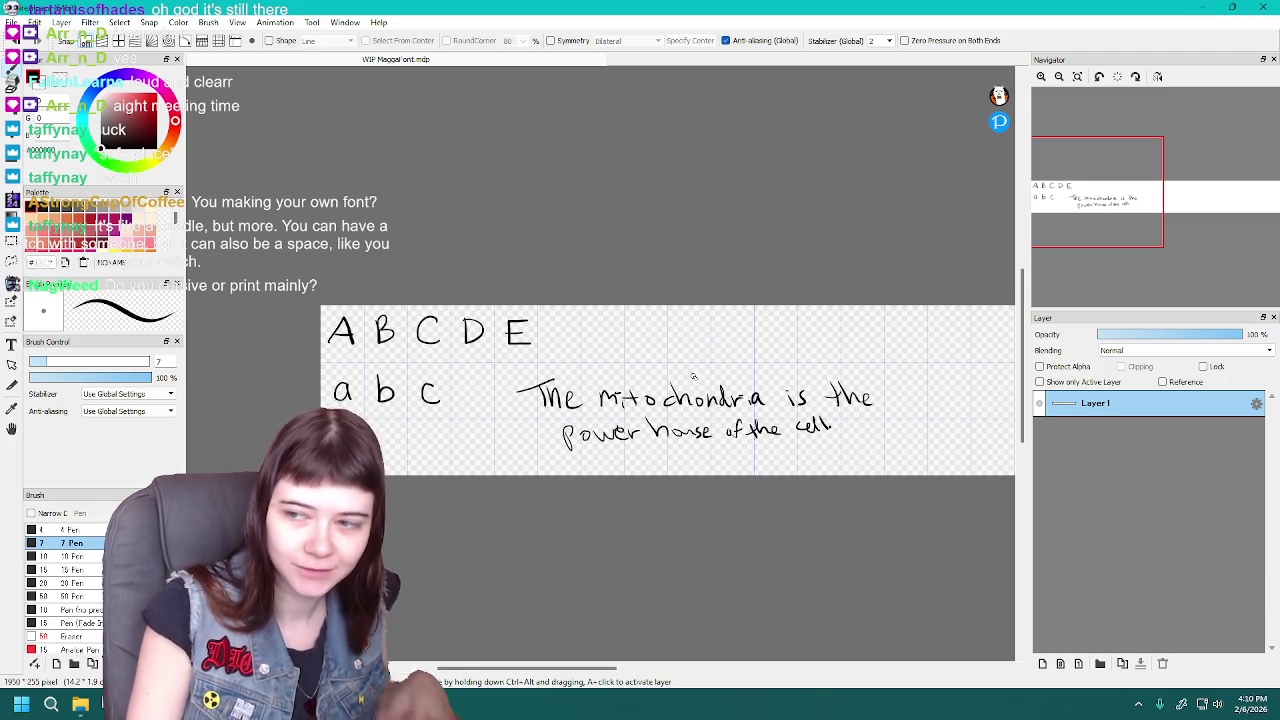
key("Delete")
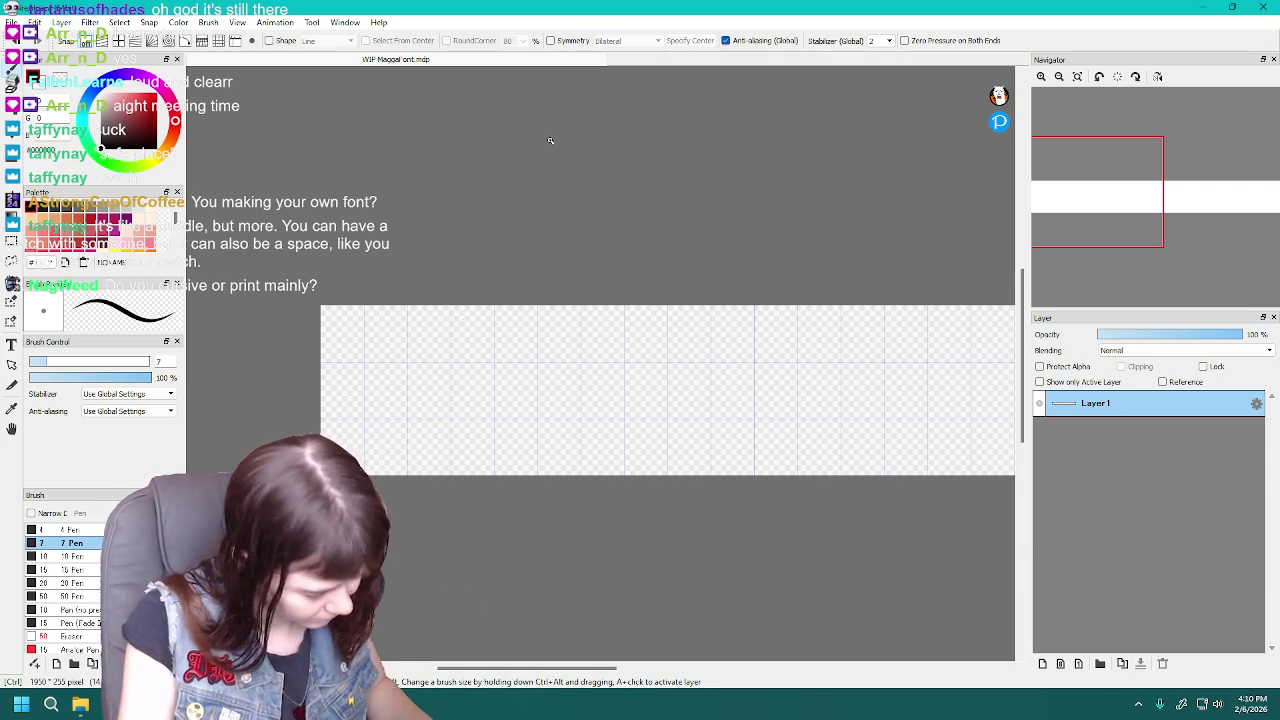
Undo the layer clear and erase the mitochondria sentence with the large Eraser
key("ctrl+z")
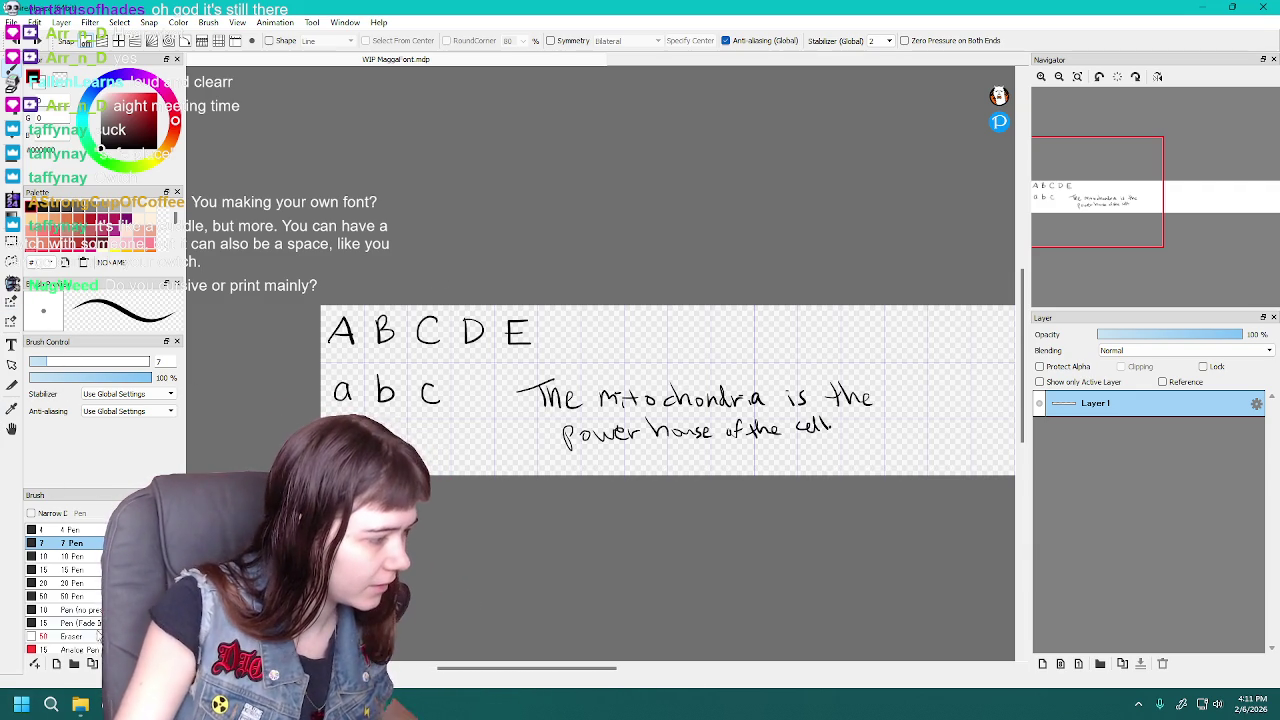
scroll(90, 600, "down", 2)
left_click(85, 610)
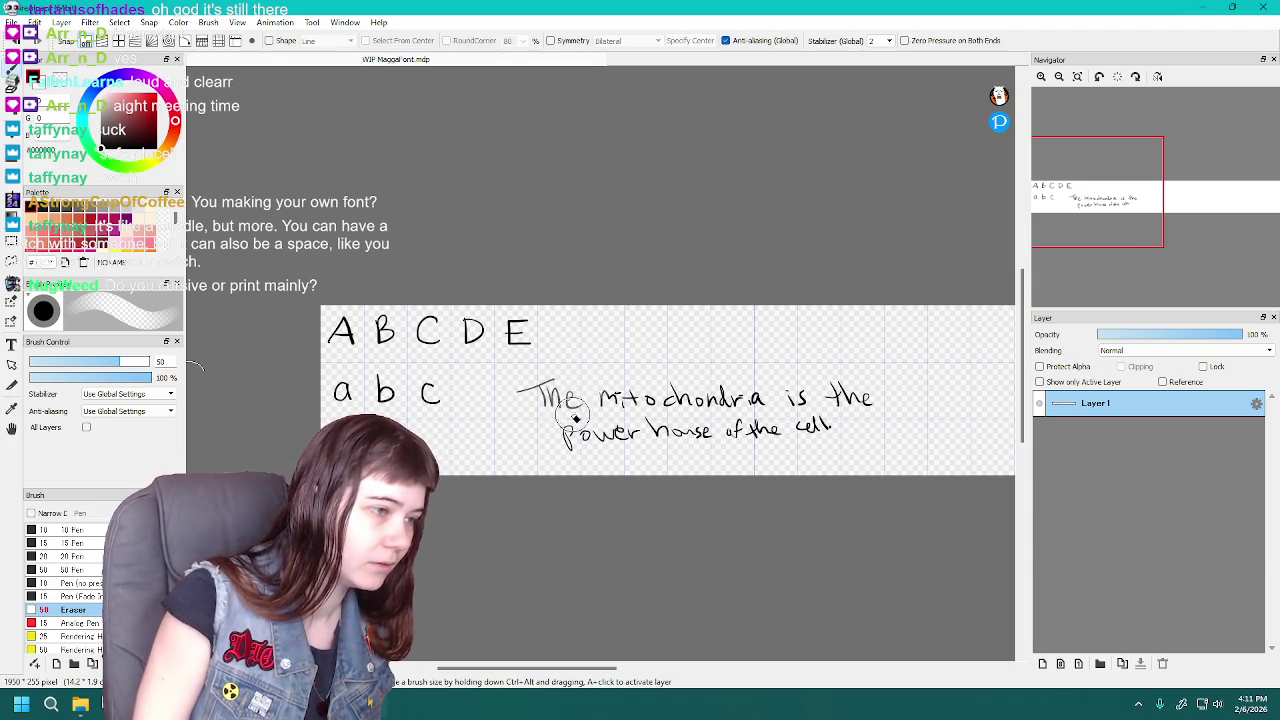
mouse_move(655, 405)
left_mouse_down()
mouse_move(715, 435)
mouse_move(920, 400)
mouse_move(769, 397)
left_mouse_up()
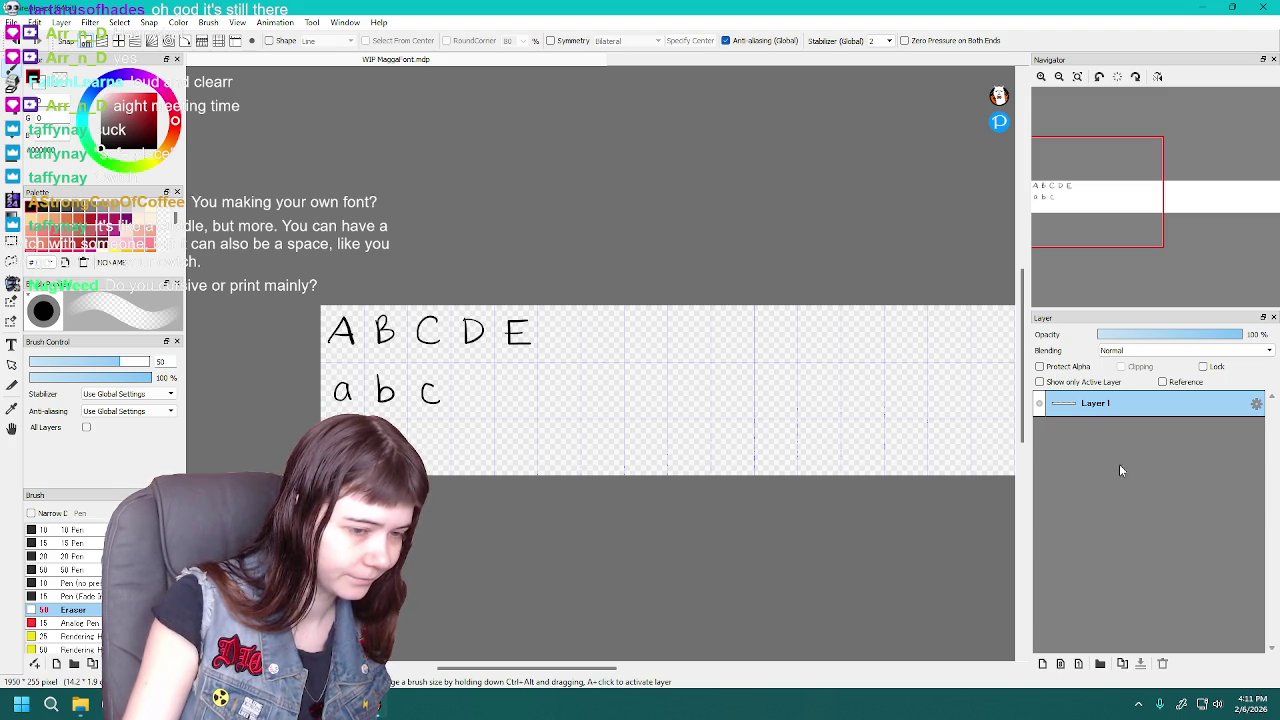
scroll(92, 570, "up", 2)
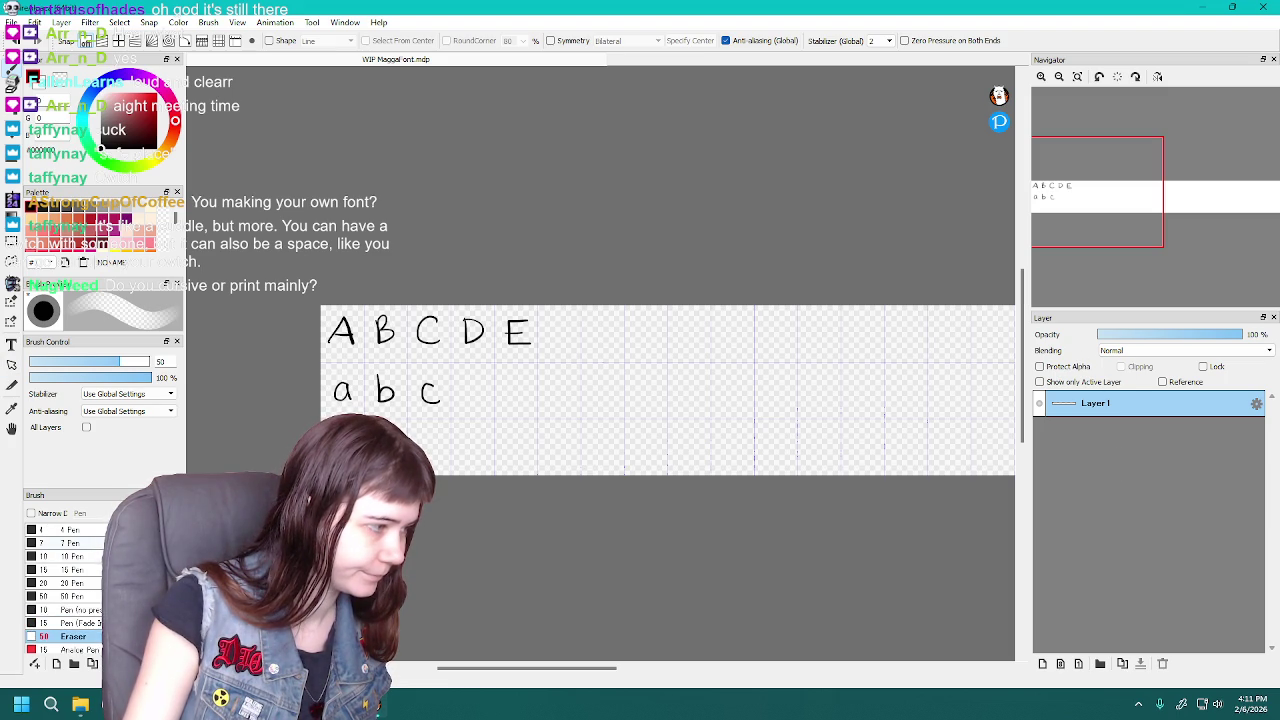
Return to the 7 Pen brush, undoing a stray test stroke after c
left_click(72, 543)
left_click_drag(479, 383, 473, 412)
key("ctrl+z")
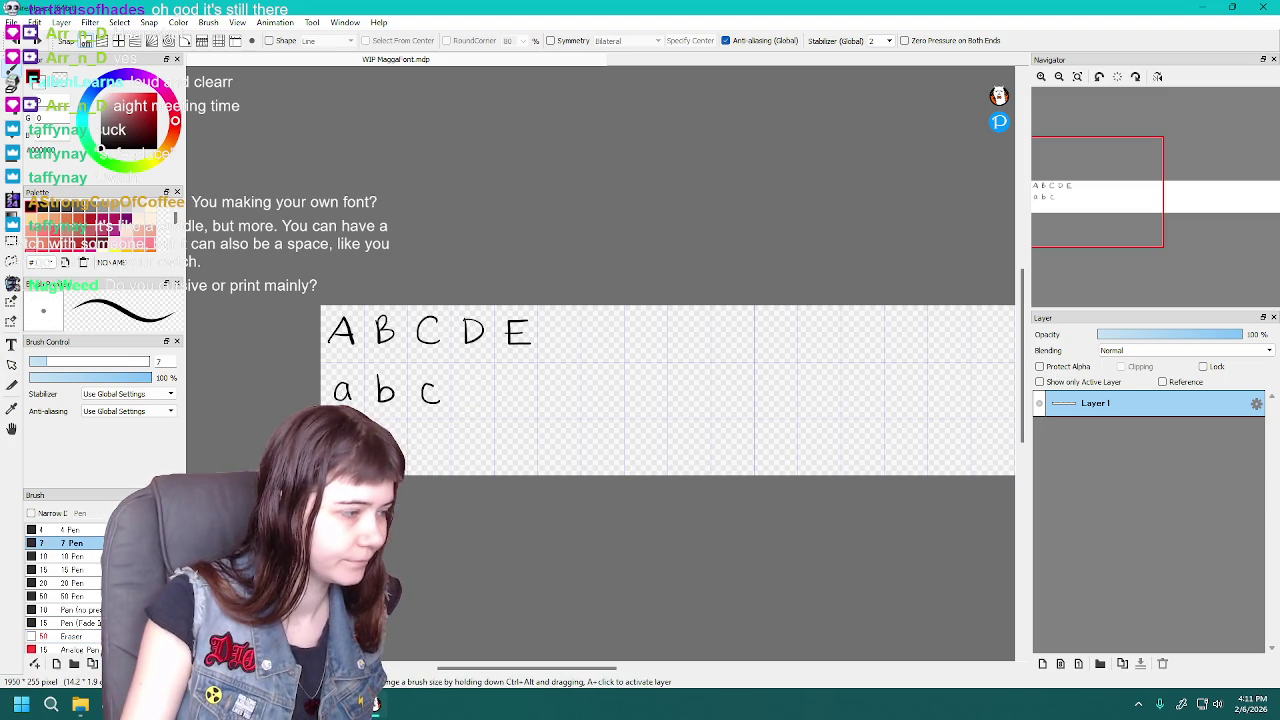
left_click(70, 529)
key("ctrl+z")
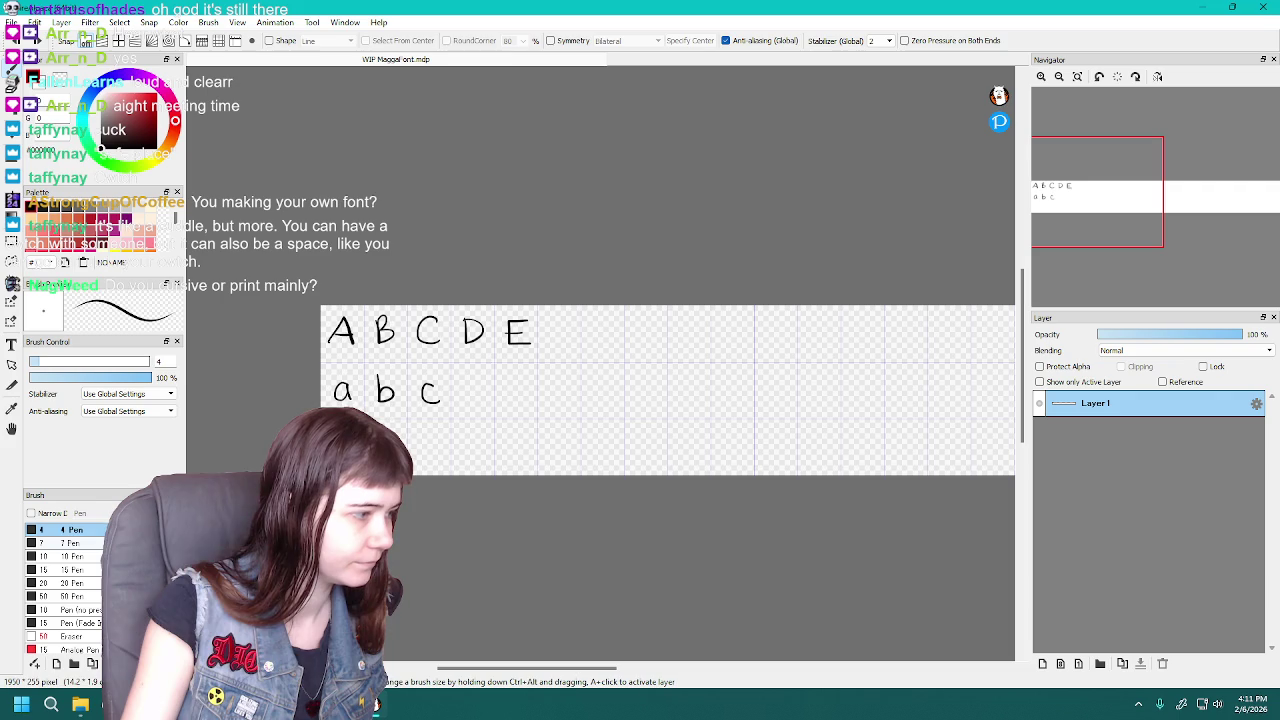
left_click(72, 543)
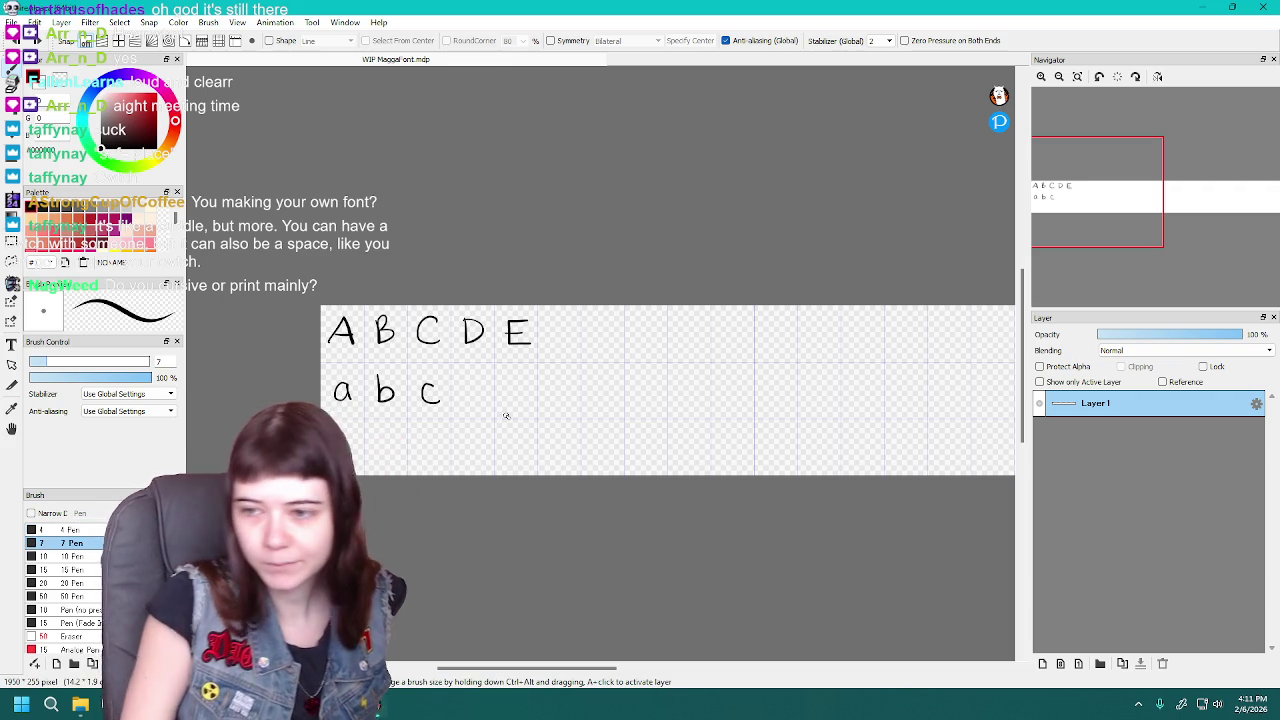
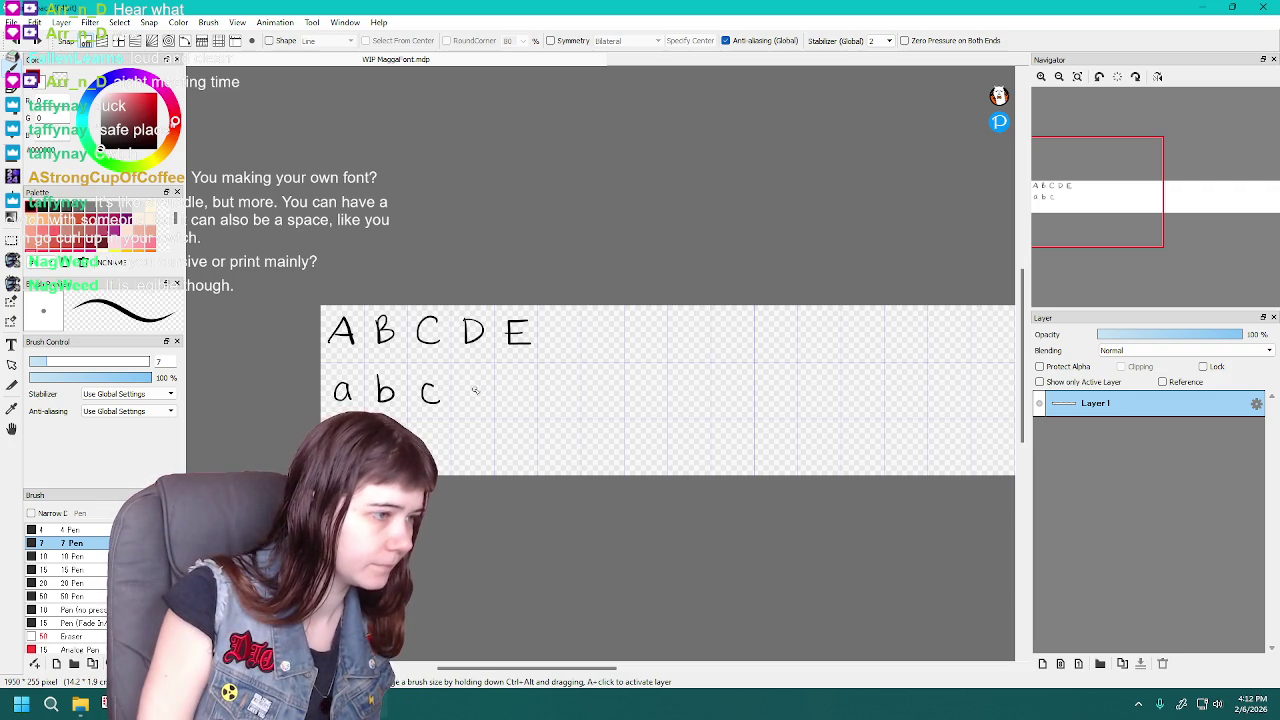
Draw the lowercase d after c, undoing and redrawing unsatisfactory strokes
key("ctrl+z")
mouse_move(478, 392)
left_mouse_down()
mouse_move(470, 372)
mouse_move(466, 398)
mouse_move(478, 372)
mouse_move(484, 404)
left_mouse_up()
key("ctrl+z")
key("ctrl+z")
key("ctrl+z")
key("ctrl+z")
key("ctrl+z")
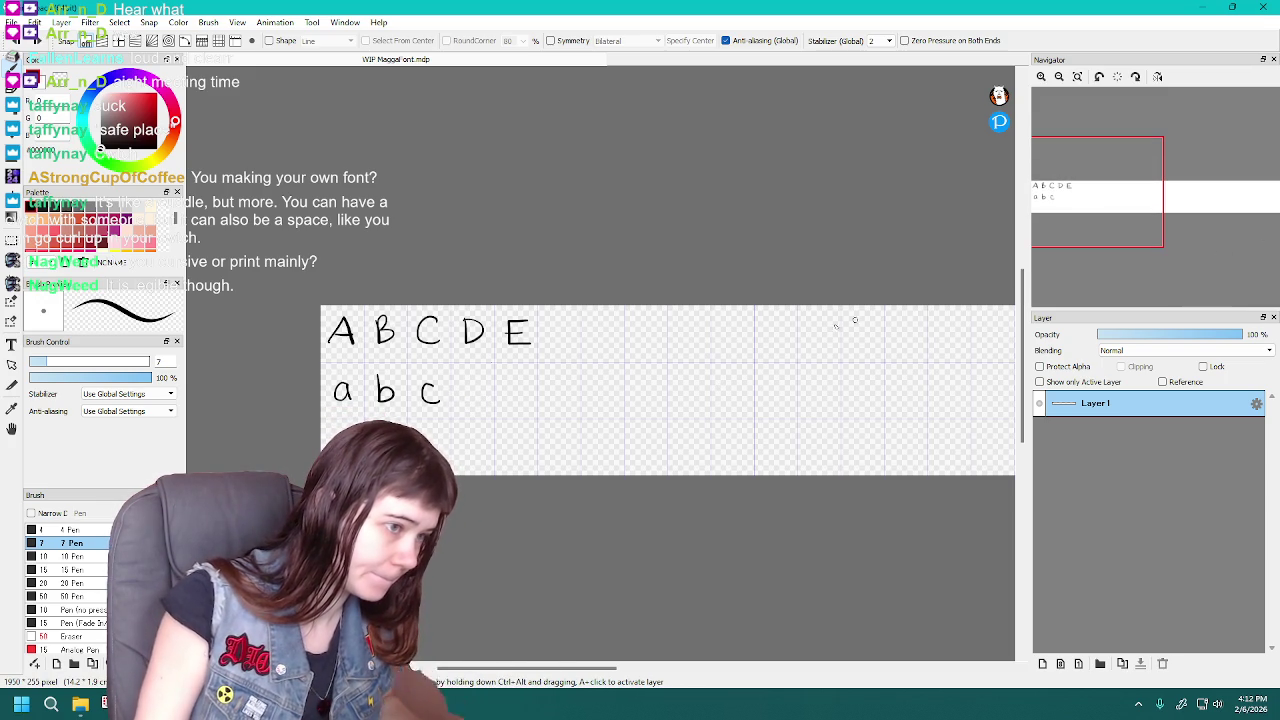
left_click_drag(479, 387, 480, 404)
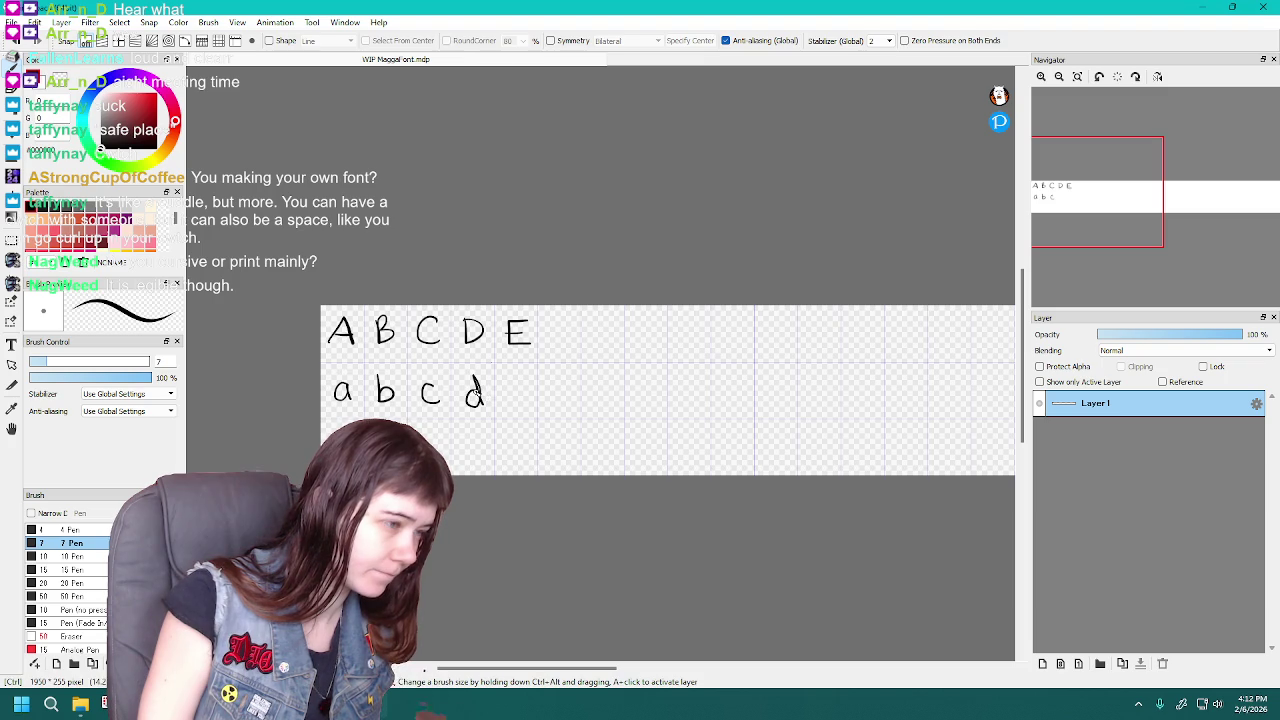
key("ctrl+z")
key("ctrl+z")
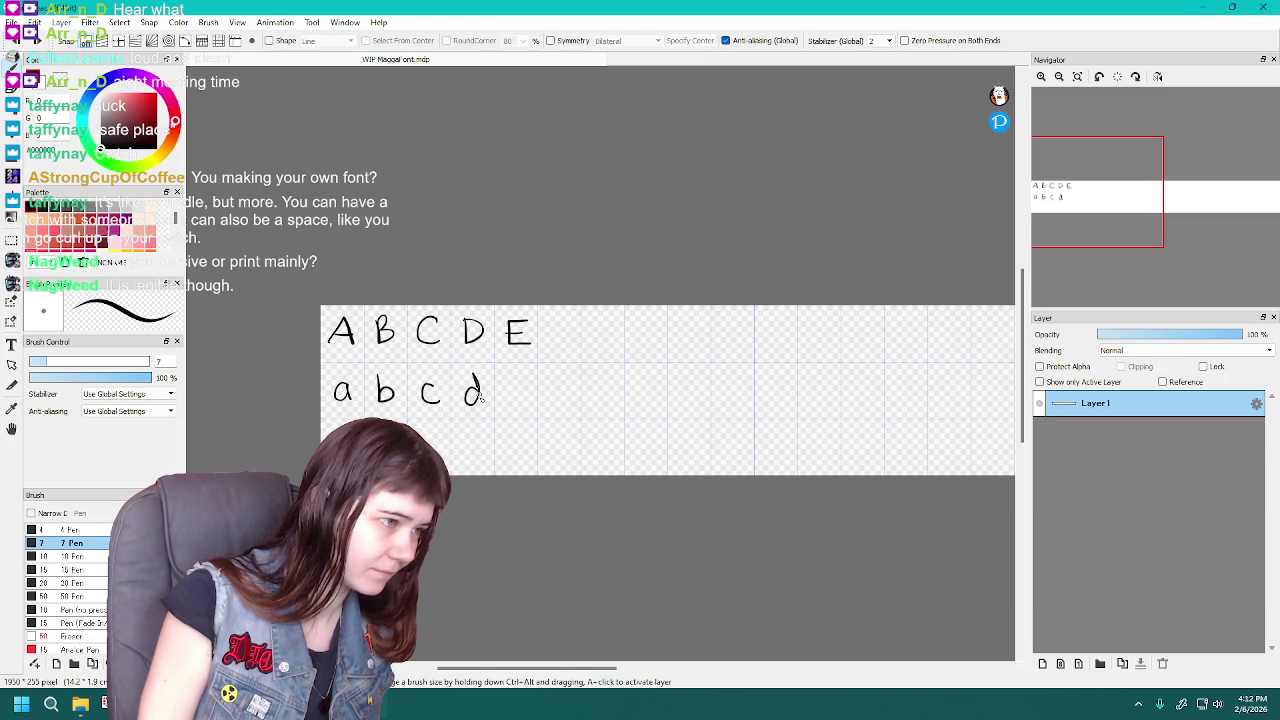
key("ctrl+z")
key("ctrl+z")
mouse_move(475, 387)
left_mouse_down()
mouse_move(464, 402)
mouse_move(470, 370)
left_mouse_up()
key("ctrl+z")
key("ctrl+z")
key("ctrl+z")
key("ctrl+z")
key("ctrl+z")
key("ctrl+z")
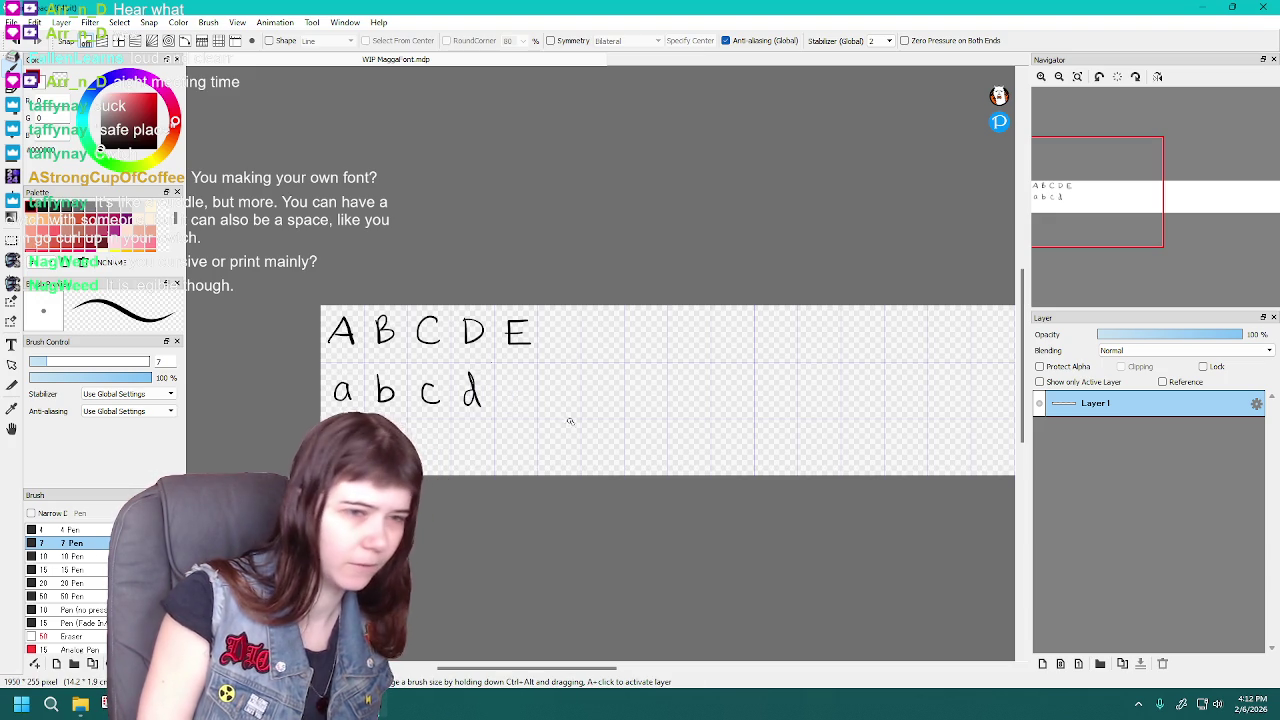
Draw the lowercase e after d, undoing a trial f stroke
left_click_drag(514, 392, 532, 404)
key("ctrl+z")
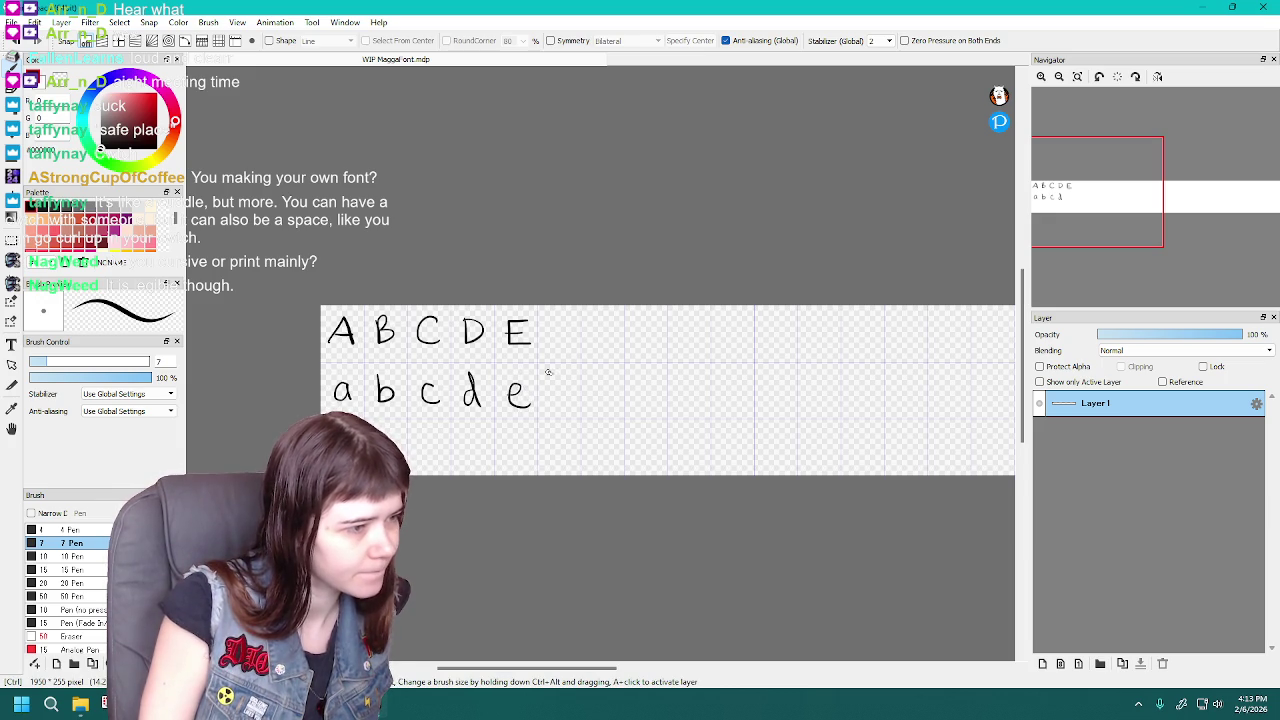
key("ctrl+z")
left_click_drag(508, 394, 532, 404)
key("ctrl+z")
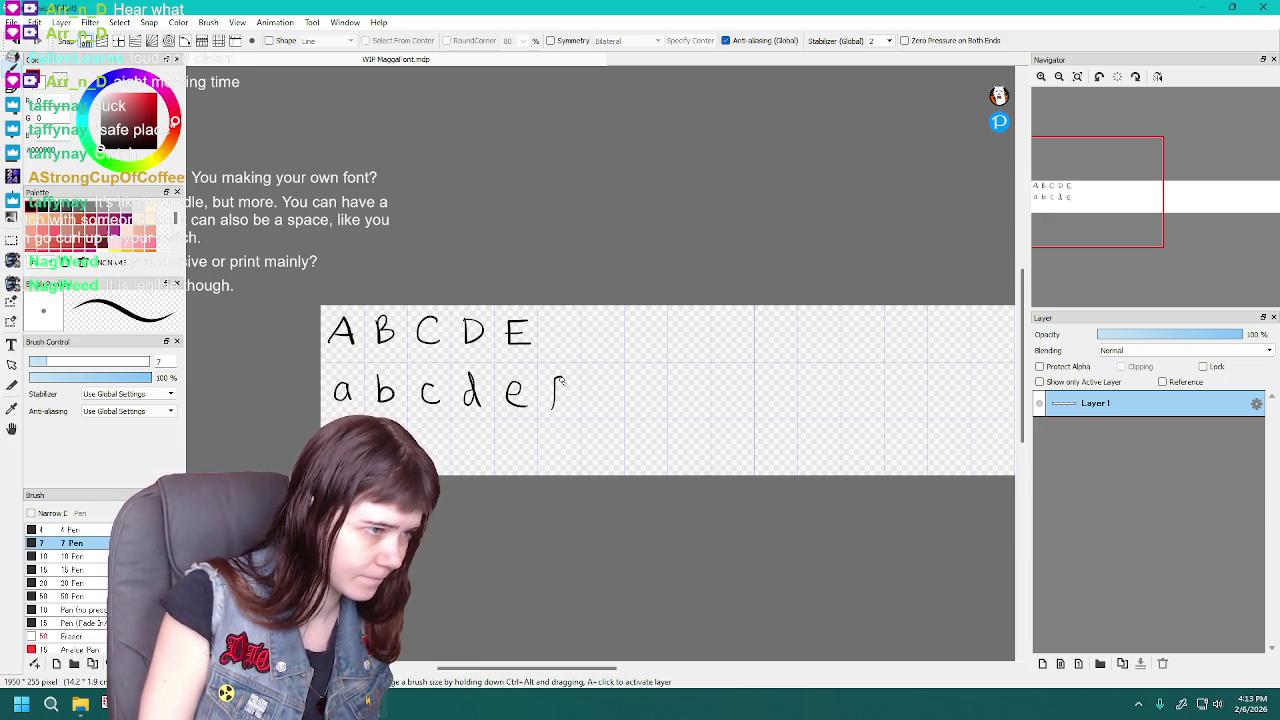
key("ctrl+z")
left_click_drag(554, 390, 550, 372)
key("ctrl+z")
scroll(561, 380, "down", 1)
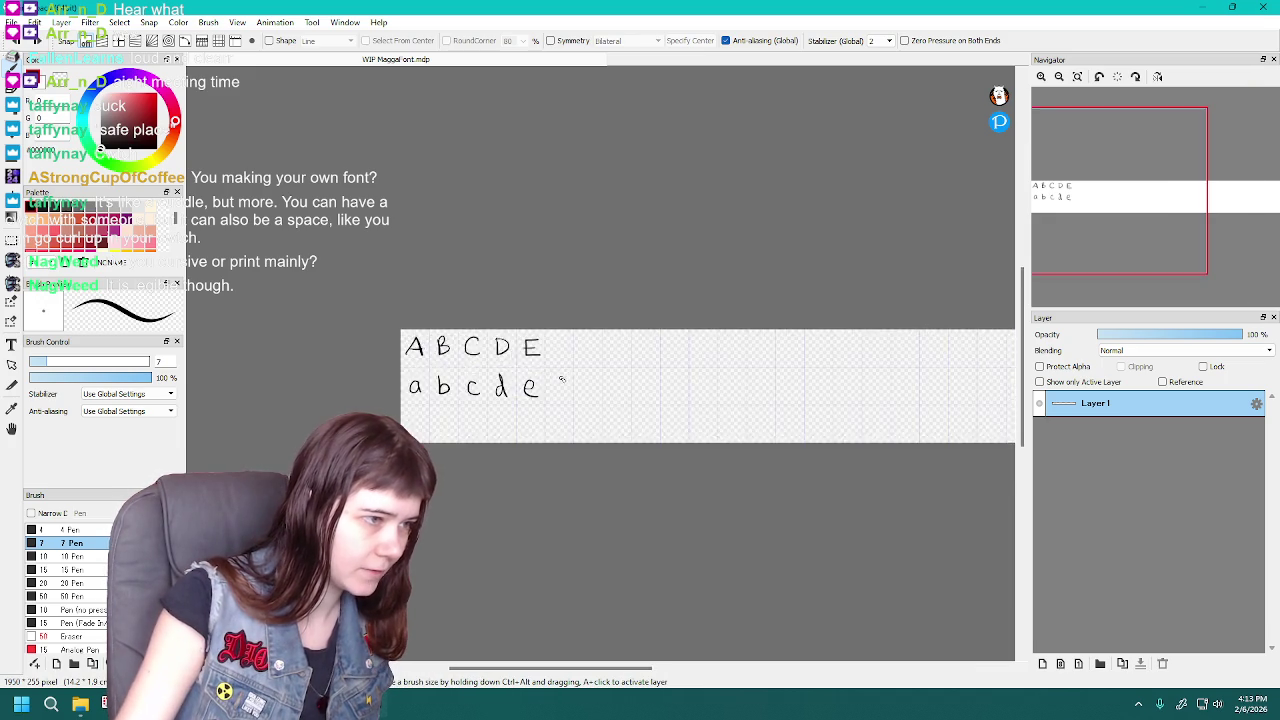
Draw lowercase f, g, h and i after e, redoing poor strokes
scroll(561, 380, "up", 3)
scroll(561, 378, "down", 1)
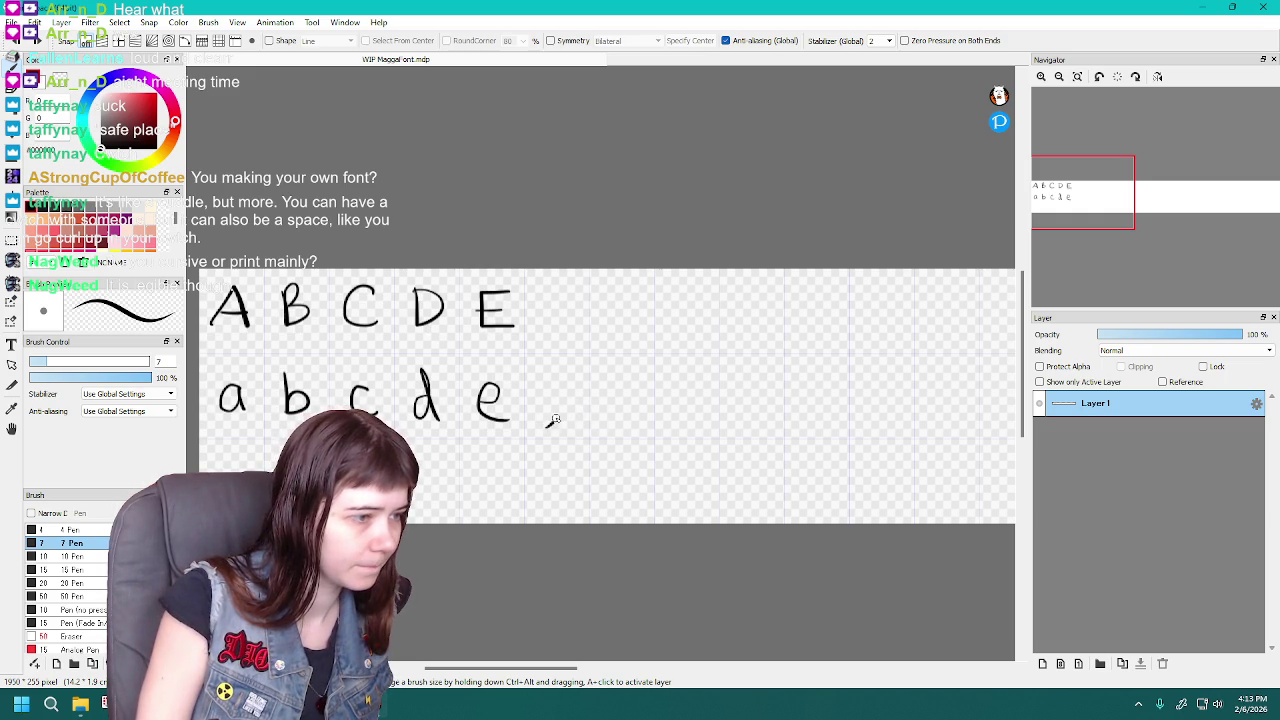
left_click_drag(564, 376, 542, 425)
key("ctrl+z")
scroll(587, 392, "down", 2)
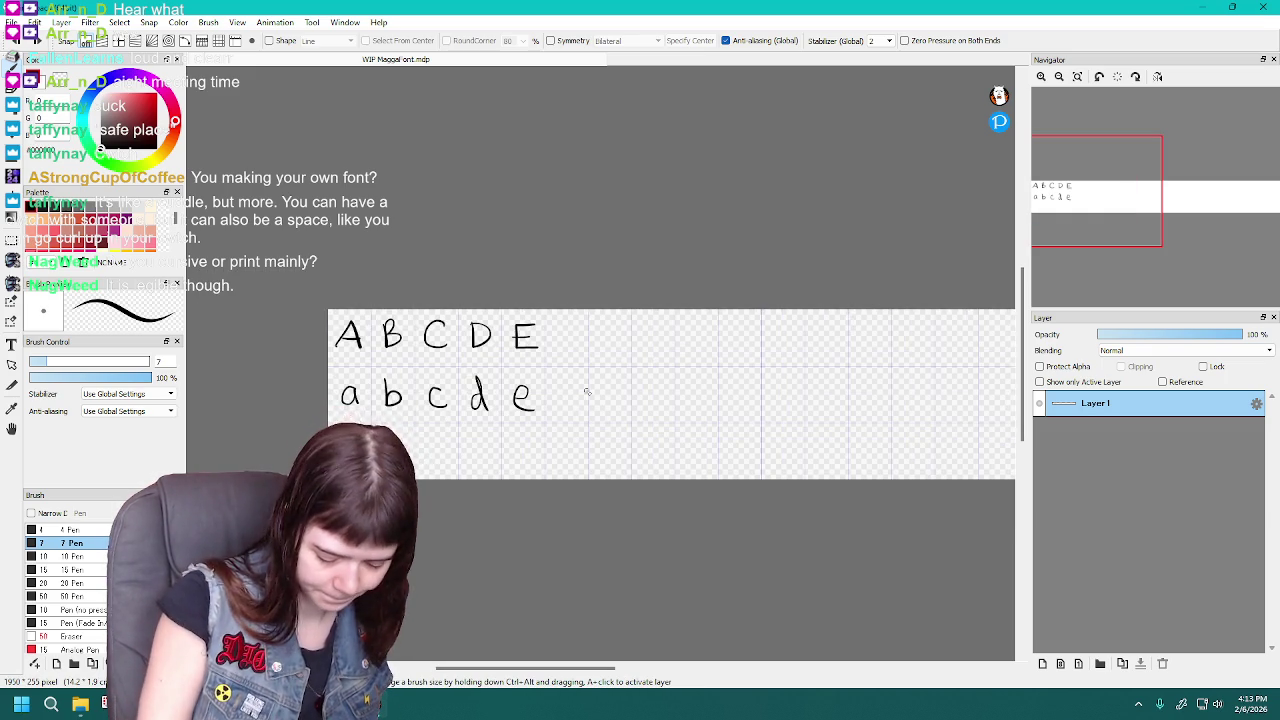
mouse_move(552, 418)
left_mouse_down()
mouse_move(575, 377)
mouse_move(582, 399)
mouse_move(566, 381)
mouse_move(565, 393)
left_mouse_up()
key("ctrl+z")
key("ctrl+z")
key("ctrl+z")
key("ctrl+z")
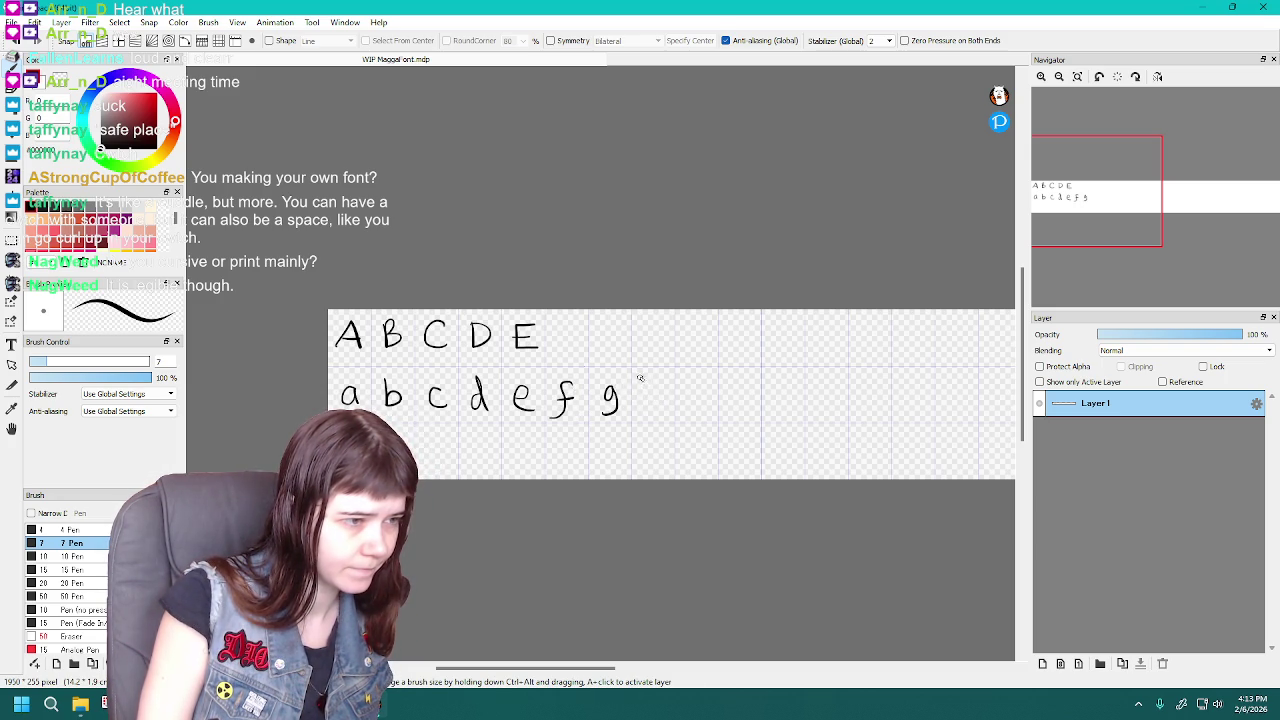
key("ctrl+z")
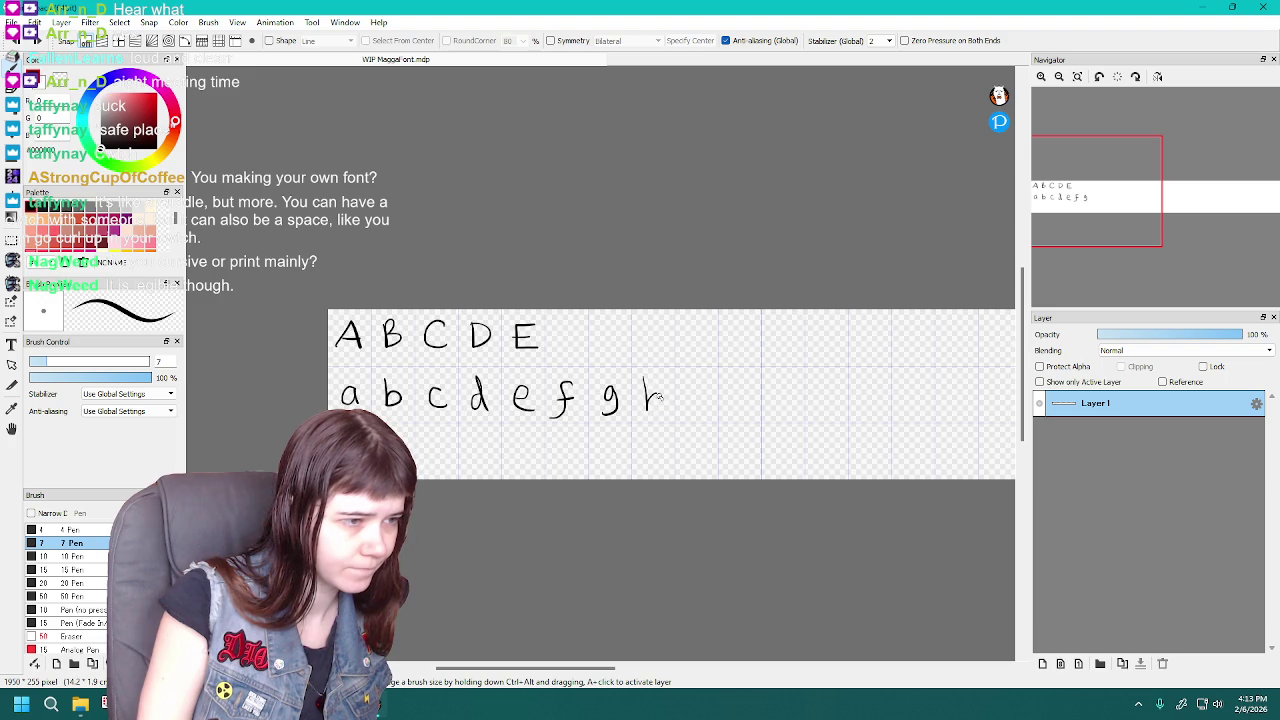
left_click_drag(695, 396, 698, 408)
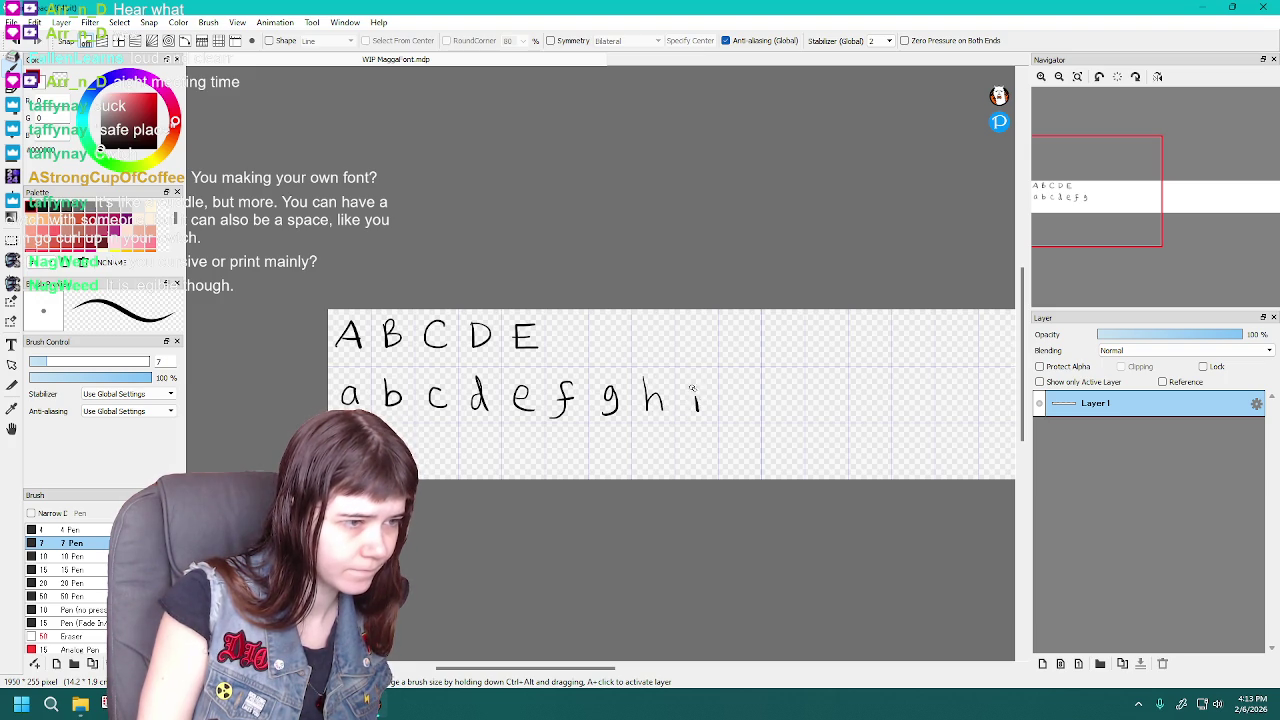
left_click_drag(582, 668, 630, 668)
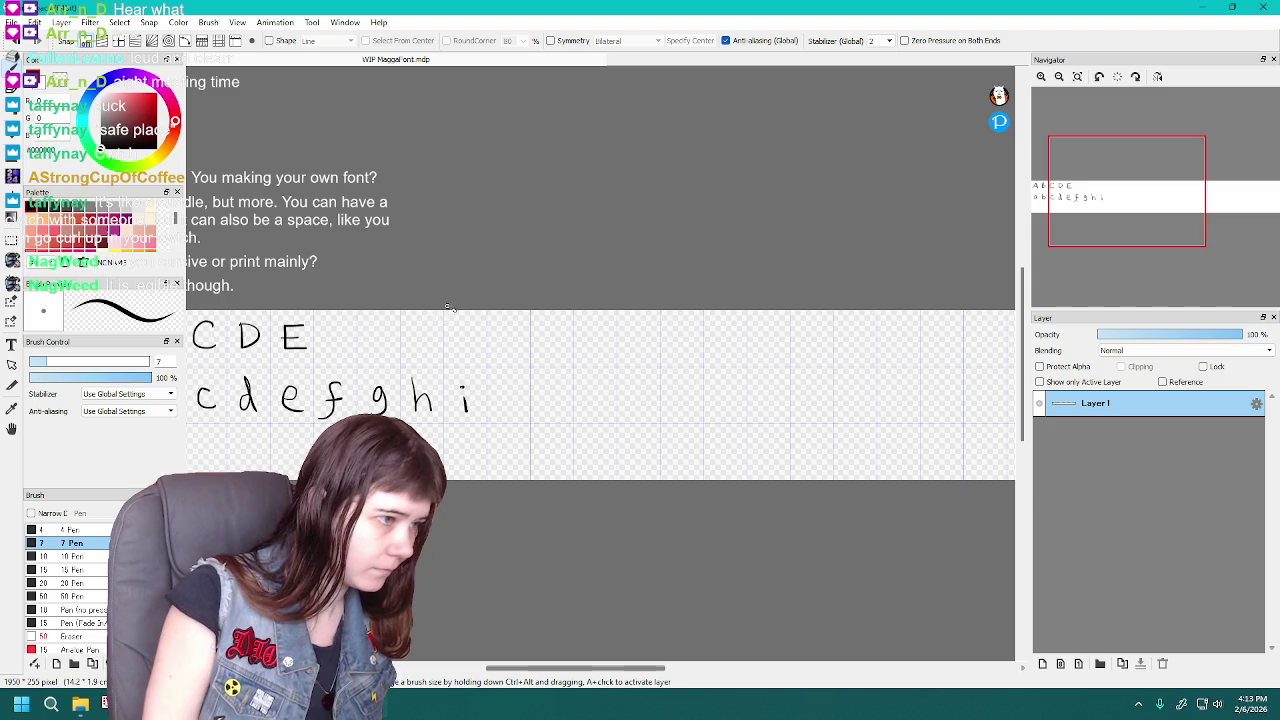
Draw lowercase j, k and l after i, with first attempts at m
mouse_move(517, 404)
left_mouse_down()
mouse_move(510, 384)
mouse_move(500, 407)
left_mouse_up()
key("ctrl+z")
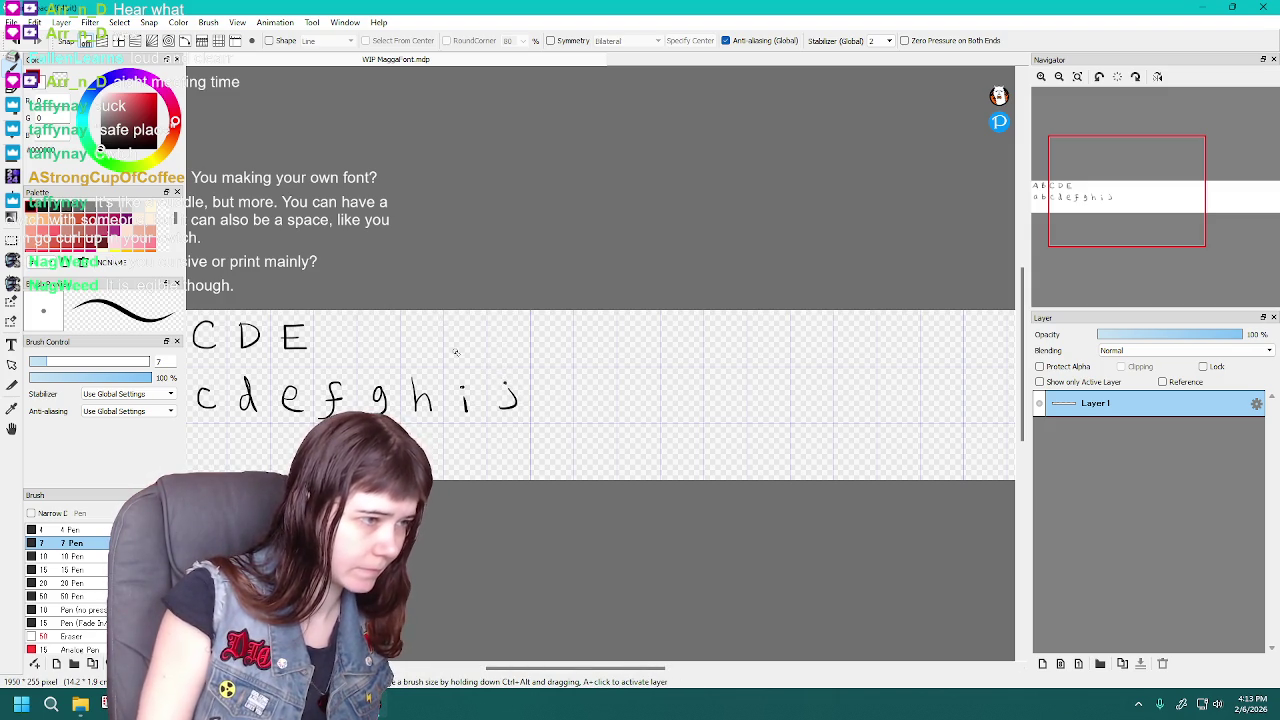
left_click_drag(548, 377, 548, 410)
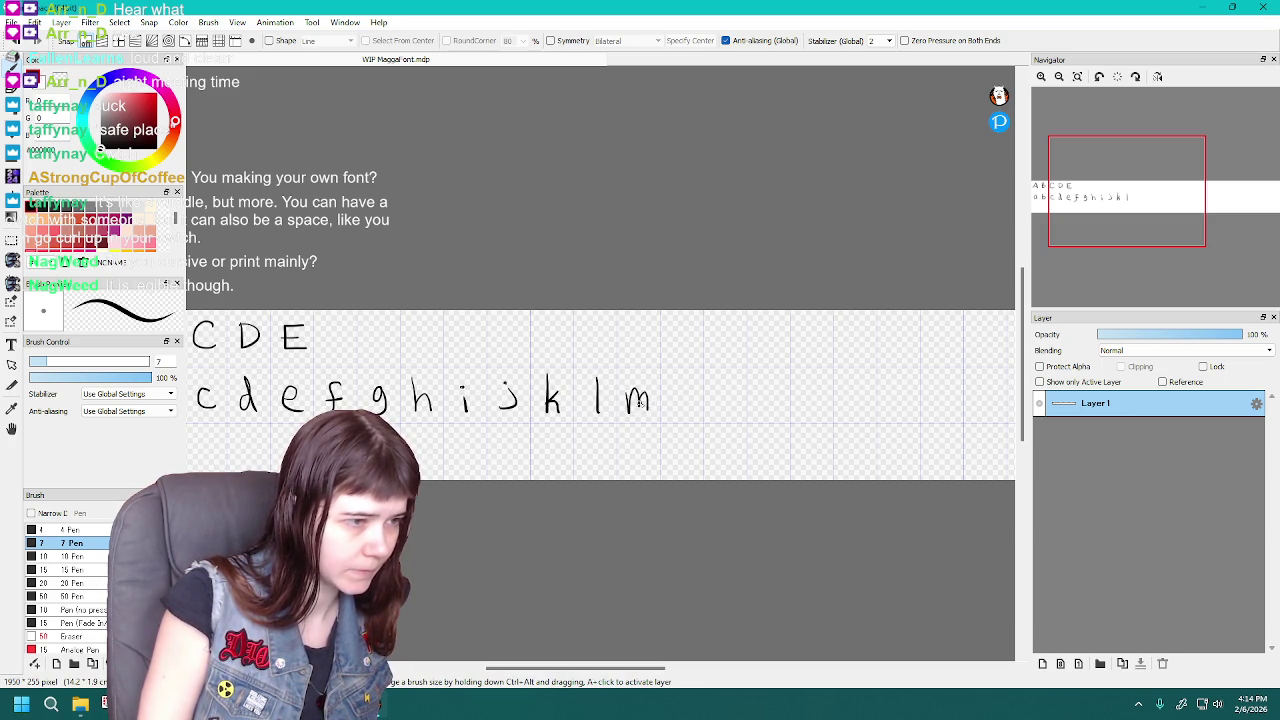
key("ctrl+z")
mouse_move(626, 411)
left_mouse_down()
mouse_move(640, 392)
mouse_move(653, 410)
left_mouse_up()
key("ctrl+z")
key("ctrl+z")
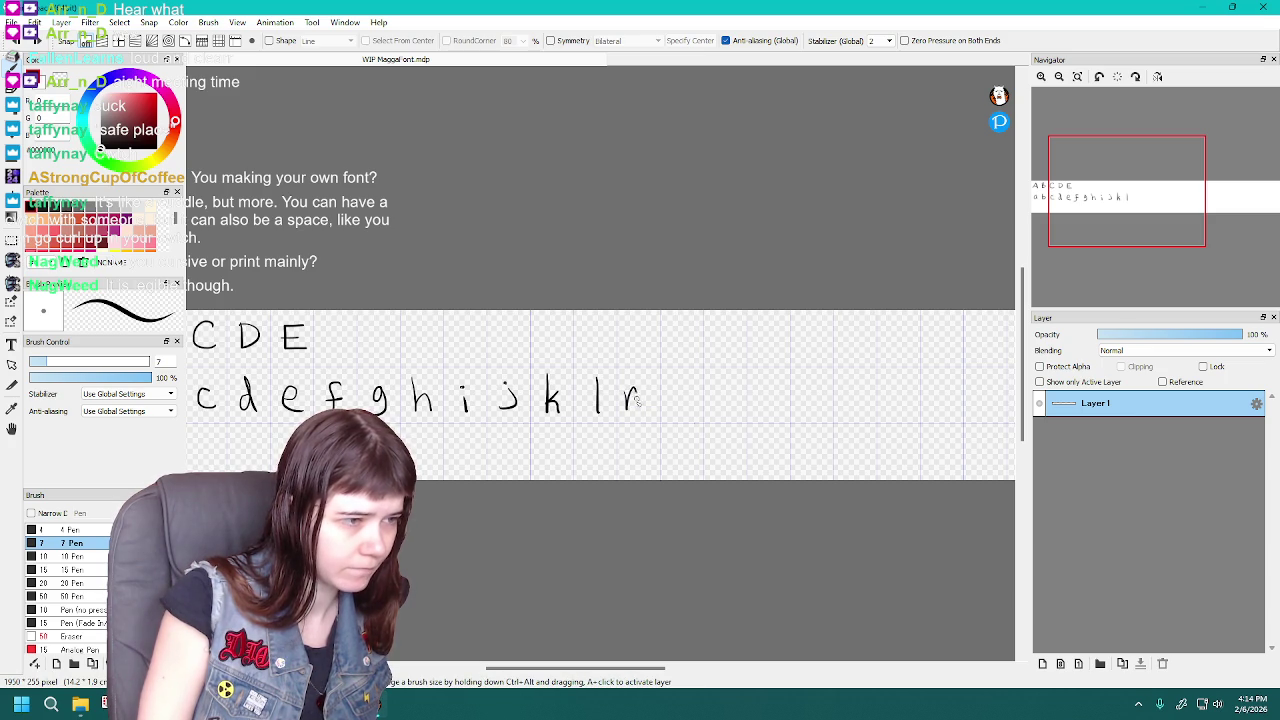
key("ctrl+z")
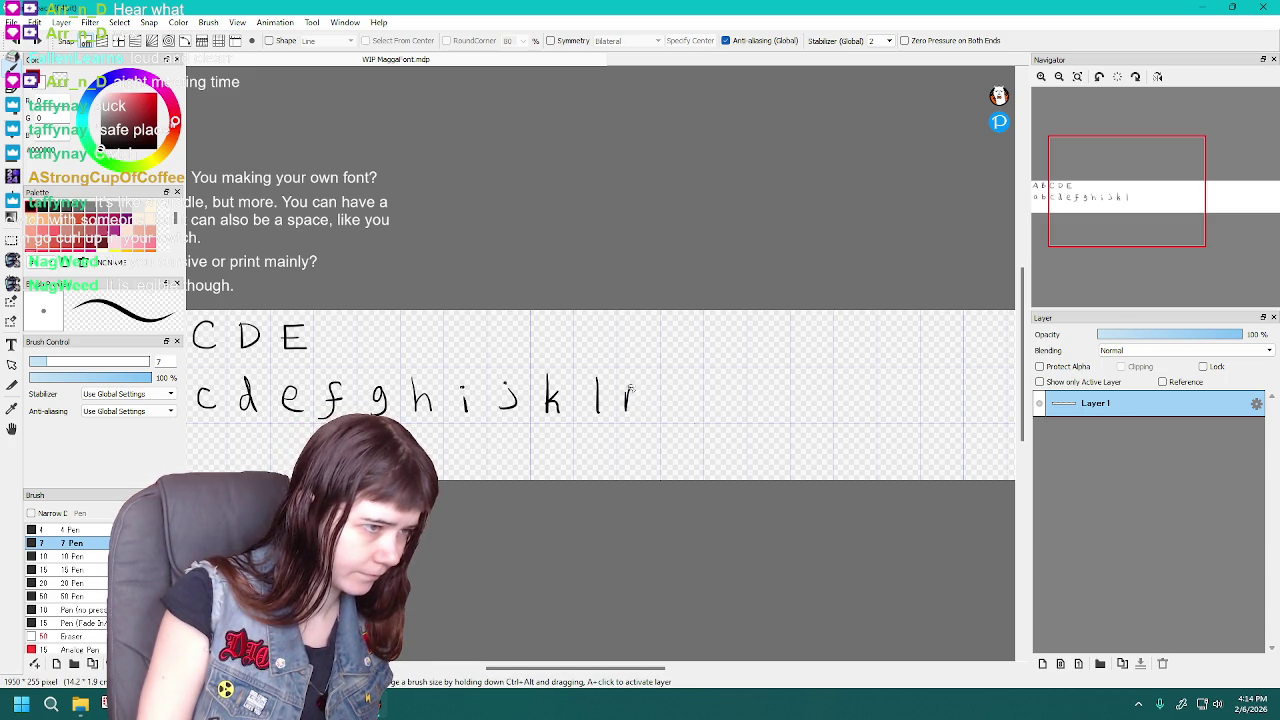
Redraw m and add n and o, then pan right along the row
key("ctrl+z")
mouse_move(626, 392)
left_mouse_down()
mouse_move(627, 406)
mouse_move(698, 410)
mouse_move(693, 390)
left_mouse_up()
key("ctrl+z")
key("ctrl+z")
key("ctrl+z")
key("ctrl+z")
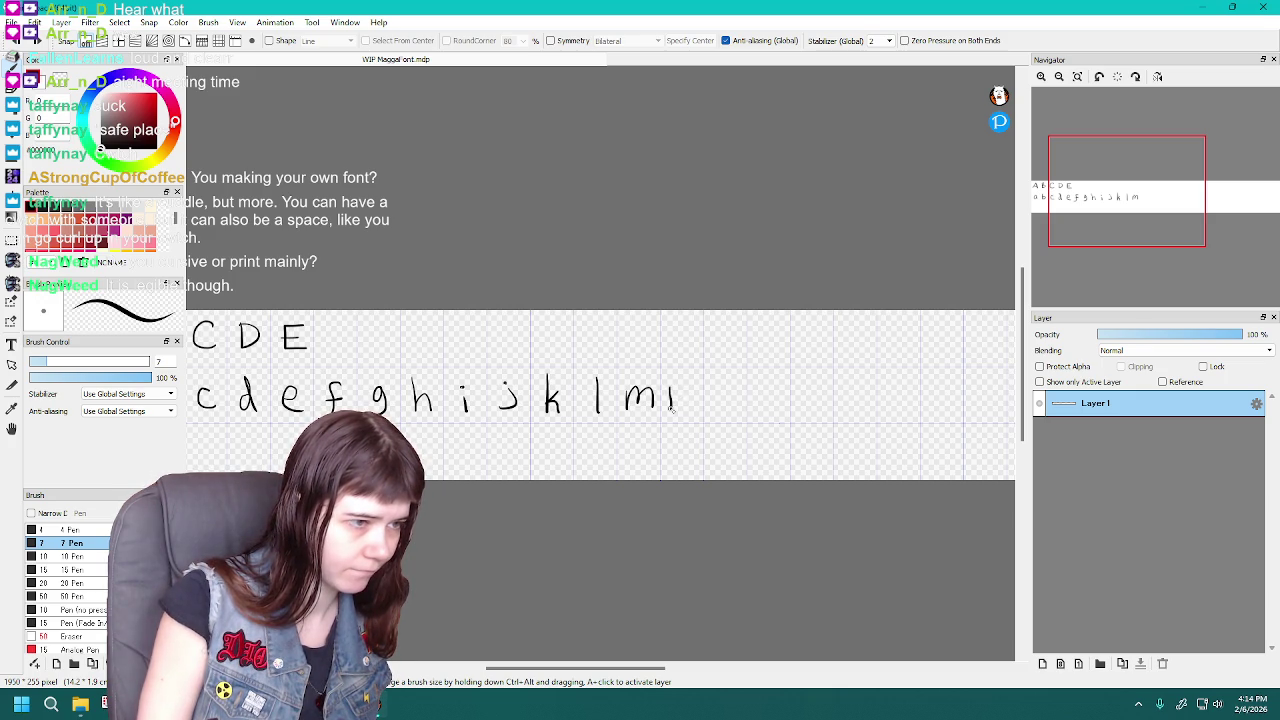
key("ctrl+z")
mouse_move(673, 385)
left_mouse_down()
mouse_move(675, 410)
mouse_move(697, 412)
left_mouse_up()
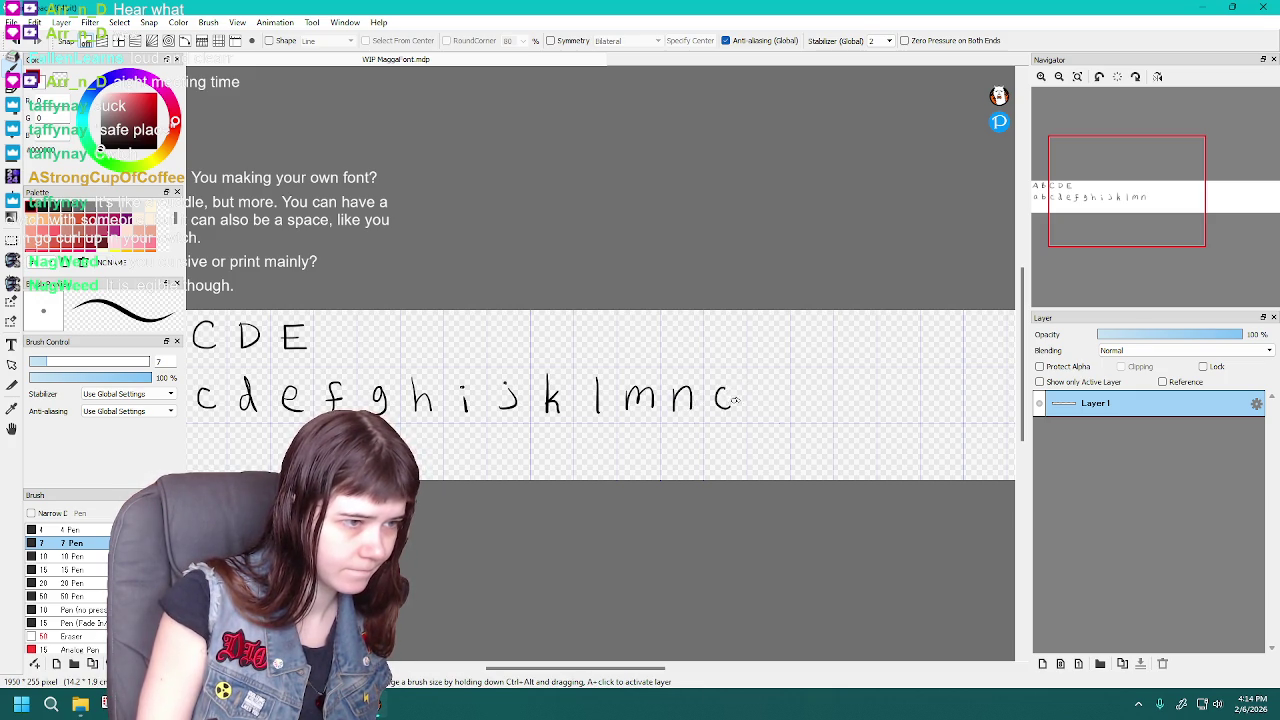
left_click_drag(658, 670, 715, 672)
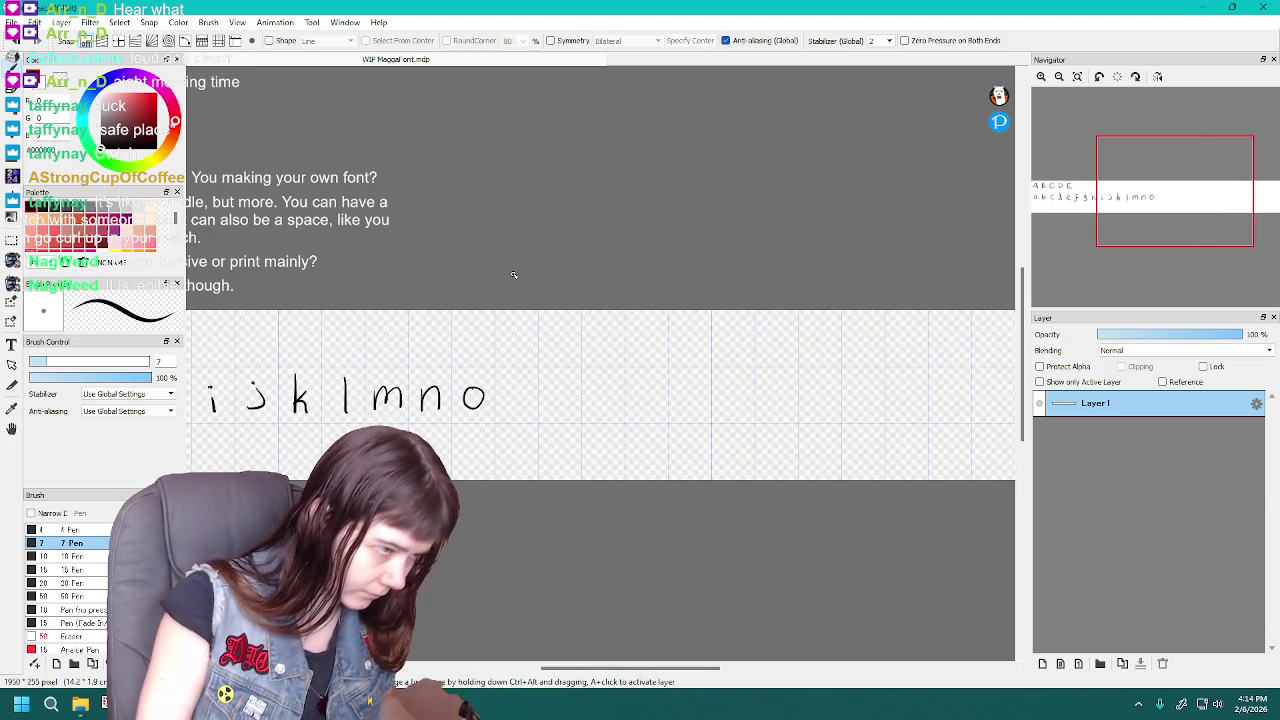
Draw lowercase p, q, r and s after o, retrying p and q
mouse_move(509, 380)
left_mouse_down()
mouse_move(510, 416)
mouse_move(524, 400)
left_mouse_up()
key("ctrl+z")
key("ctrl+z")
key("ctrl+z")
key("ctrl+z")
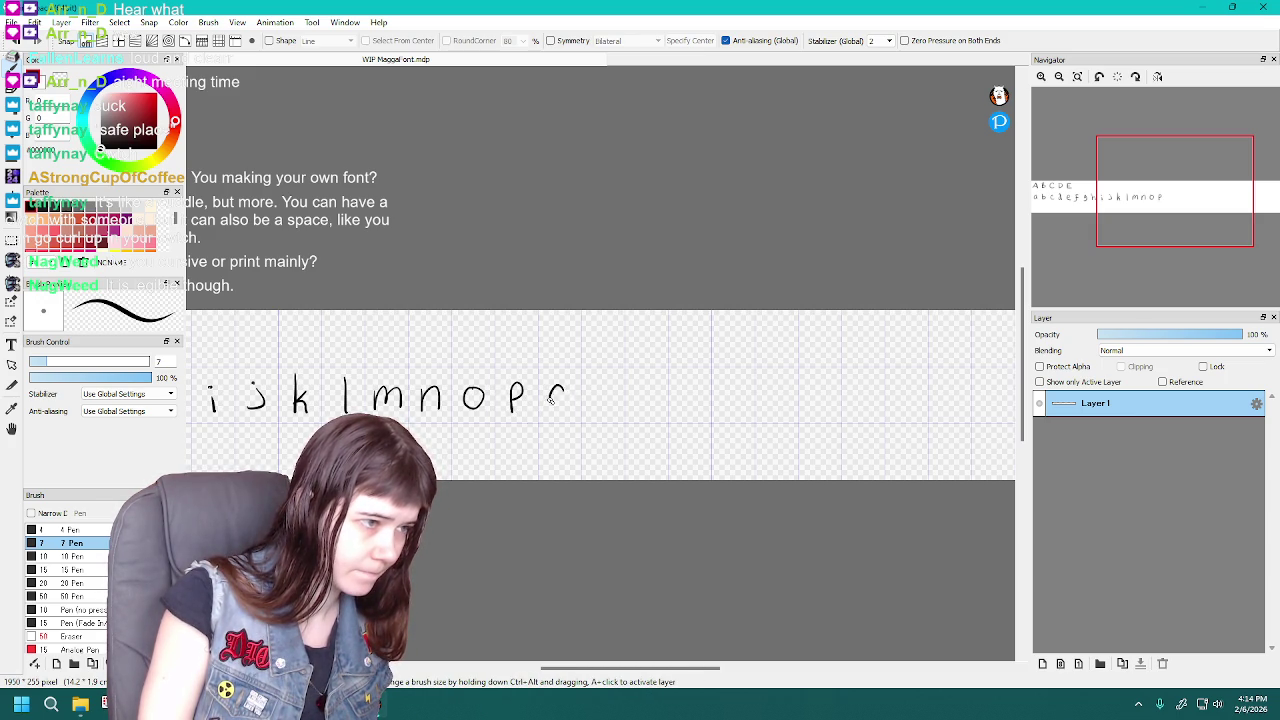
key("ctrl+z")
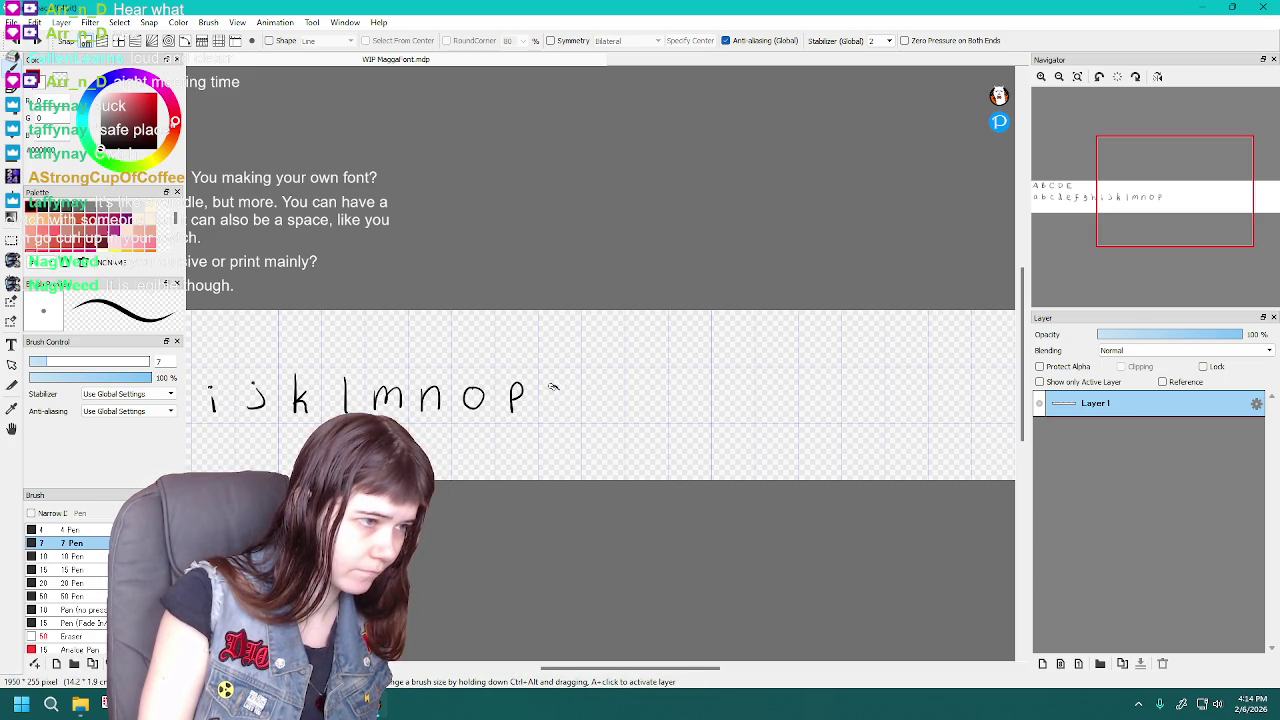
key("ctrl+z")
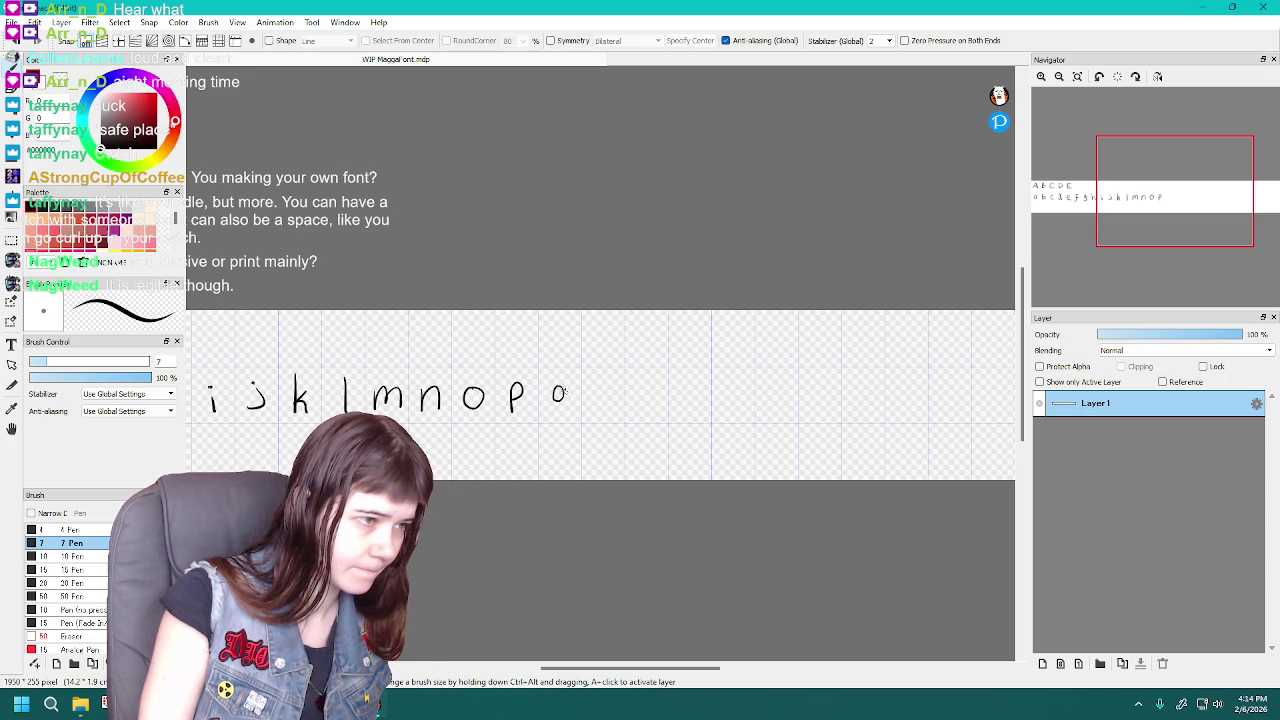
key("ctrl+z")
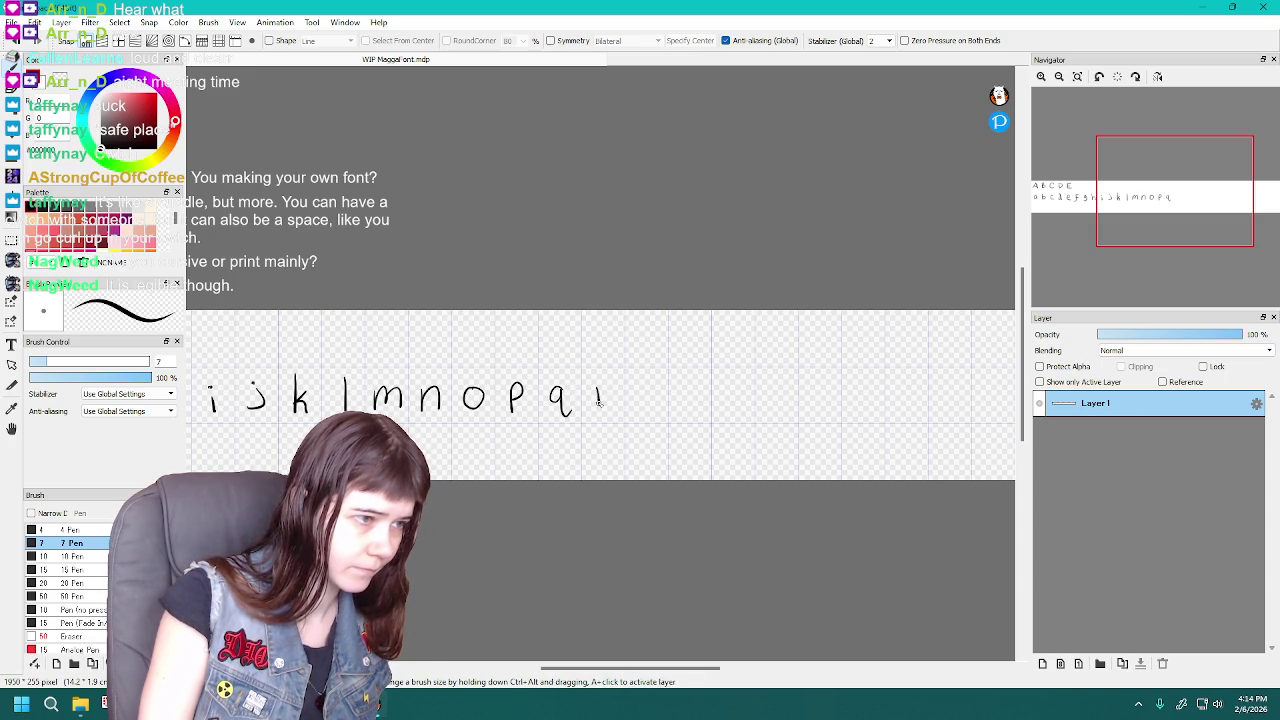
mouse_move(656, 386)
left_mouse_down()
mouse_move(636, 404)
mouse_move(690, 396)
left_mouse_up()
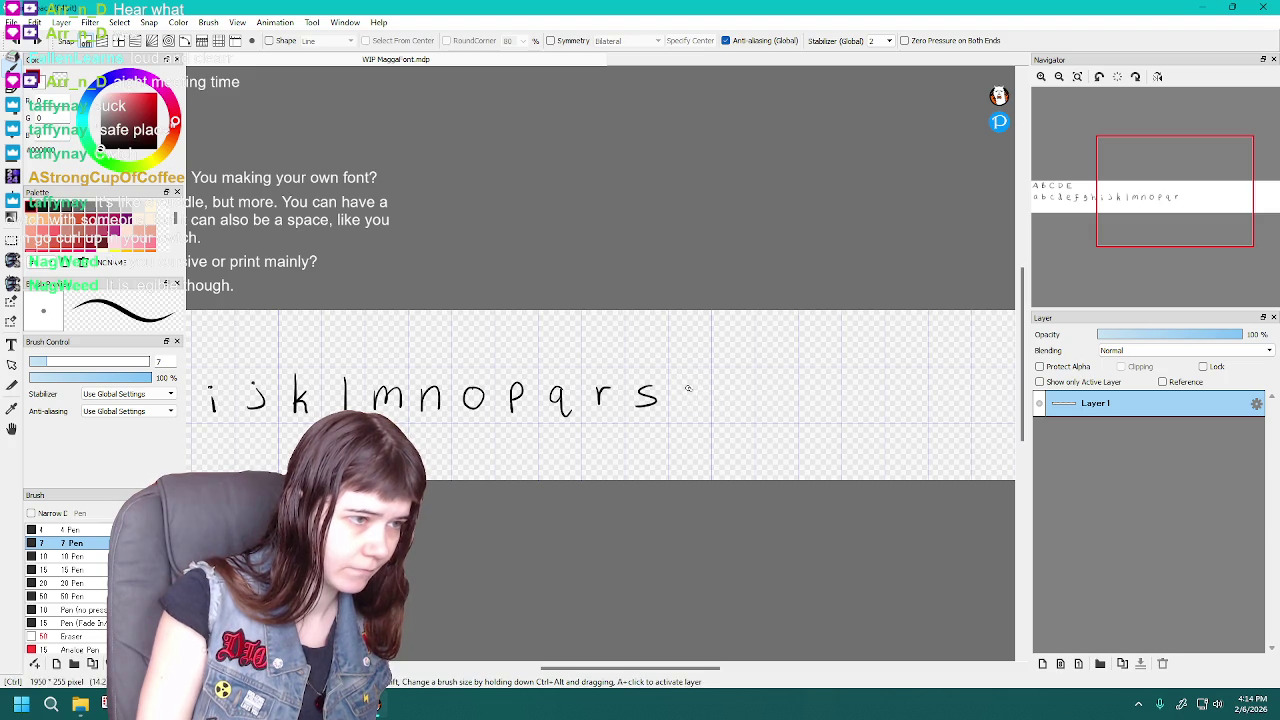
Draw the lowercase t stem and crossbar after s, then begin the u
key("ctrl+z")
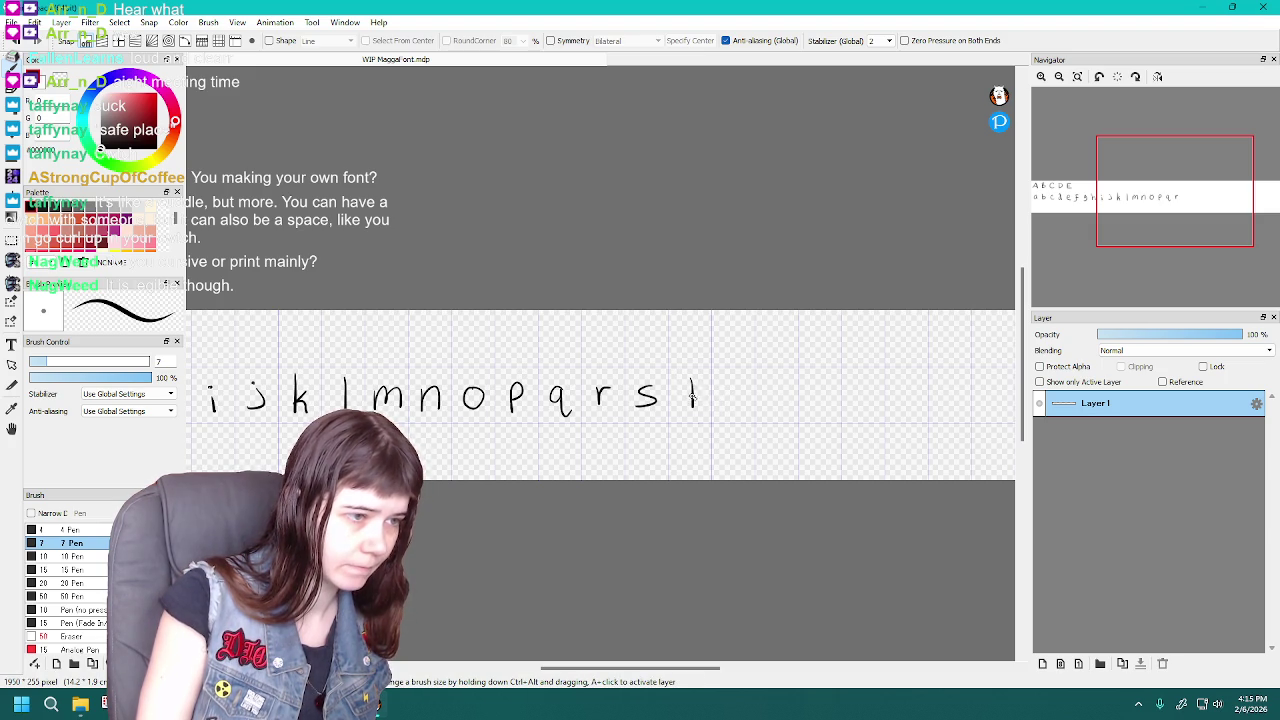
key("ctrl+z")
key("ctrl+z")
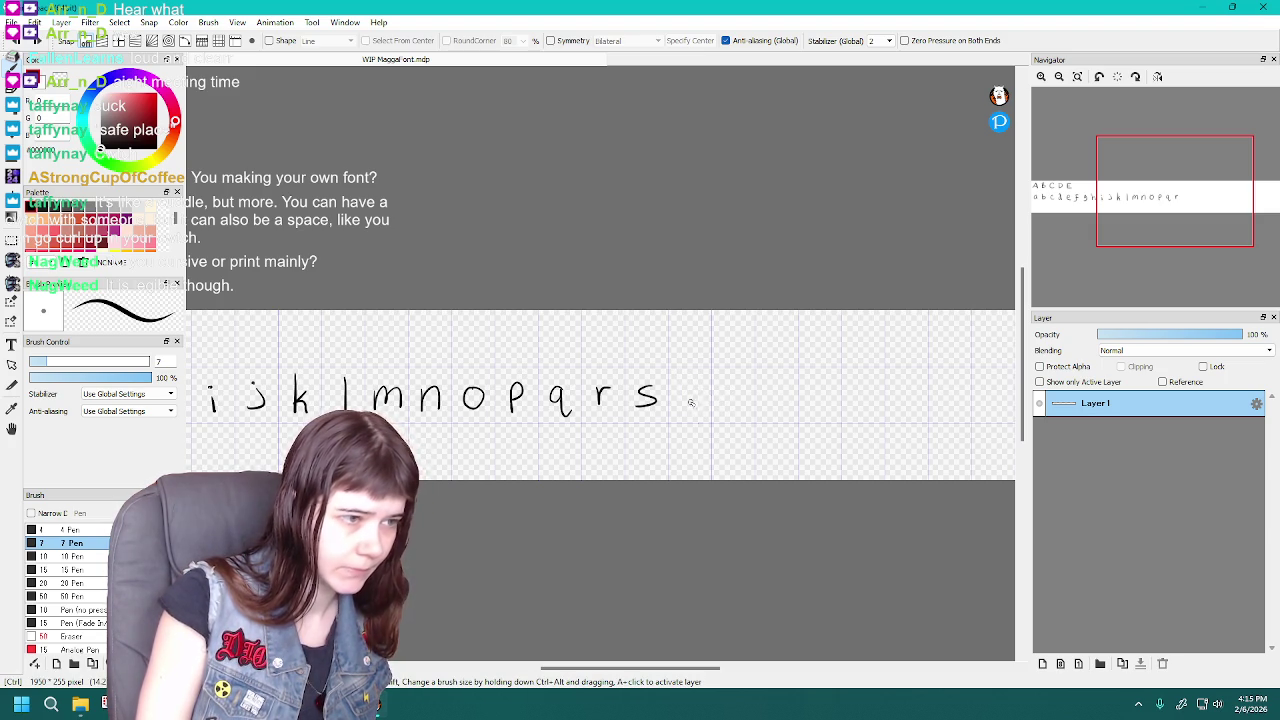
left_click_drag(691, 380, 691, 411)
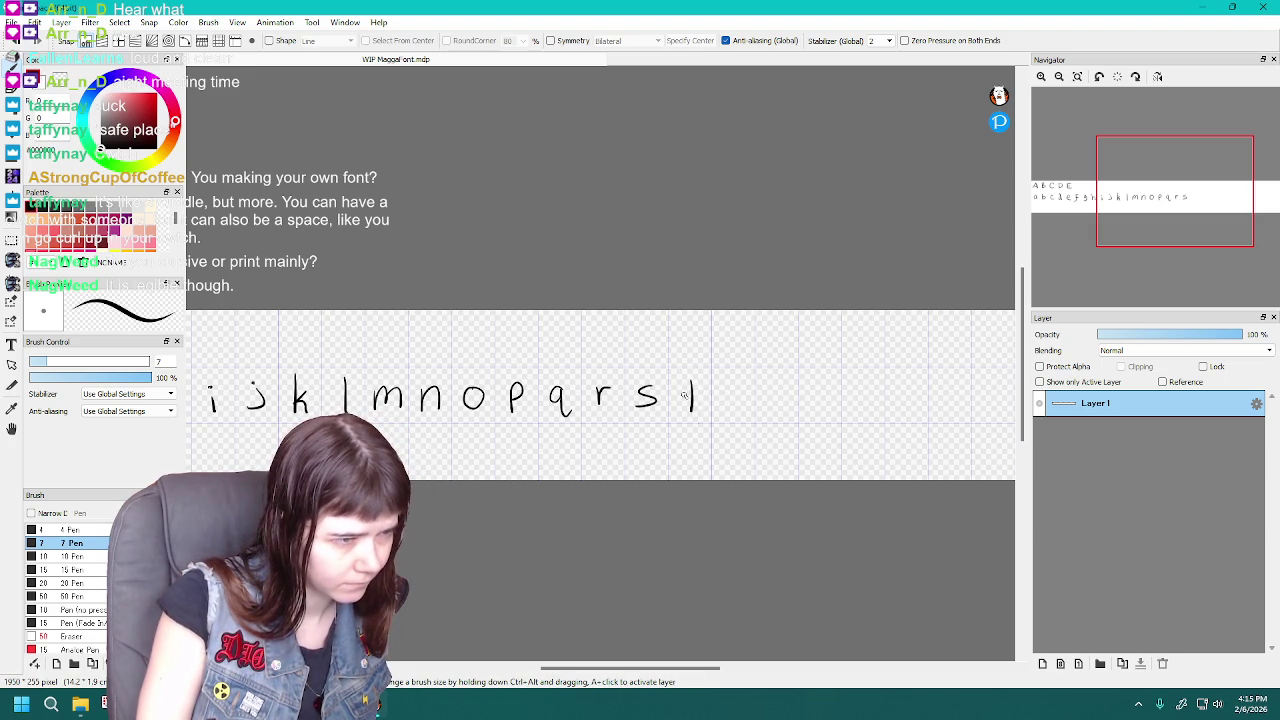
key("ctrl+z")
key("ctrl+z")
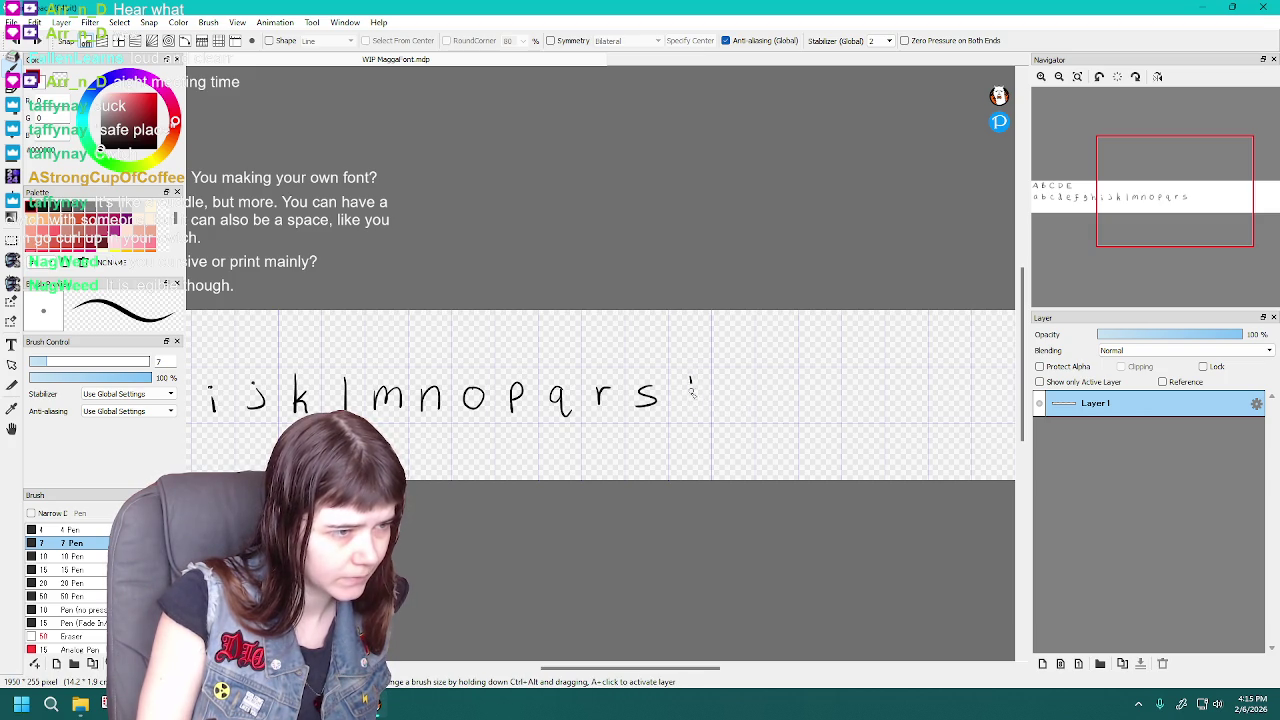
left_click_drag(683, 393, 704, 392)
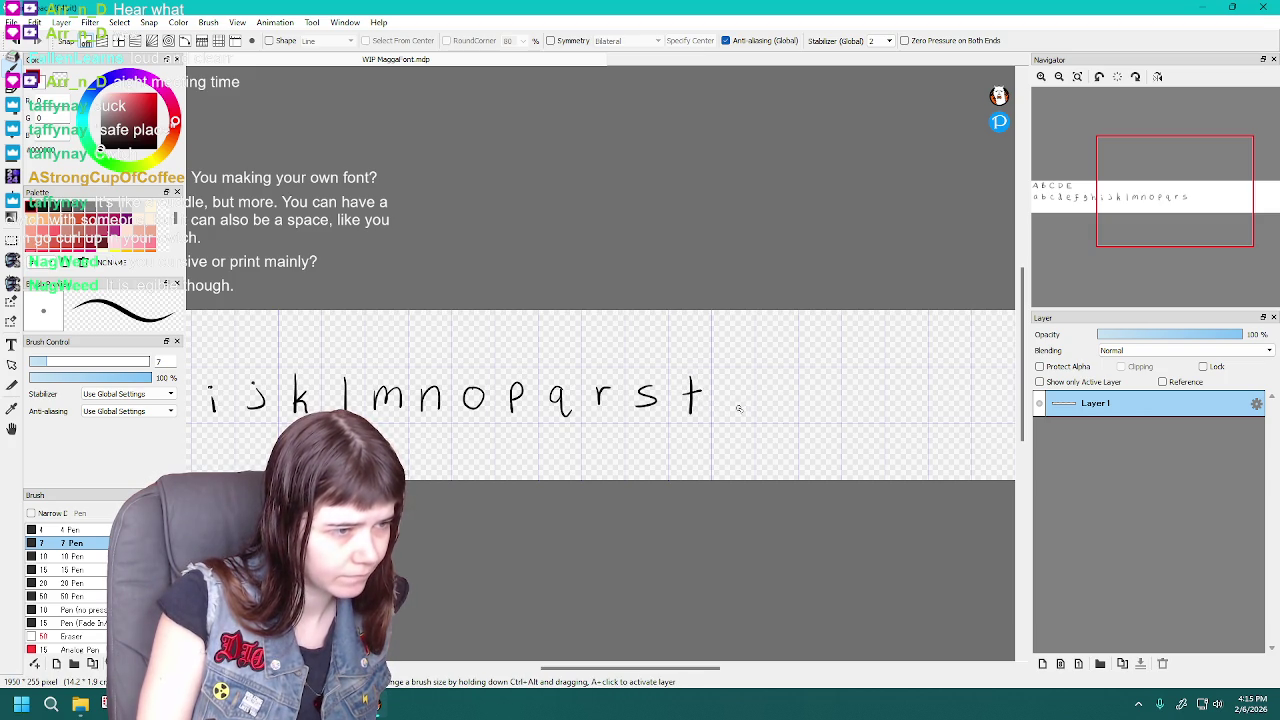
left_click_drag(681, 390, 736, 400)
key("ctrl+z")
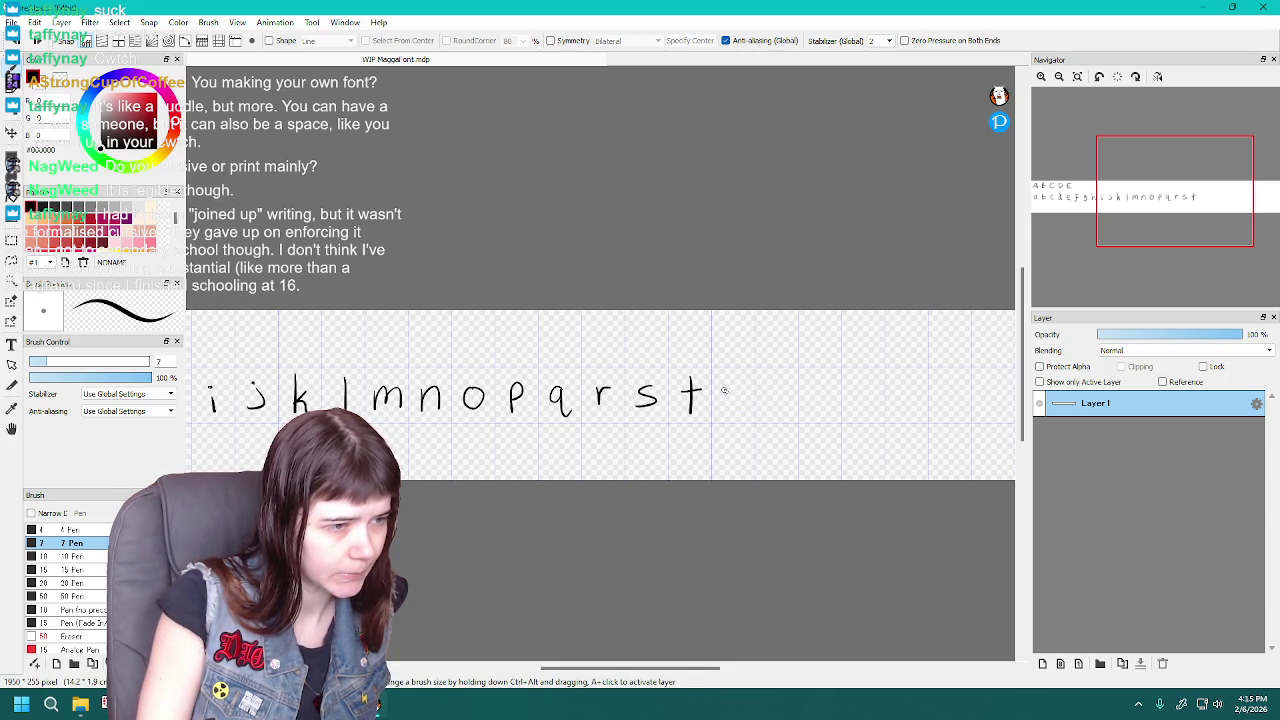
key("ctrl+z")
mouse_move(724, 390)
left_mouse_down()
mouse_move(724, 406)
mouse_move(746, 407)
mouse_move(726, 406)
left_mouse_up()
Redraw the lowercase u after t and pan right to see the rest of the row
key("ctrl+z")
key("ctrl+z")
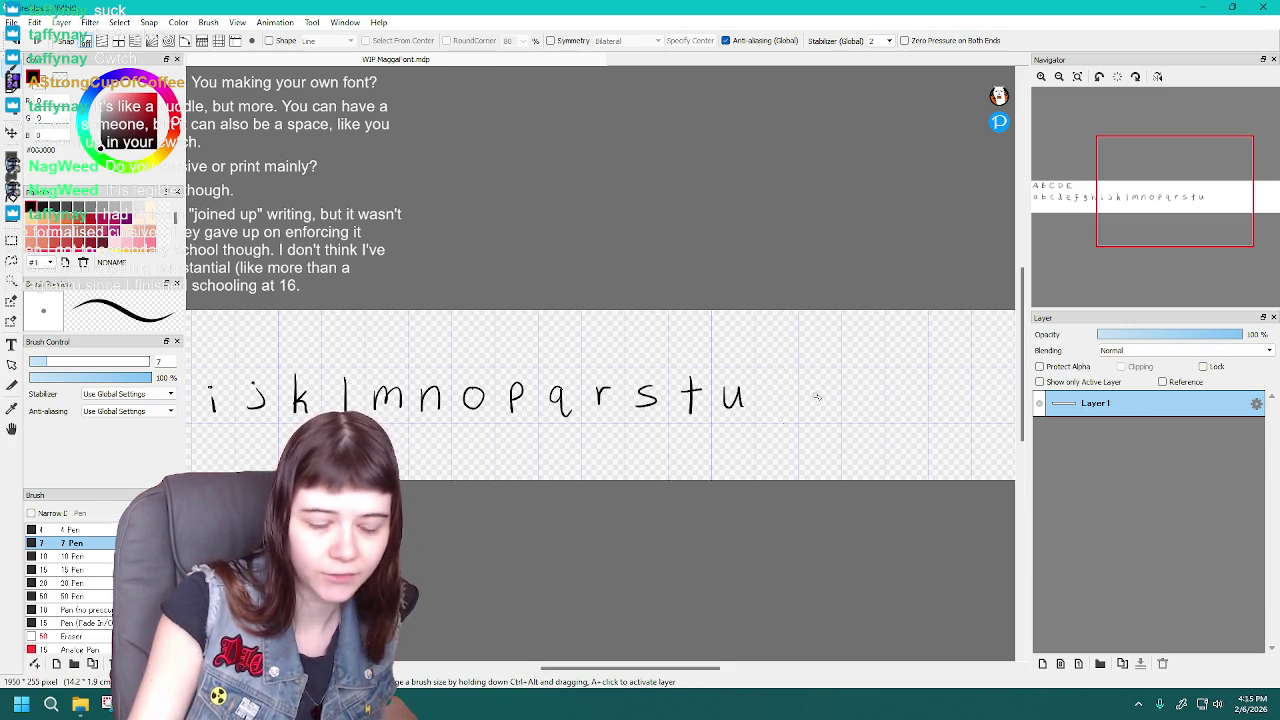
left_click_drag(700, 670, 735, 670)
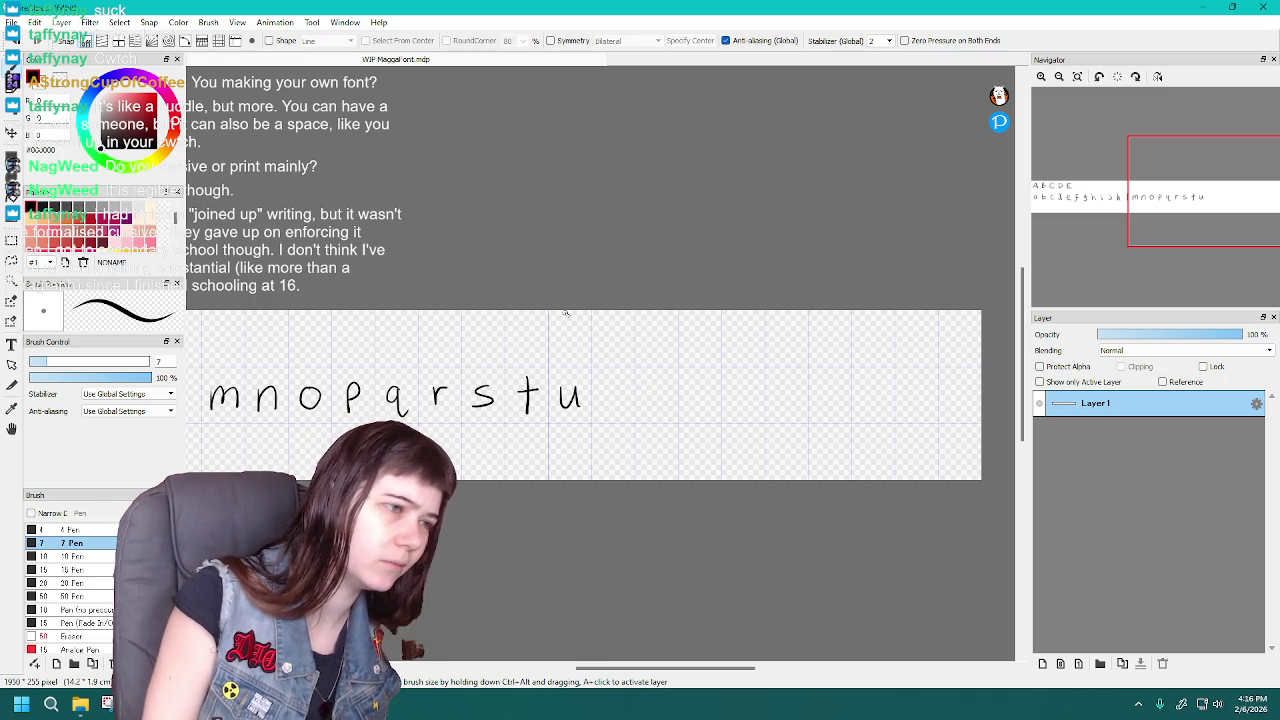
mouse_move(670, 338)
left_mouse_down()
mouse_move(680, 370)
mouse_move(692, 353)
mouse_move(735, 365)
left_mouse_up()
key("ctrl+z")
key("ctrl+z")
key("ctrl+z")
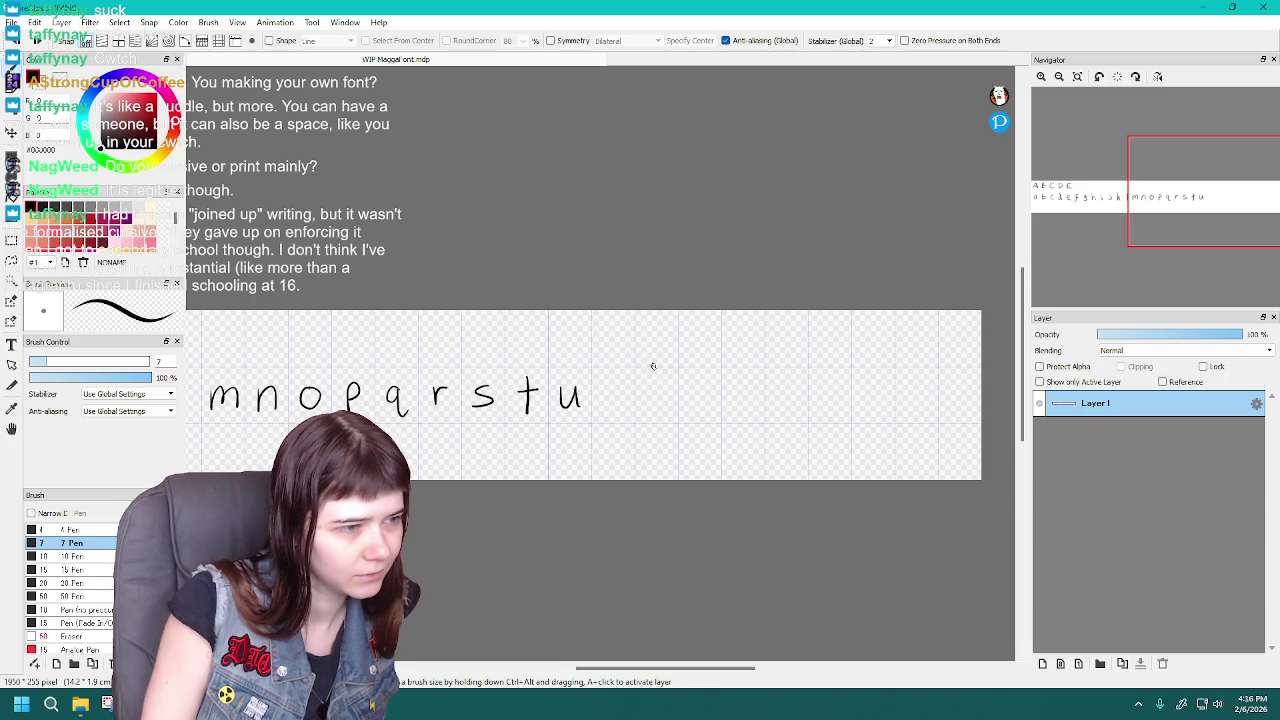
mouse_move(636, 356)
left_mouse_down()
mouse_move(658, 348)
mouse_move(712, 382)
left_mouse_up()
key("ctrl+z")
key("ctrl+z")
key("ctrl+z")
key("ctrl+z")
key("ctrl+z")
key("ctrl+z")
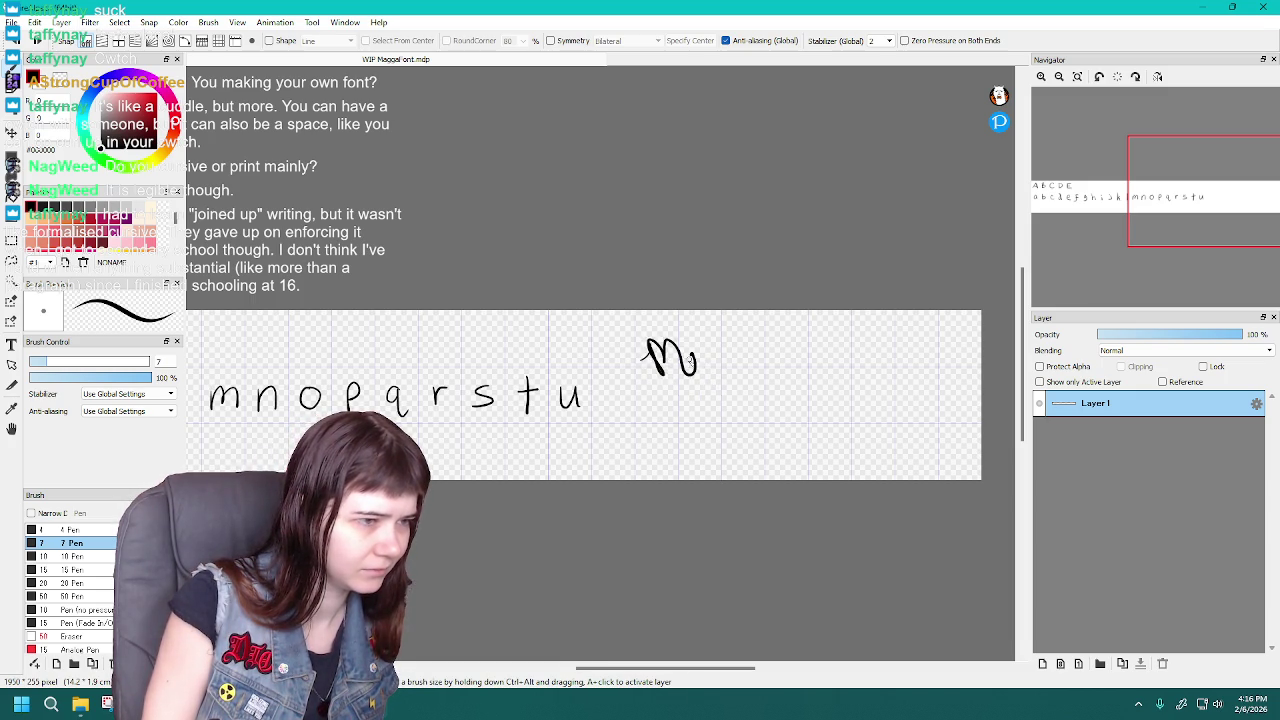
key("ctrl+z")
key("ctrl+z")
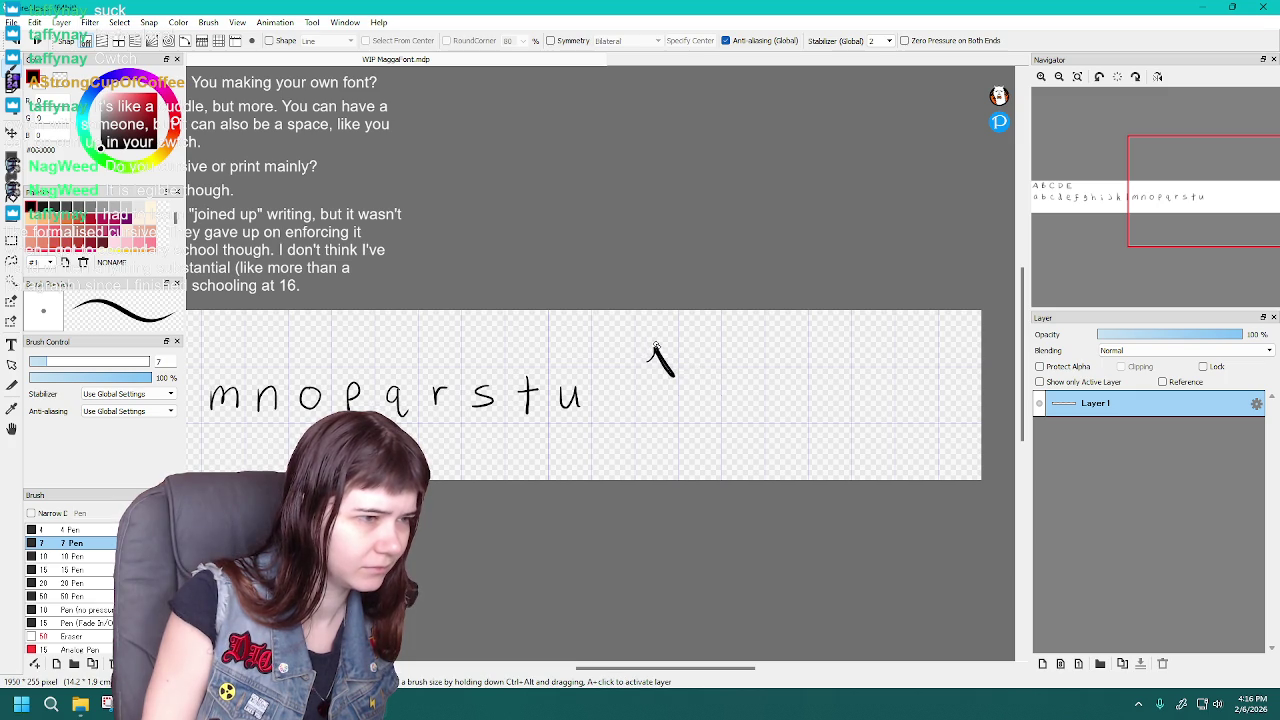
key("ctrl+z")
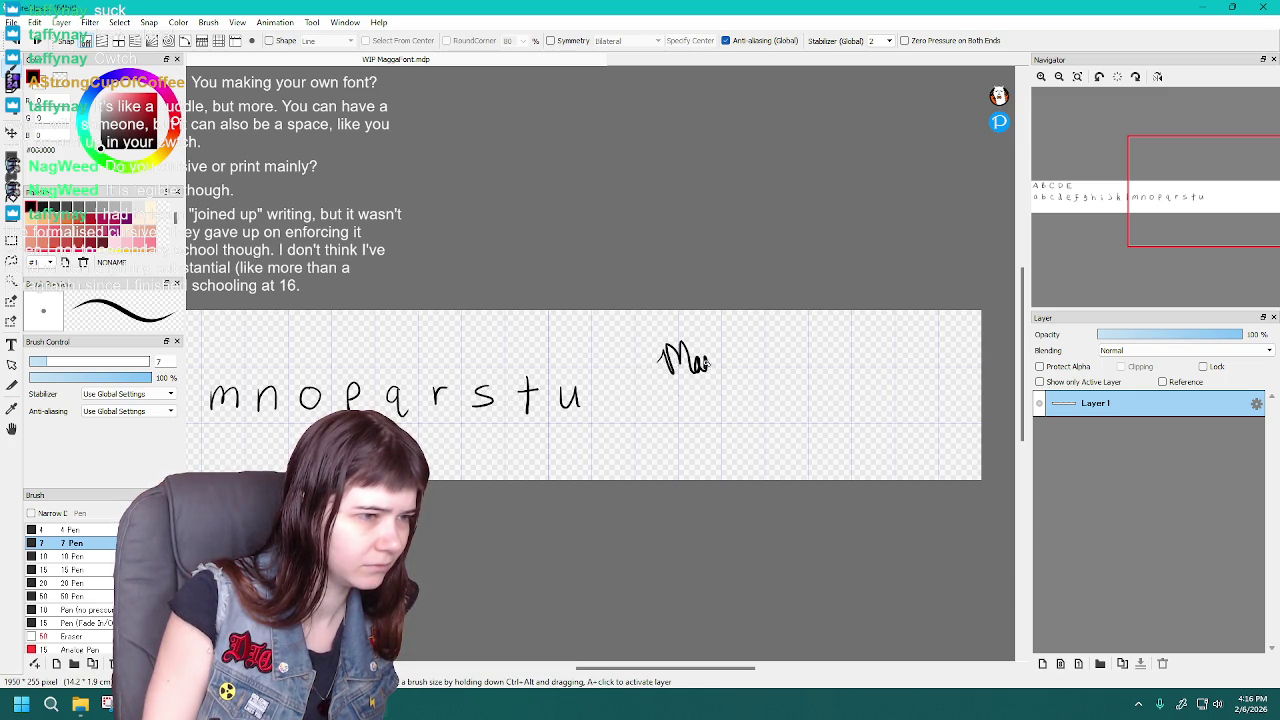
key("ctrl+z")
key("ctrl+z")
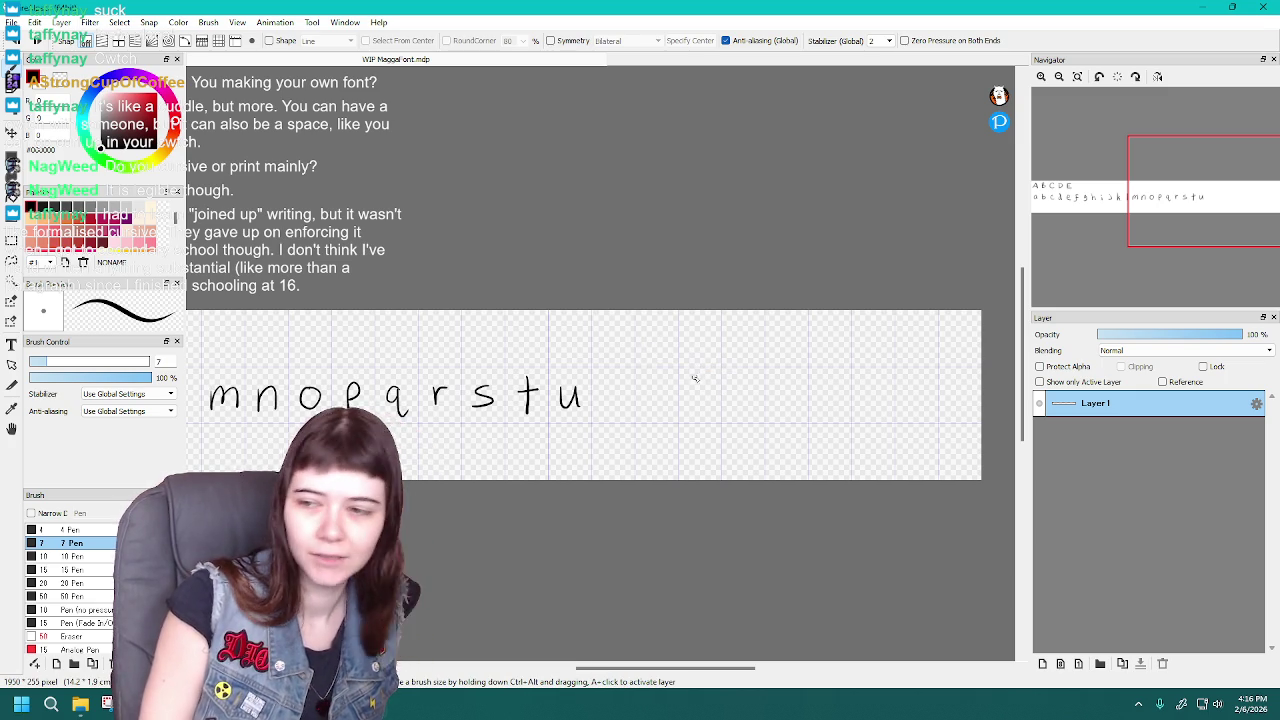
left_click_drag(632, 364, 640, 353)
key("ctrl+z")
key("ctrl+z")
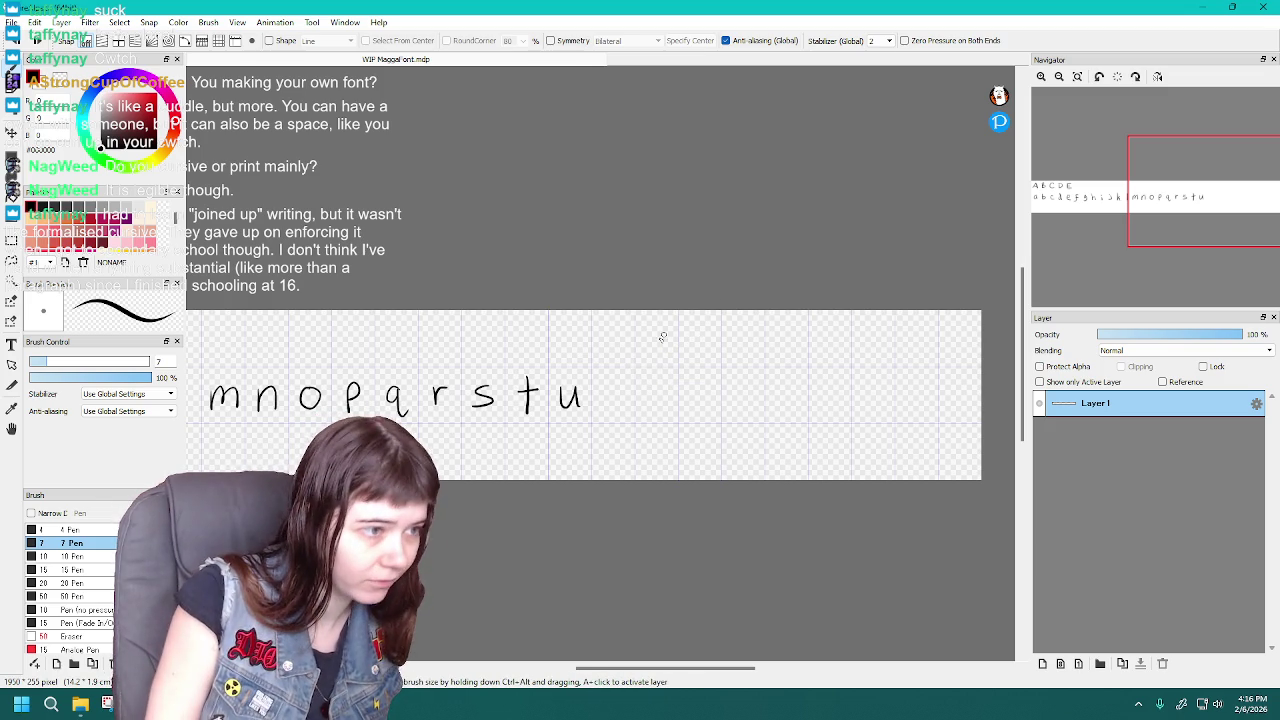
left_click_drag(630, 350, 643, 370)
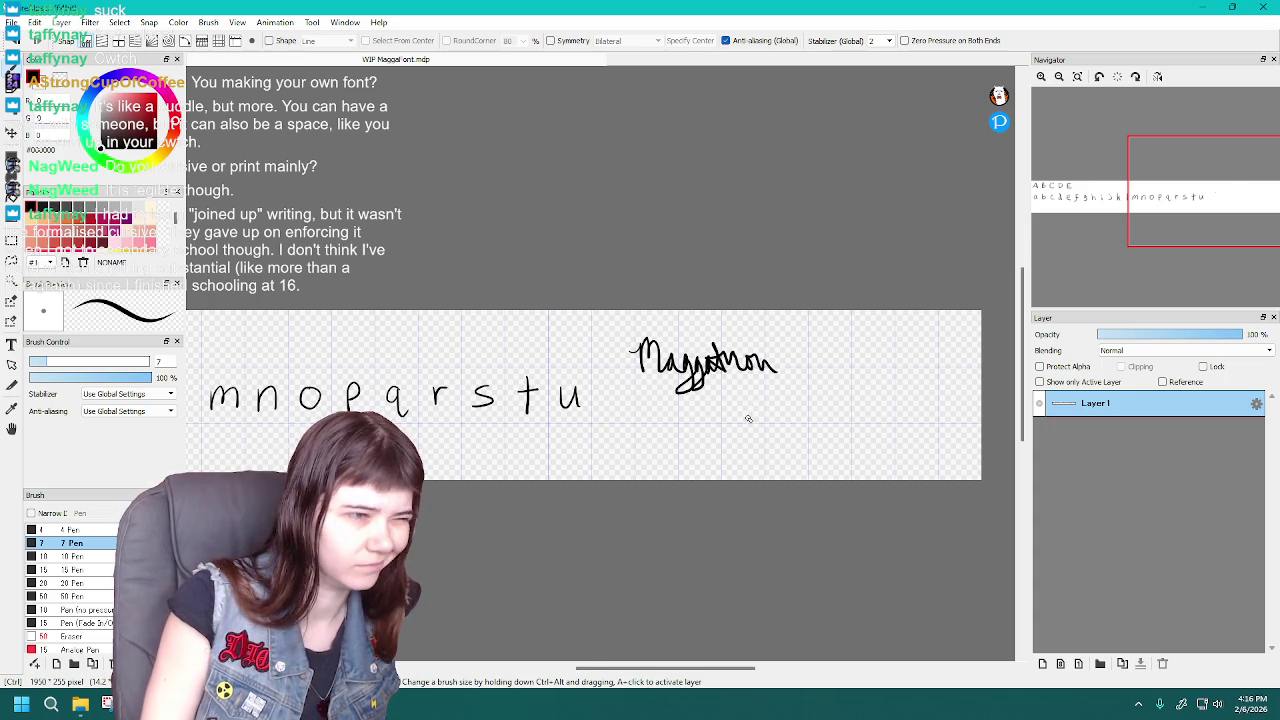
key("ctrl+z")
key("ctrl+z")
key("ctrl+z")
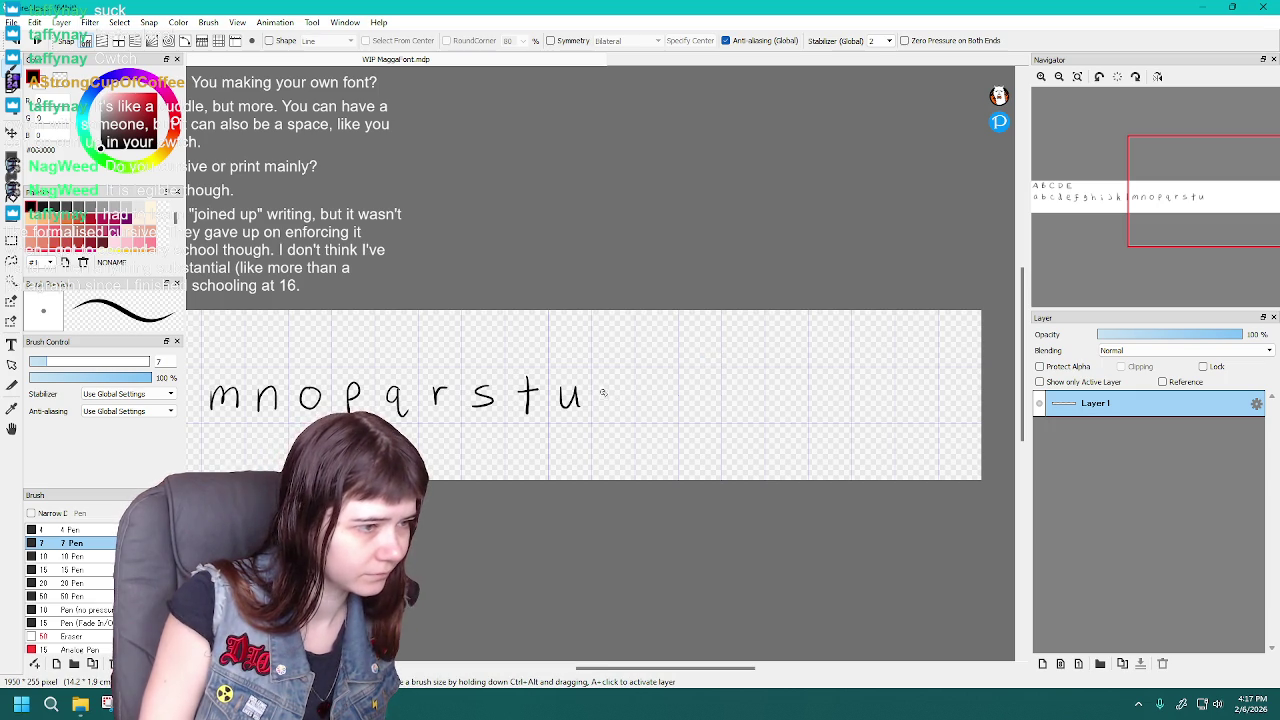
key("ctrl+z")
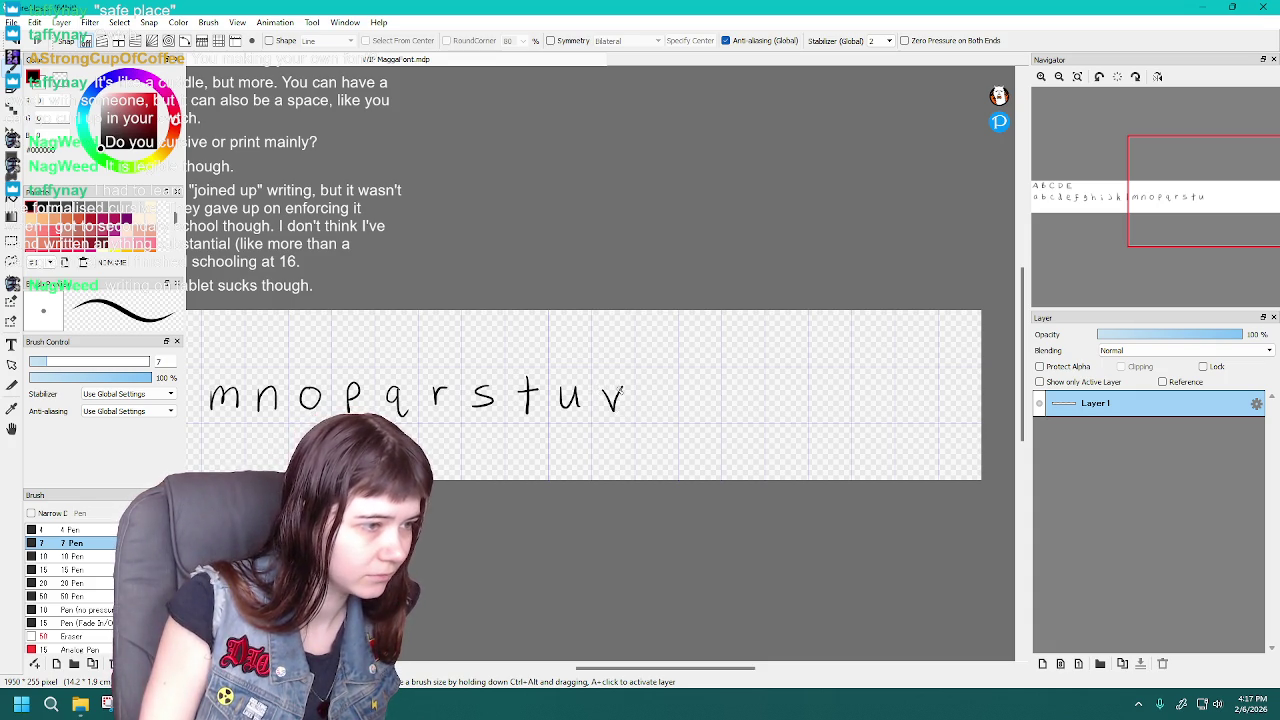
Undo the redrawn v and zoom out with the scroll wheel
key("ctrl+z")
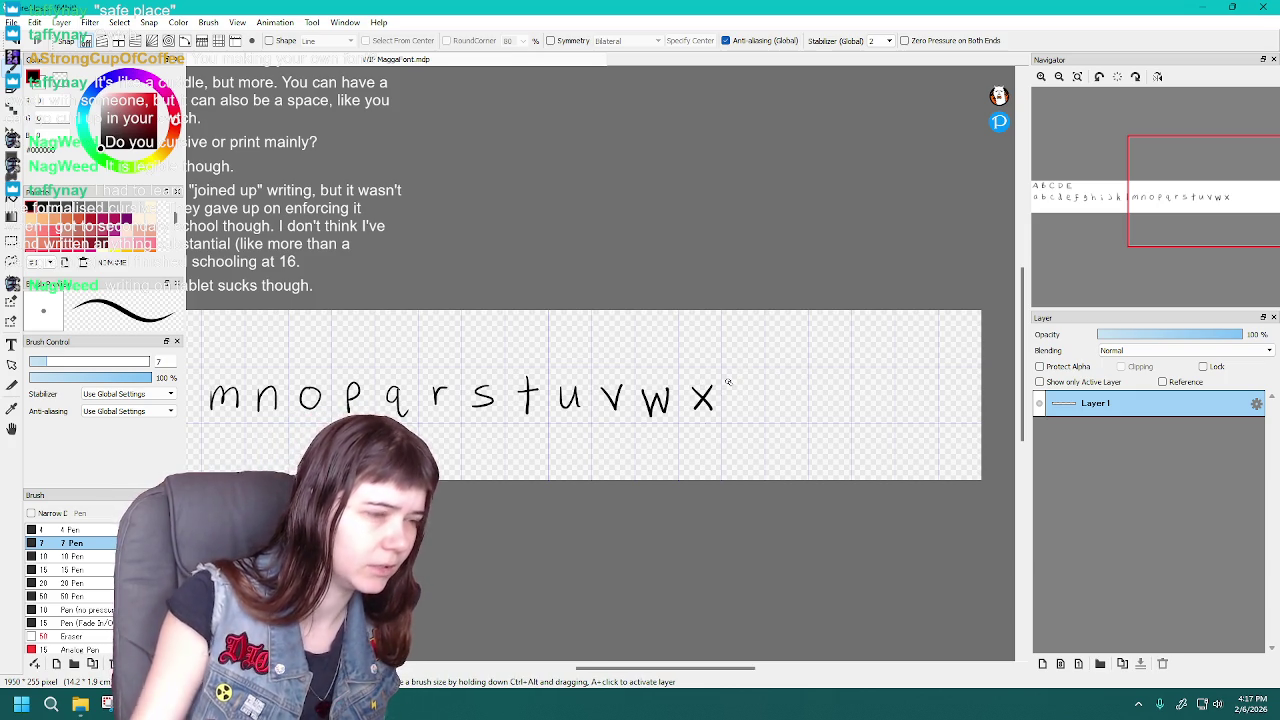
scroll(735, 390, "down", 2)
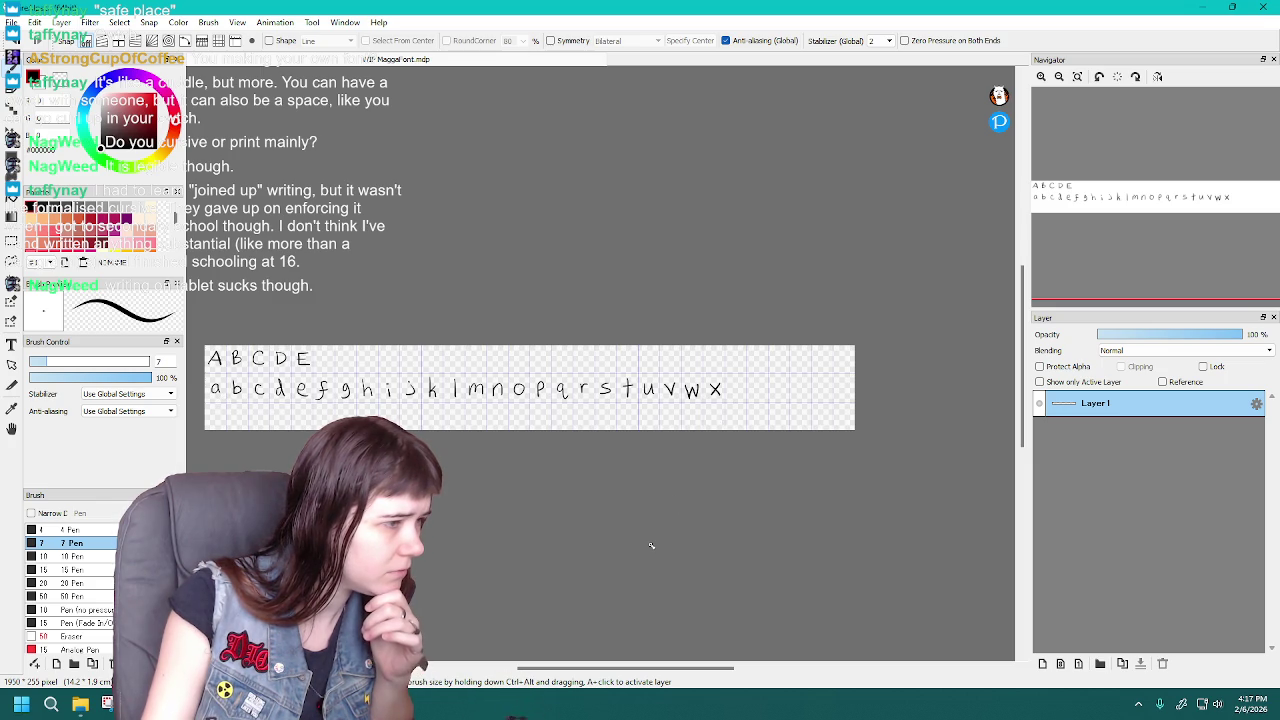
Pan and zoom back in, then draw and undo a trial z
scroll(600, 620, "left", 1)
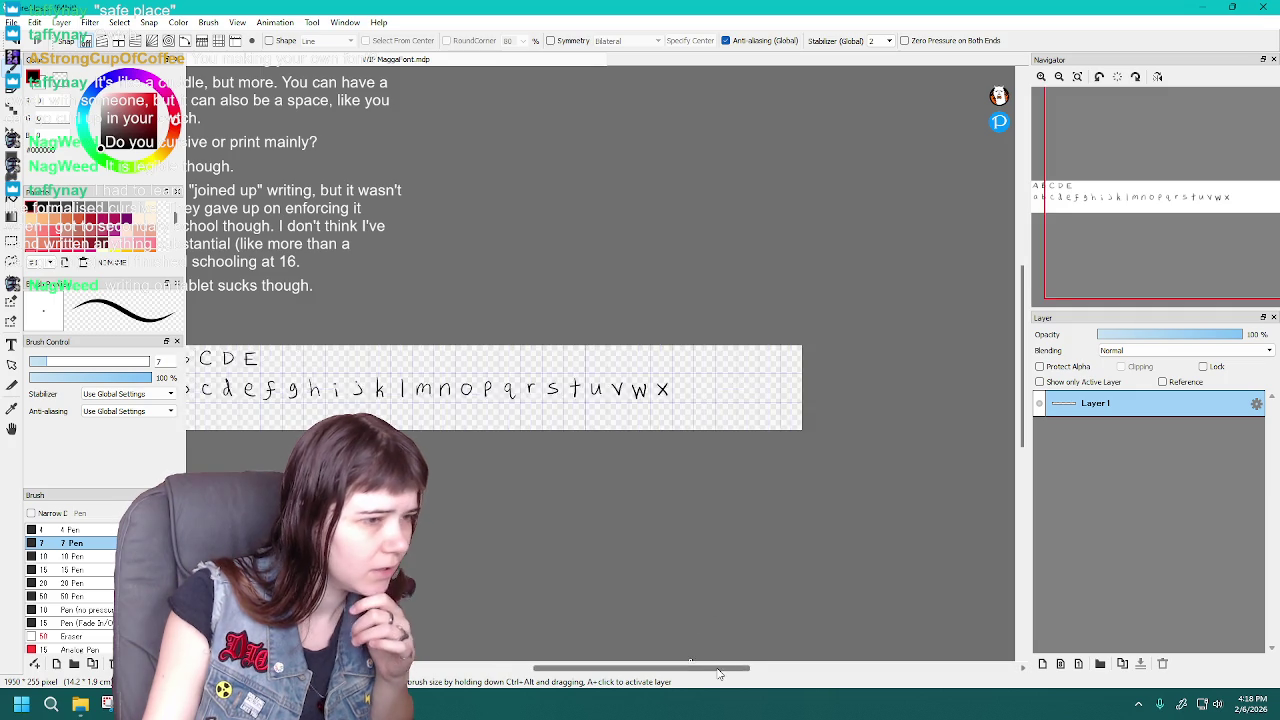
left_click_drag(690, 662, 718, 662)
scroll(658, 407, "up", 2)
scroll(658, 407, "down", 1)
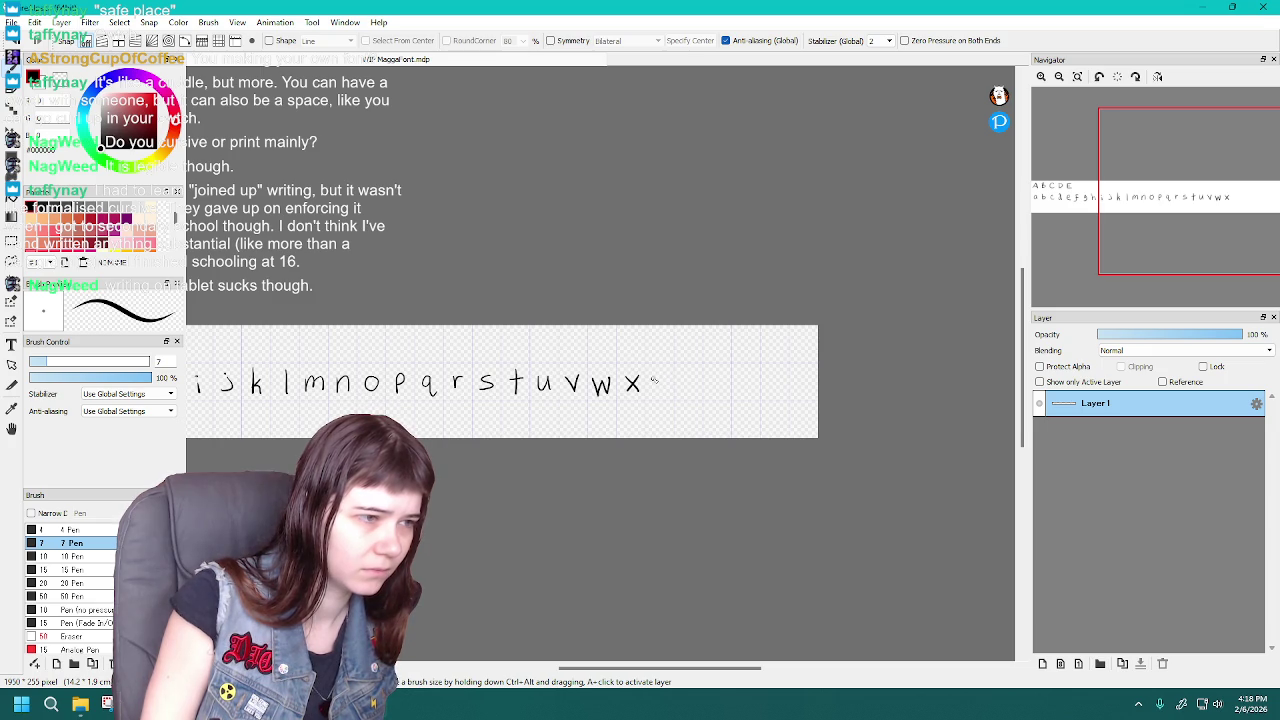
mouse_move(684, 377)
left_mouse_down()
mouse_move(699, 395)
mouse_move(820, 377)
left_mouse_up()
key("ctrl+z")
key("ctrl+z")
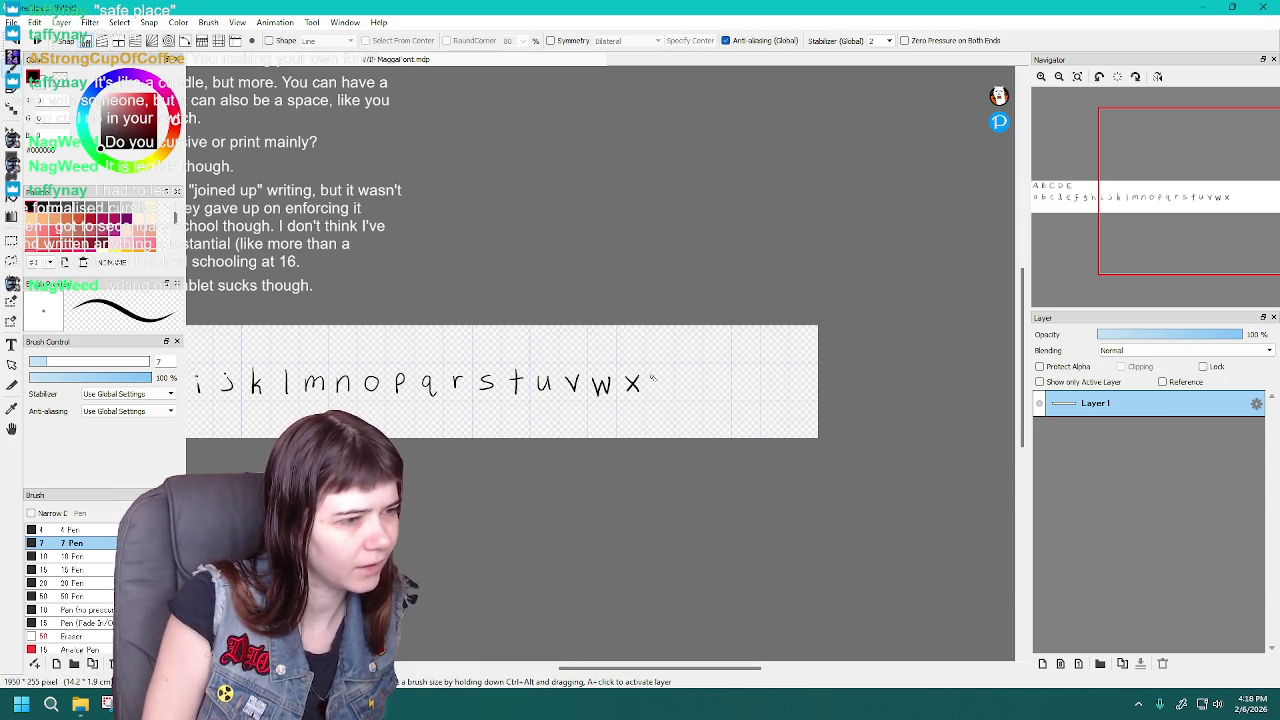
Redraw the lowercase y after x, undoing several attempts
key("ctrl+z")
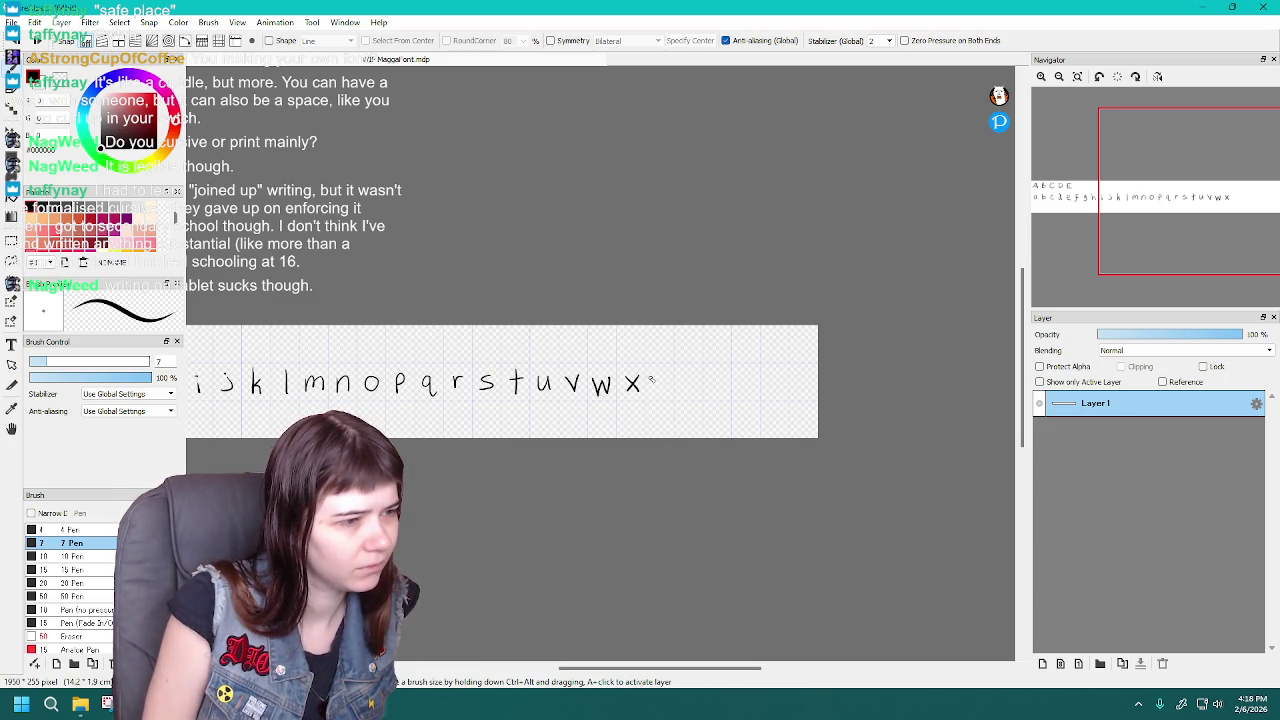
key("ctrl+z")
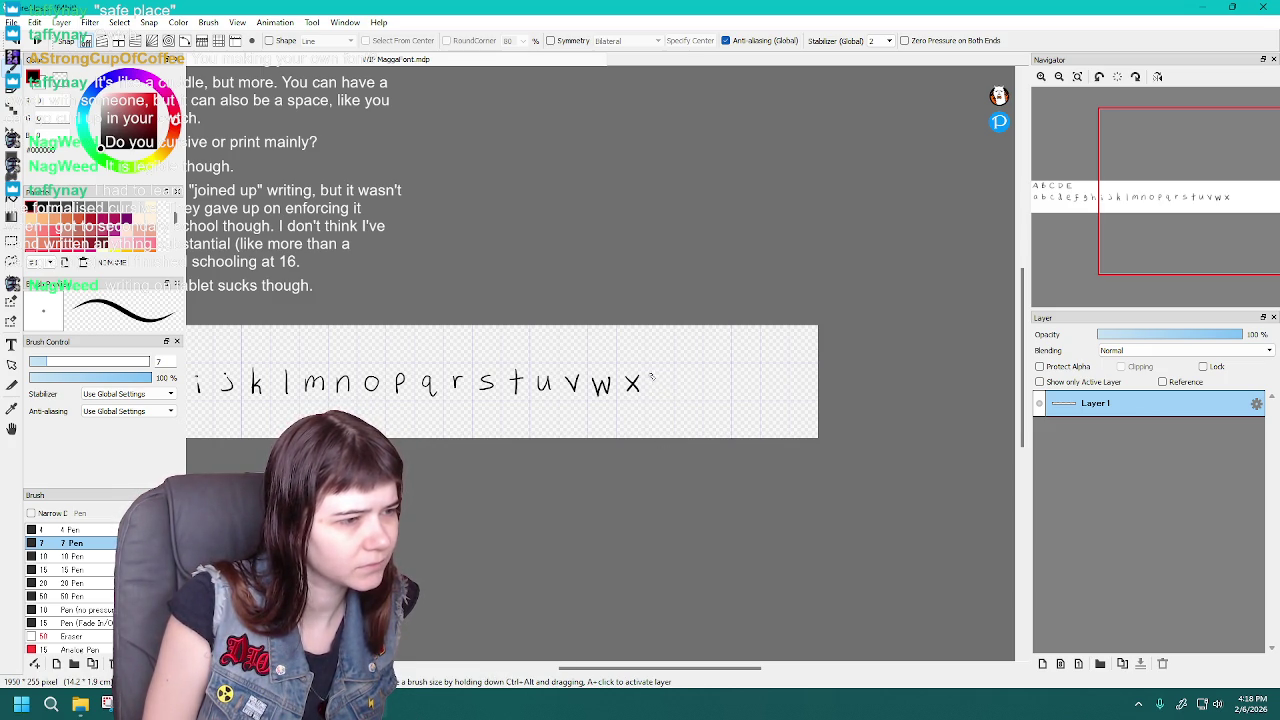
key("ctrl+z")
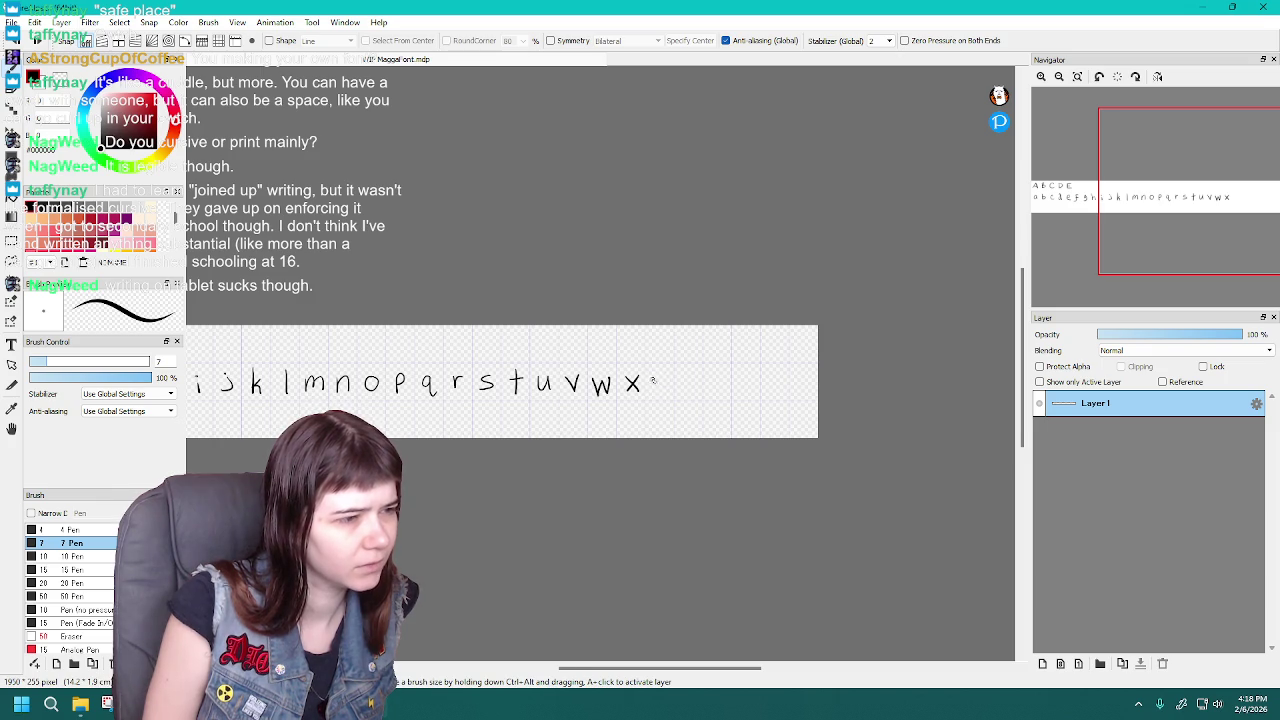
left_click_drag(654, 376, 662, 400)
key("ctrl+z")
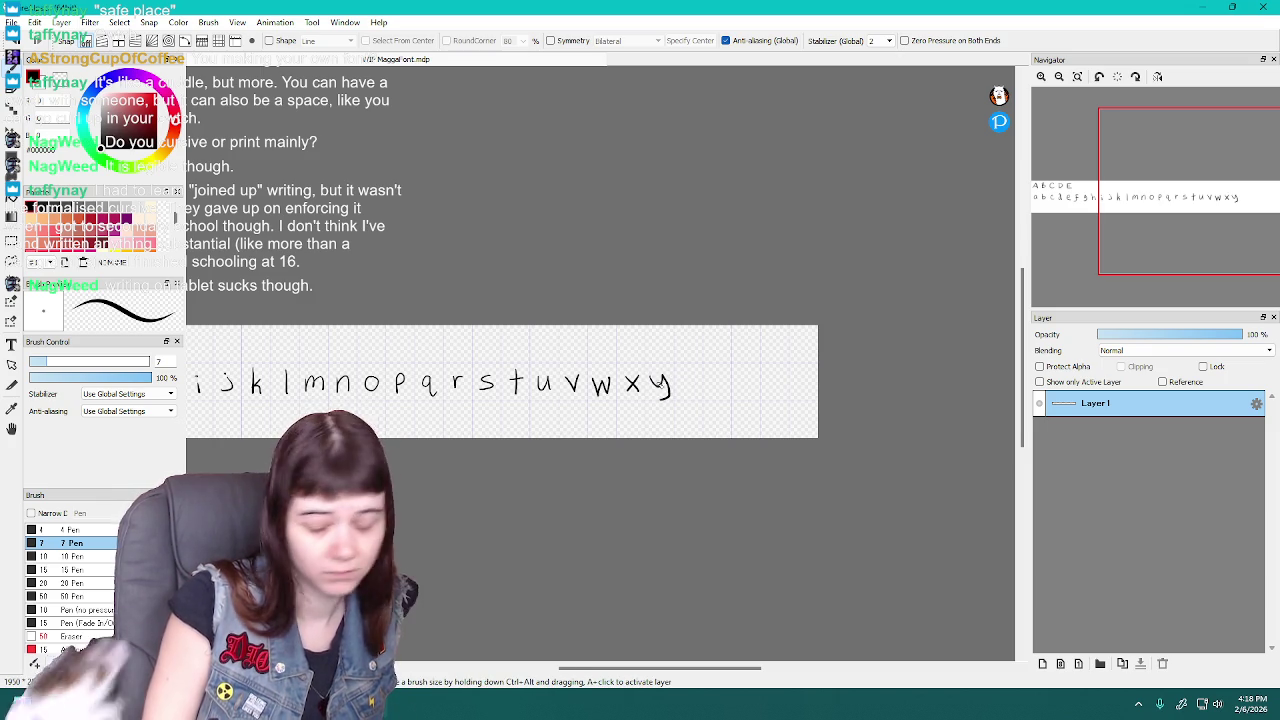
key("ctrl+z")
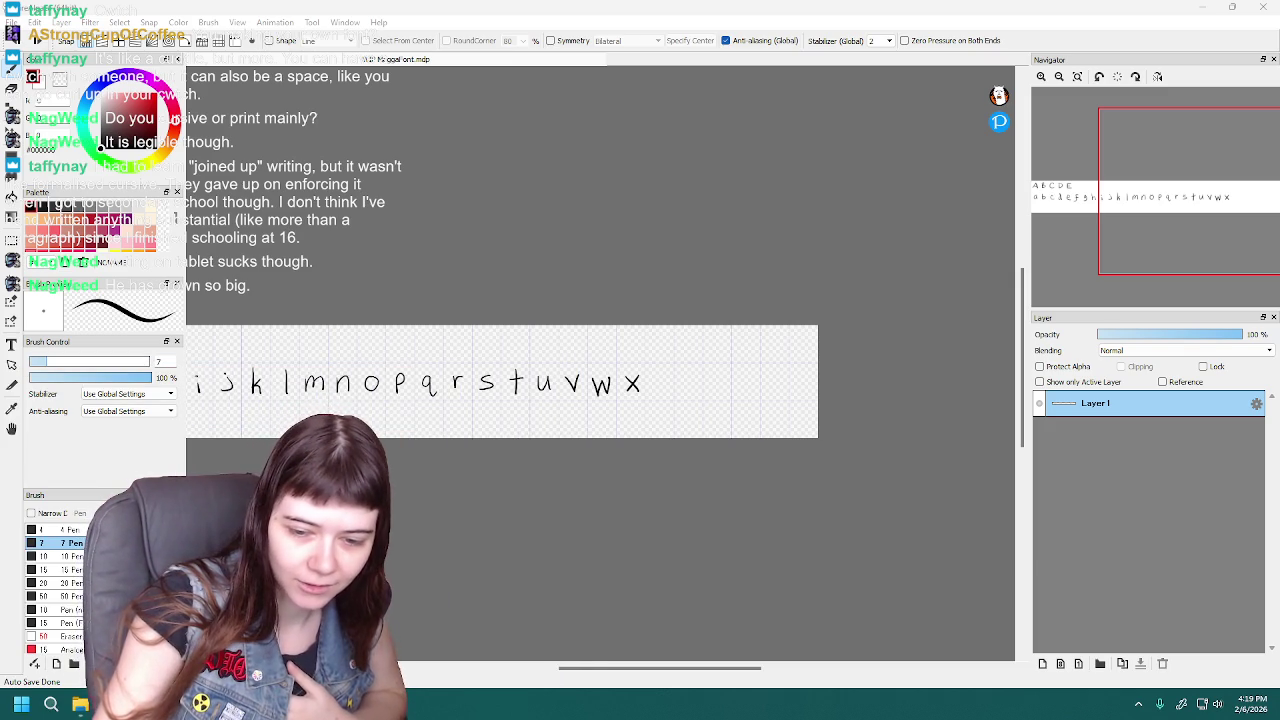
Bring the FireAlpaca drawing window back into focus
left_click(894, 9)
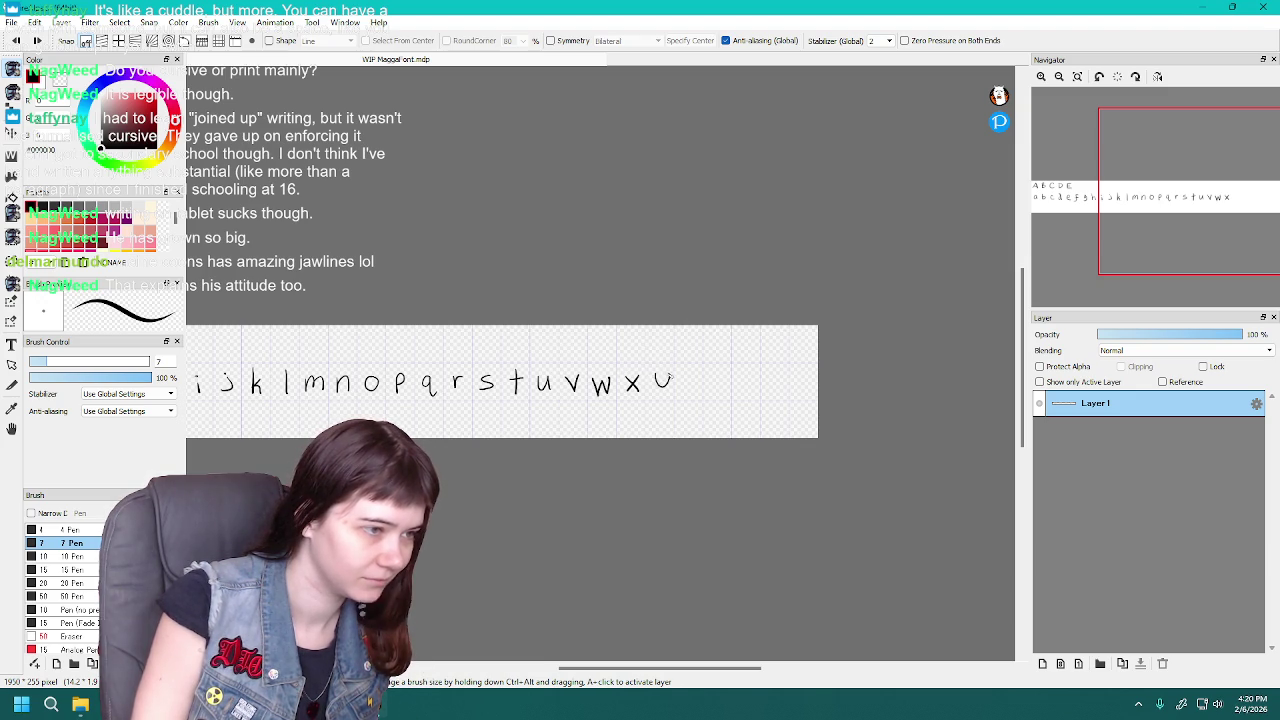
Draw a lowercase y after x and undo it to retry
left_click_drag(670, 381, 662, 398)
key("ctrl+z")
key("ctrl+z")
key("ctrl+z")
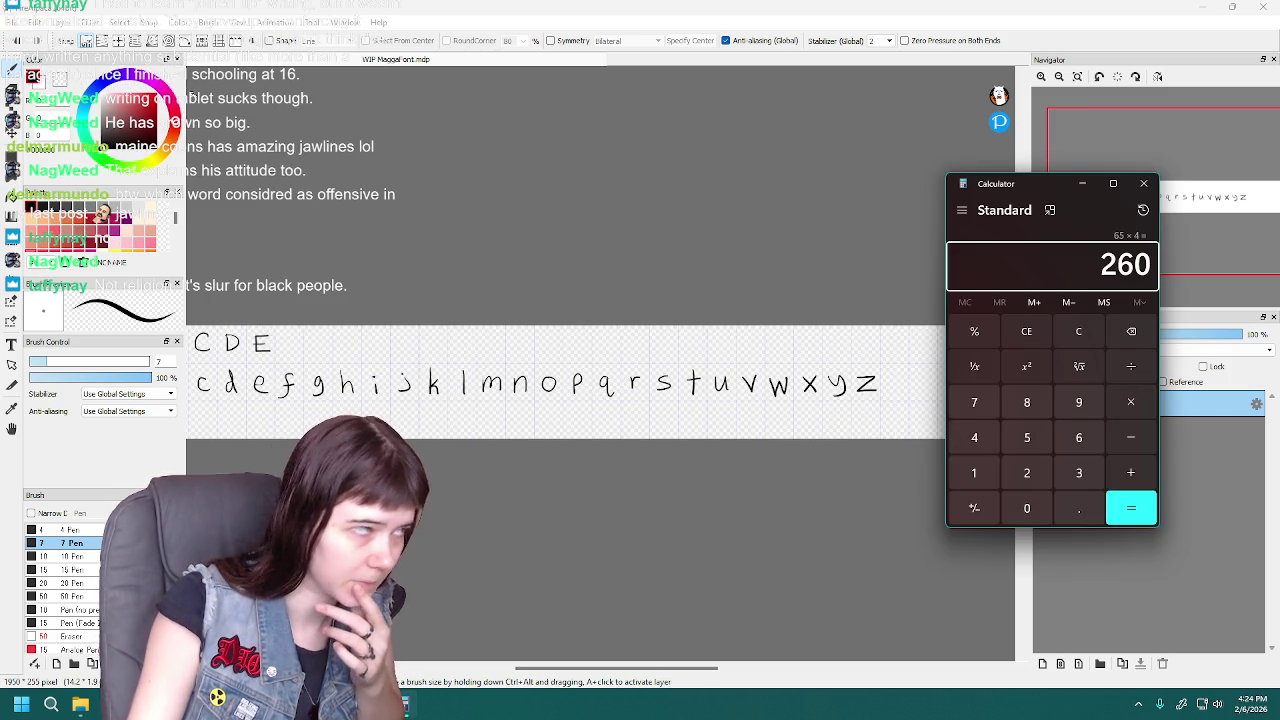
Set the canvas width to 1690 px (1950 − 260) with Constrain Proportions off
left_click(35, 22)
left_click(112, 212)
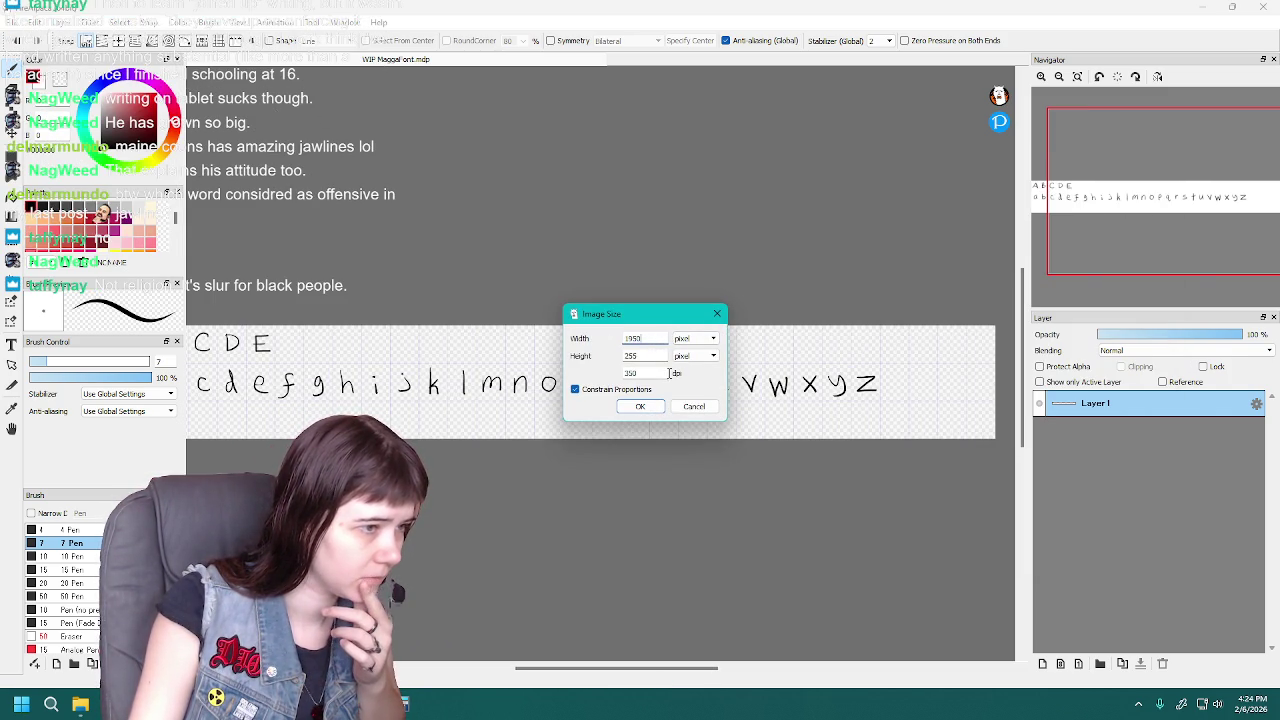
left_click(413, 706)
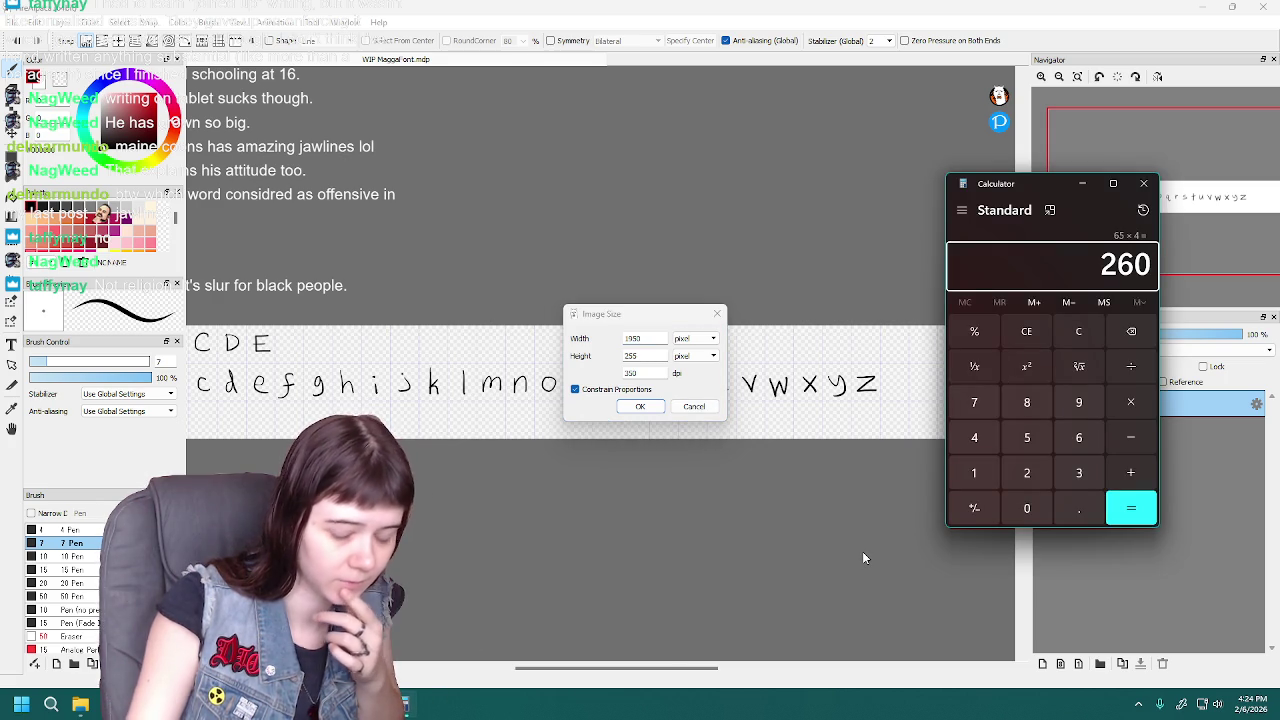
type("1950 - 260")
key("Return")
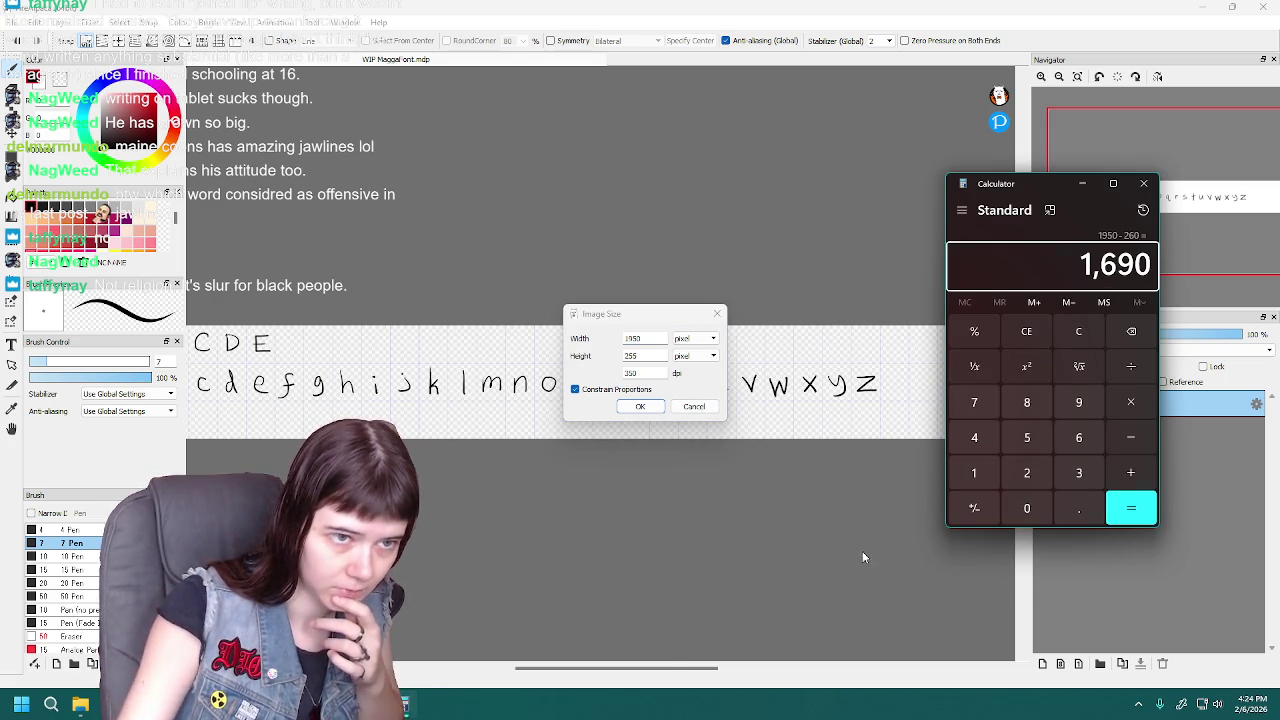
left_click(592, 390)
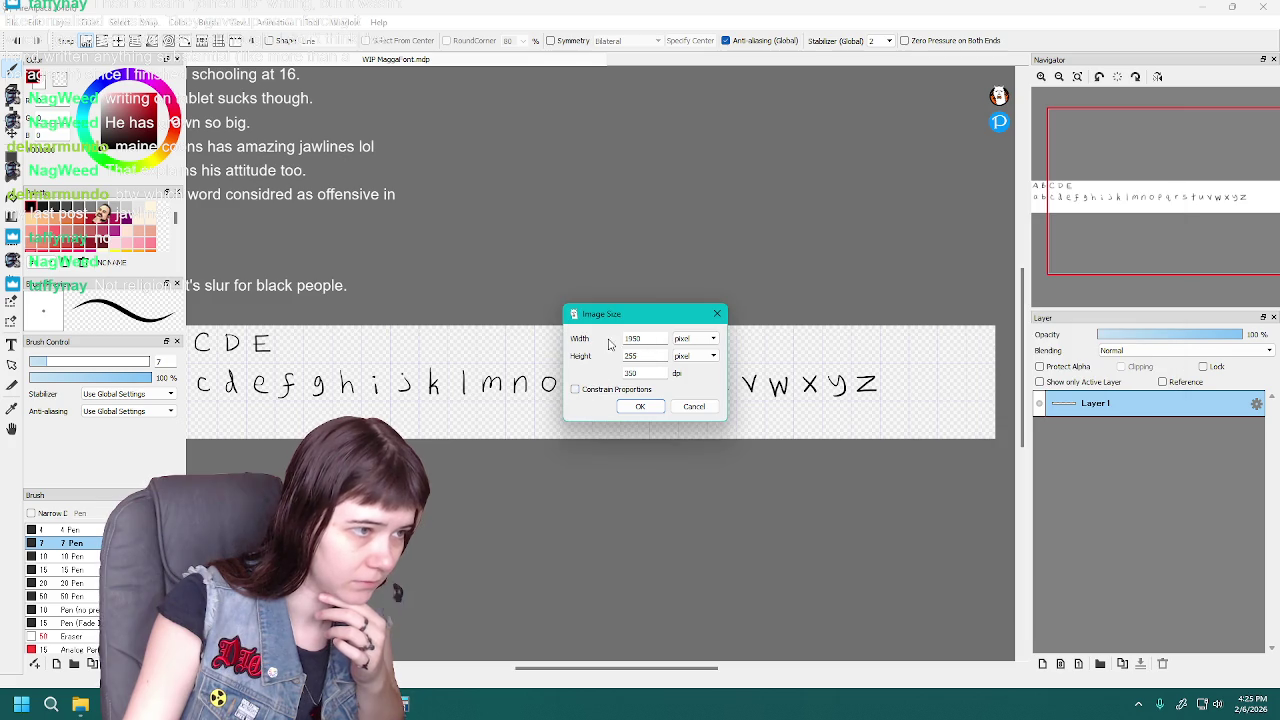
type("1690")
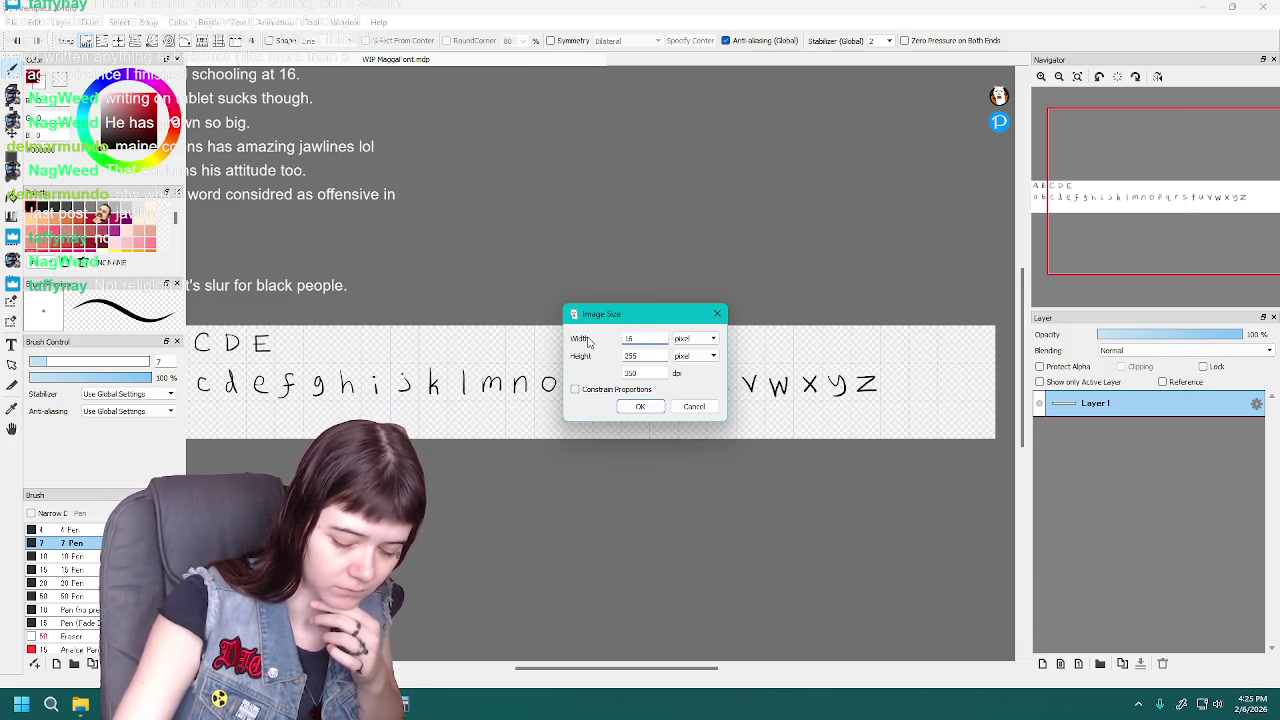
key("Return")
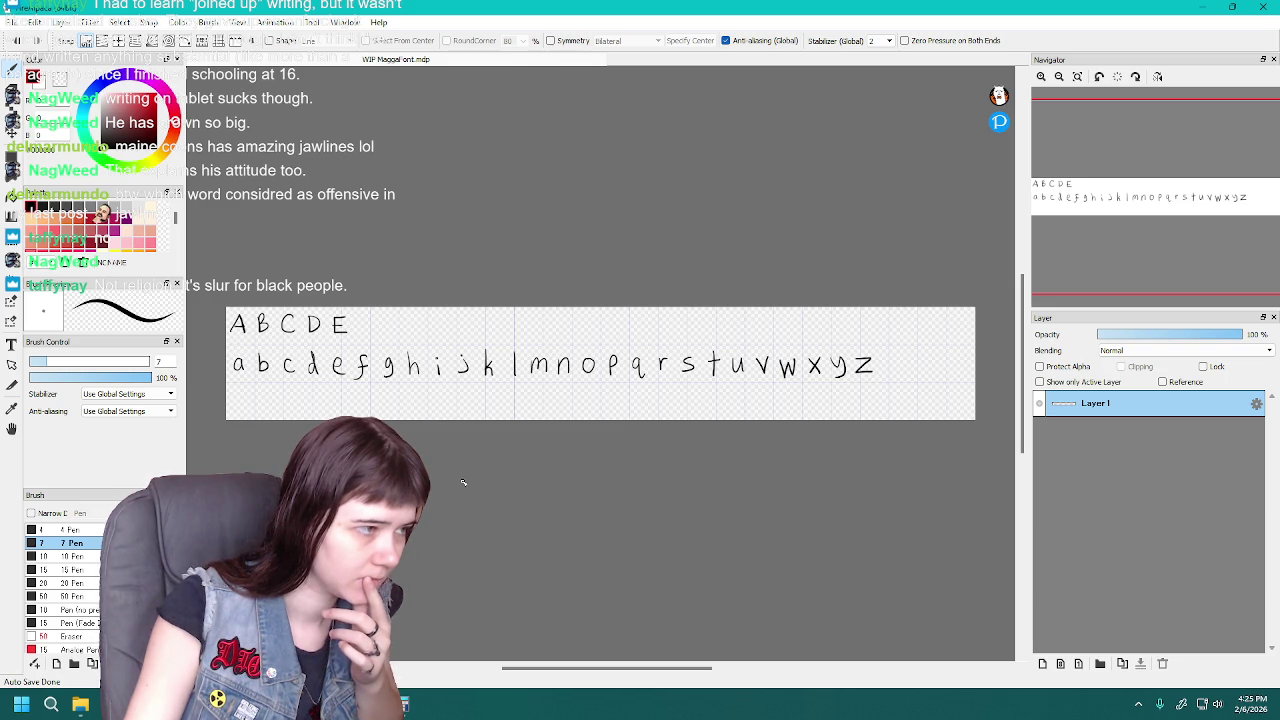
Shift the uppercase letters B to E slightly to the right
left_click_drag(600, 668, 594, 668)
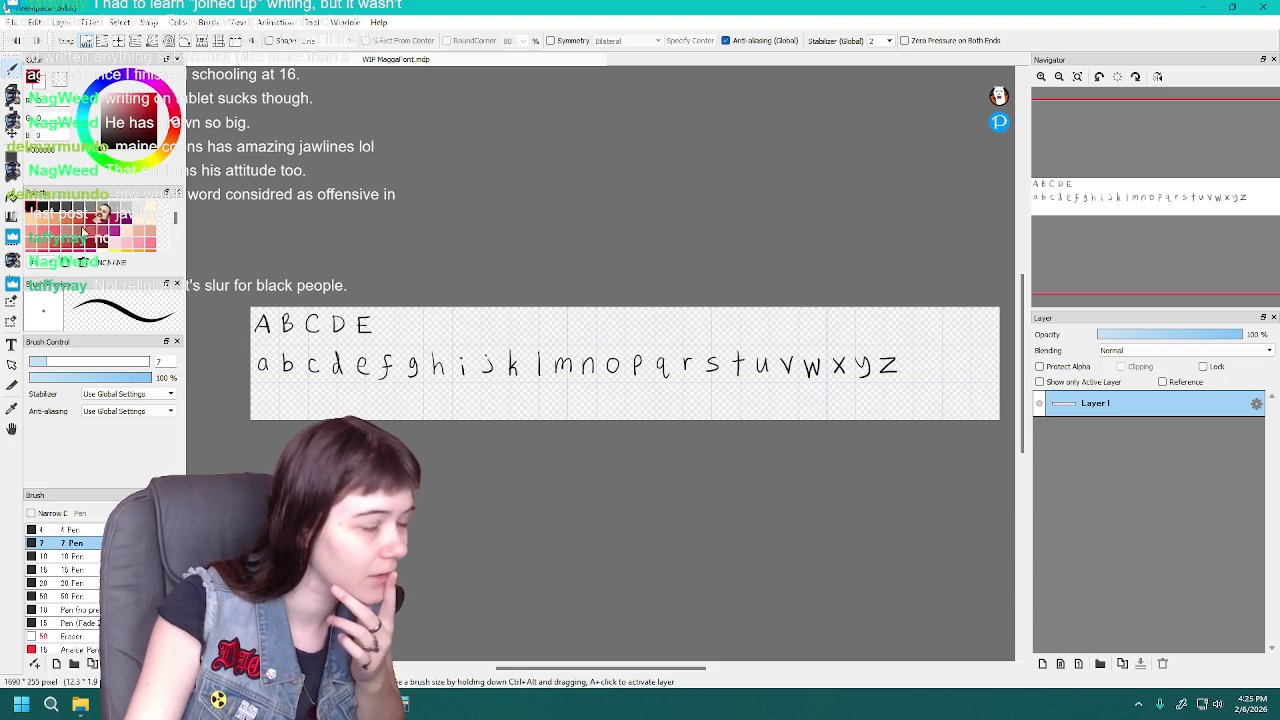
left_click(22, 296)
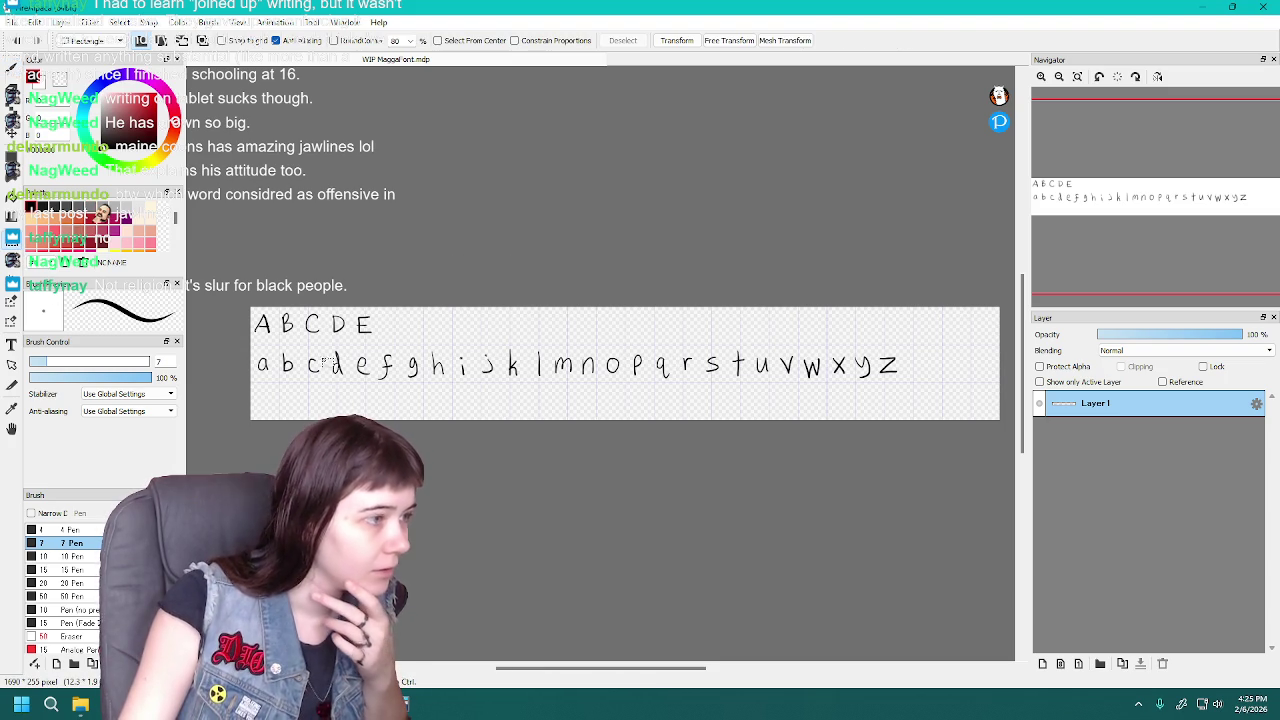
left_click_drag(274, 310, 399, 340)
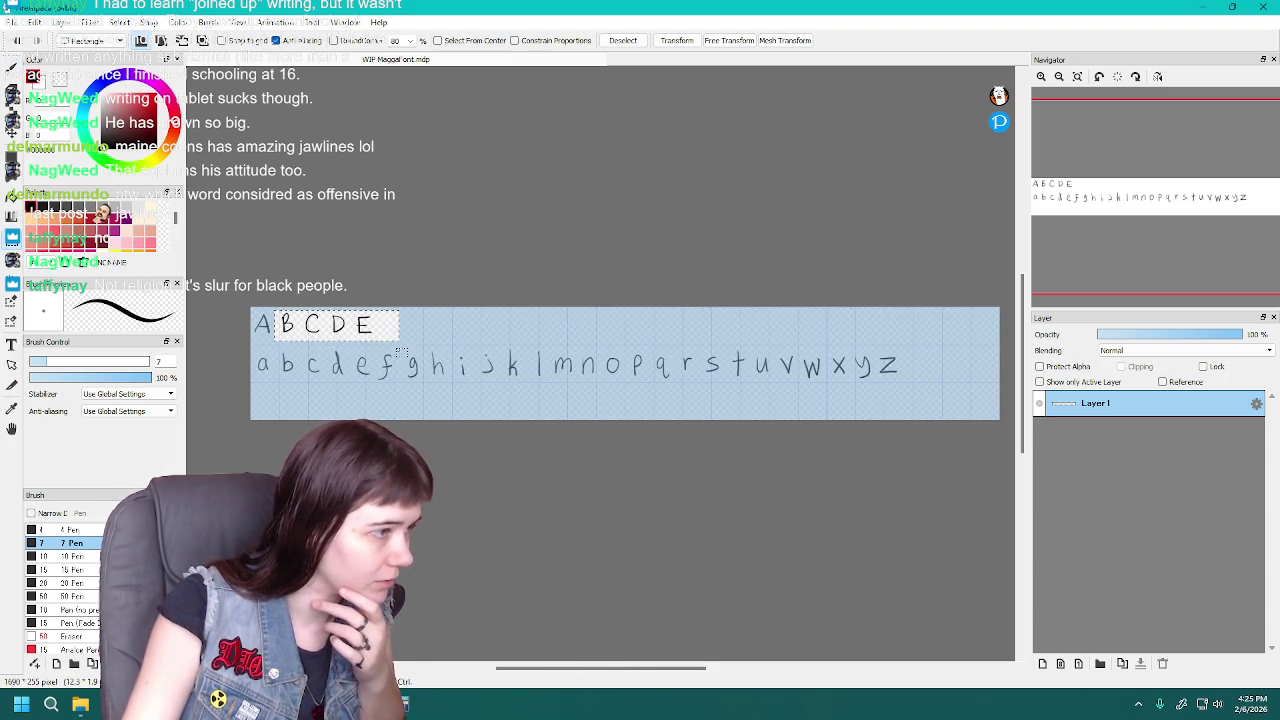
left_click(676, 40)
left_click_drag(335, 325, 341, 325)
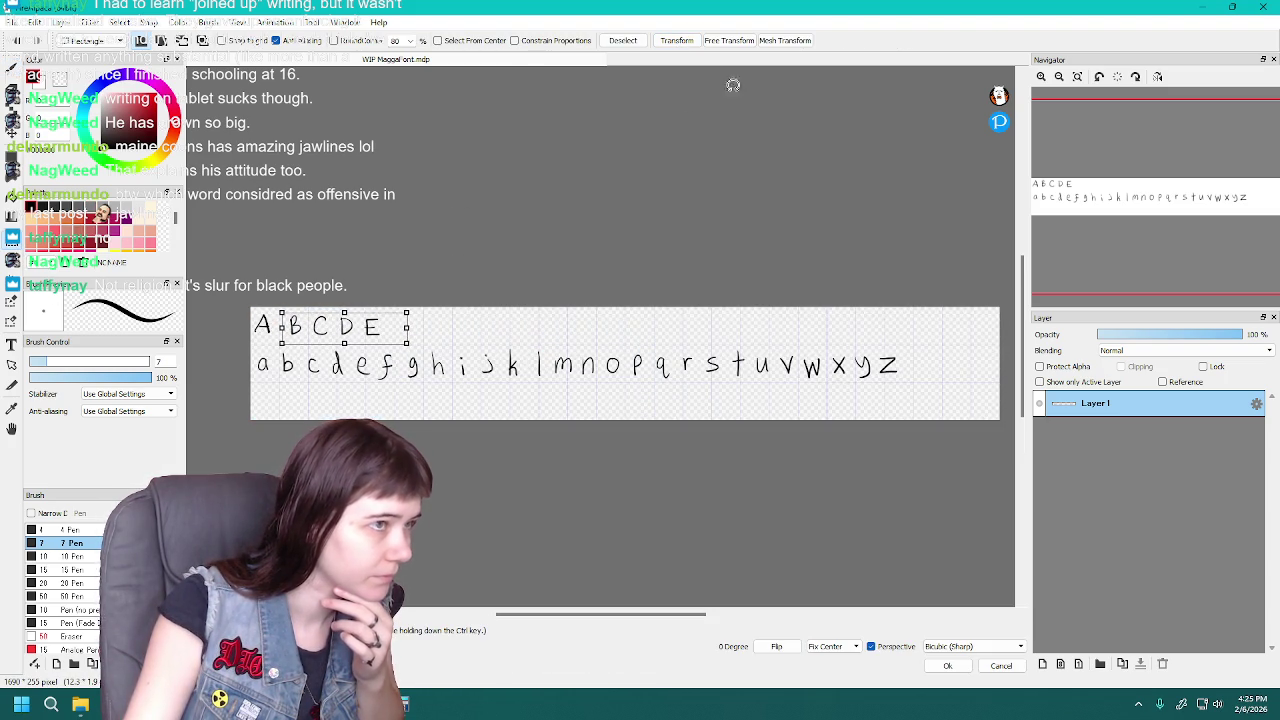
left_click(676, 40)
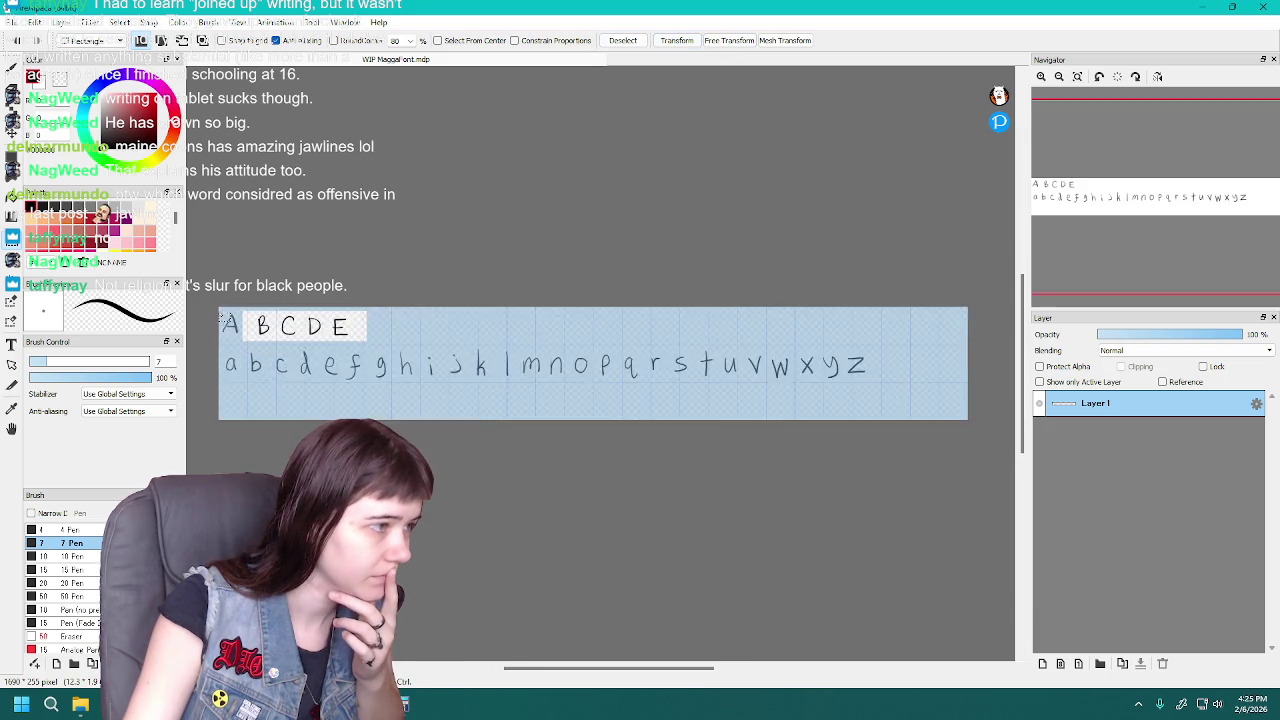
Nudge the uppercase A a few pixels to the right
scroll(221, 316, "up", 1)
left_click_drag(223, 310, 255, 355)
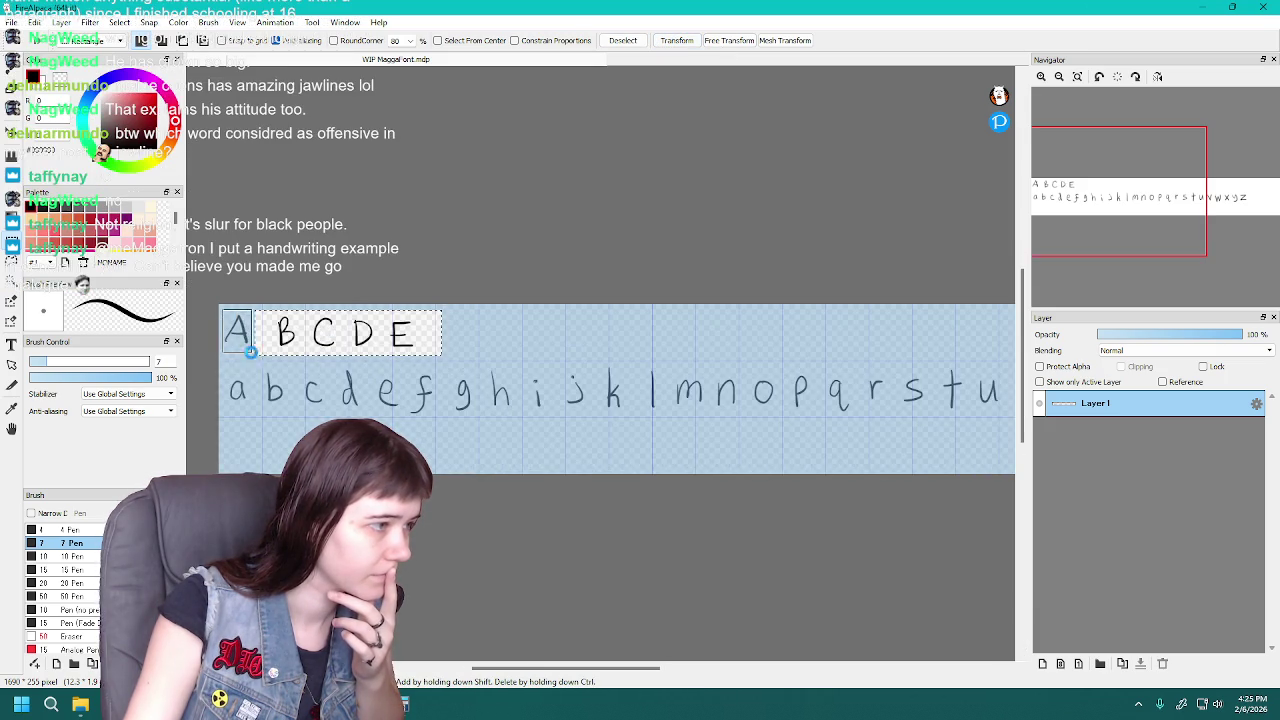
left_click(676, 40)
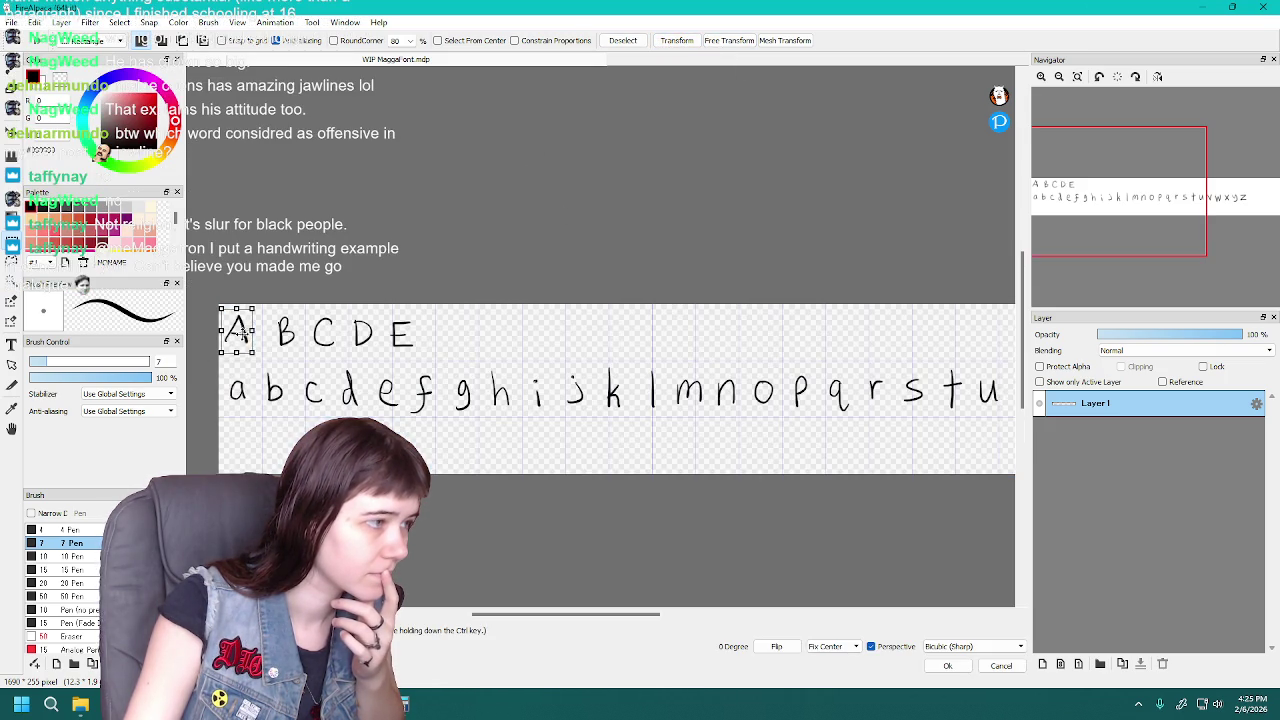
left_click_drag(240, 330, 243, 331)
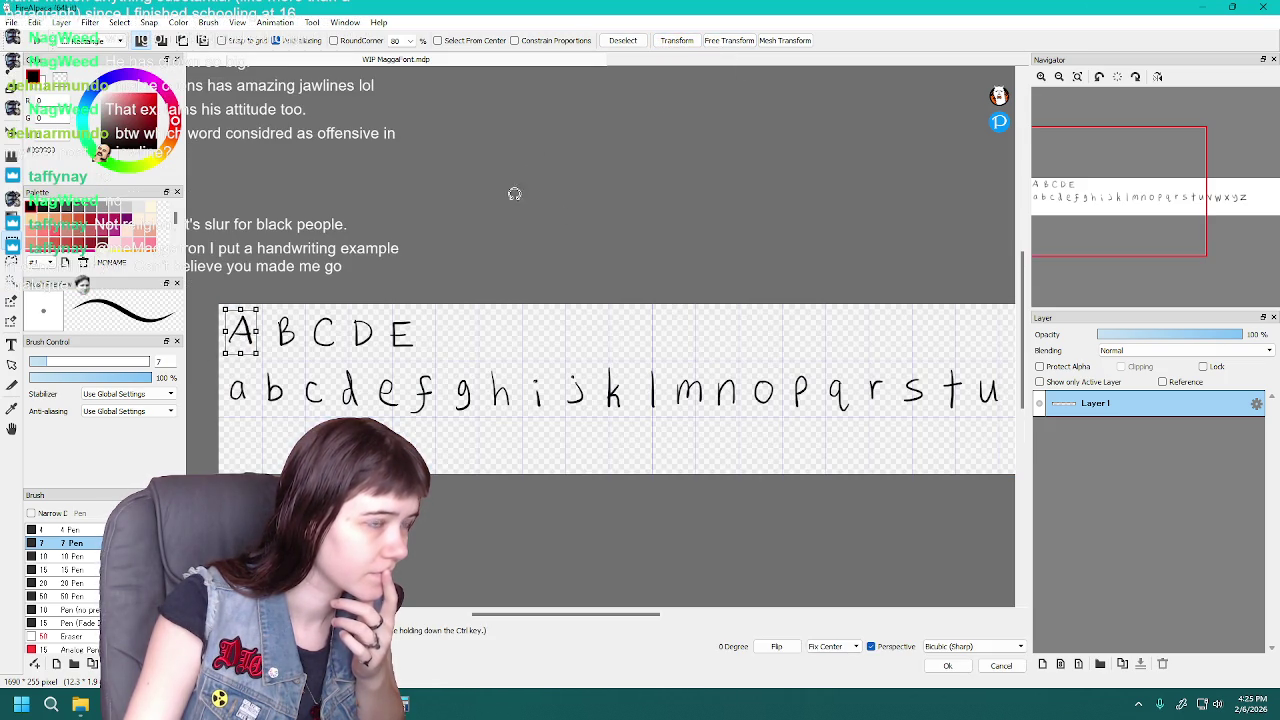
key("Return")
Shift the uppercase C, D and E slightly further right
left_click_drag(305, 312, 434, 360)
key("ctrl+t")
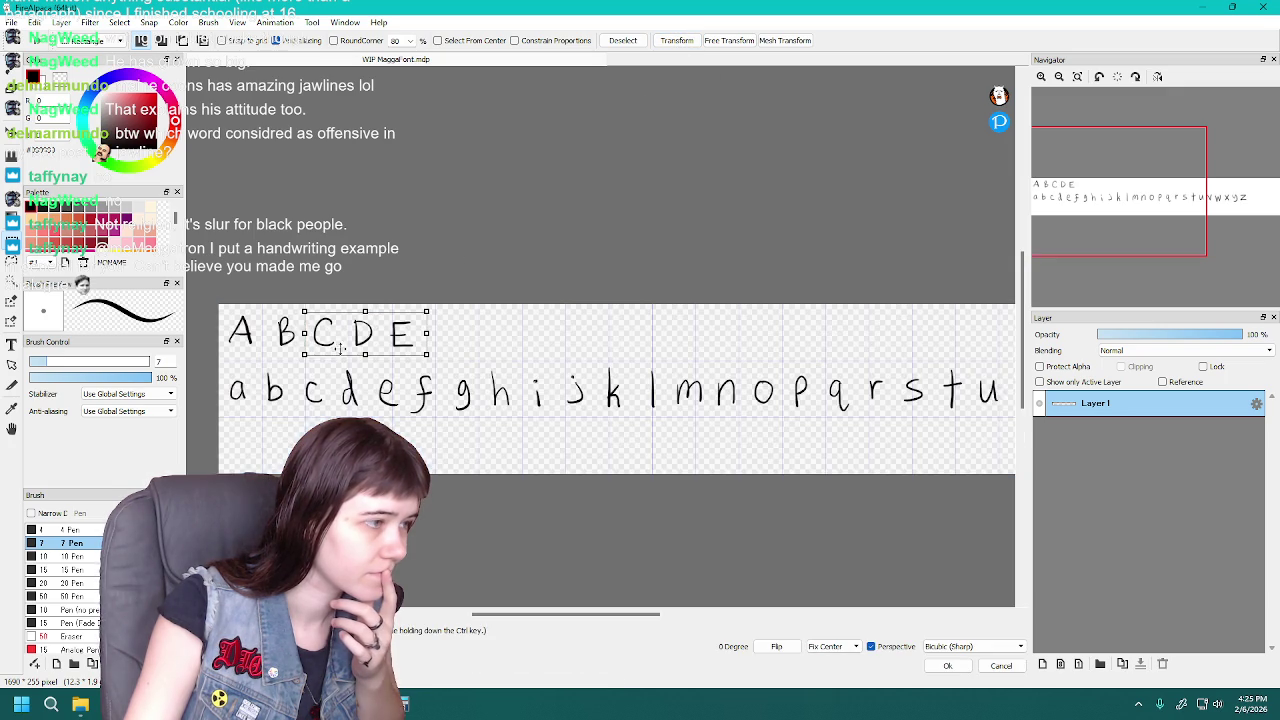
left_click_drag(334, 350, 338, 350)
key("Return")
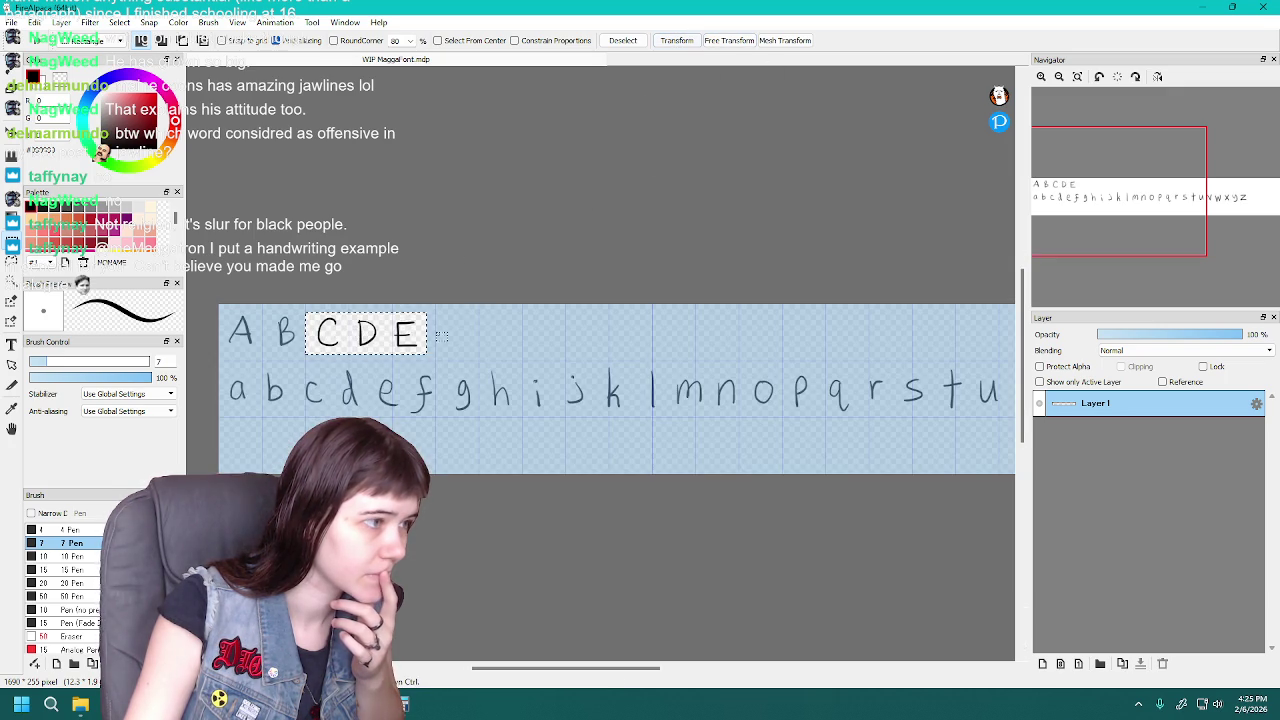
Reposition the uppercase D and E, then fine-tune the E's spacing
mouse_move(350, 308)
left_mouse_down()
mouse_move(432, 356)
mouse_move(397, 340)
left_mouse_up()
left_click(676, 40)
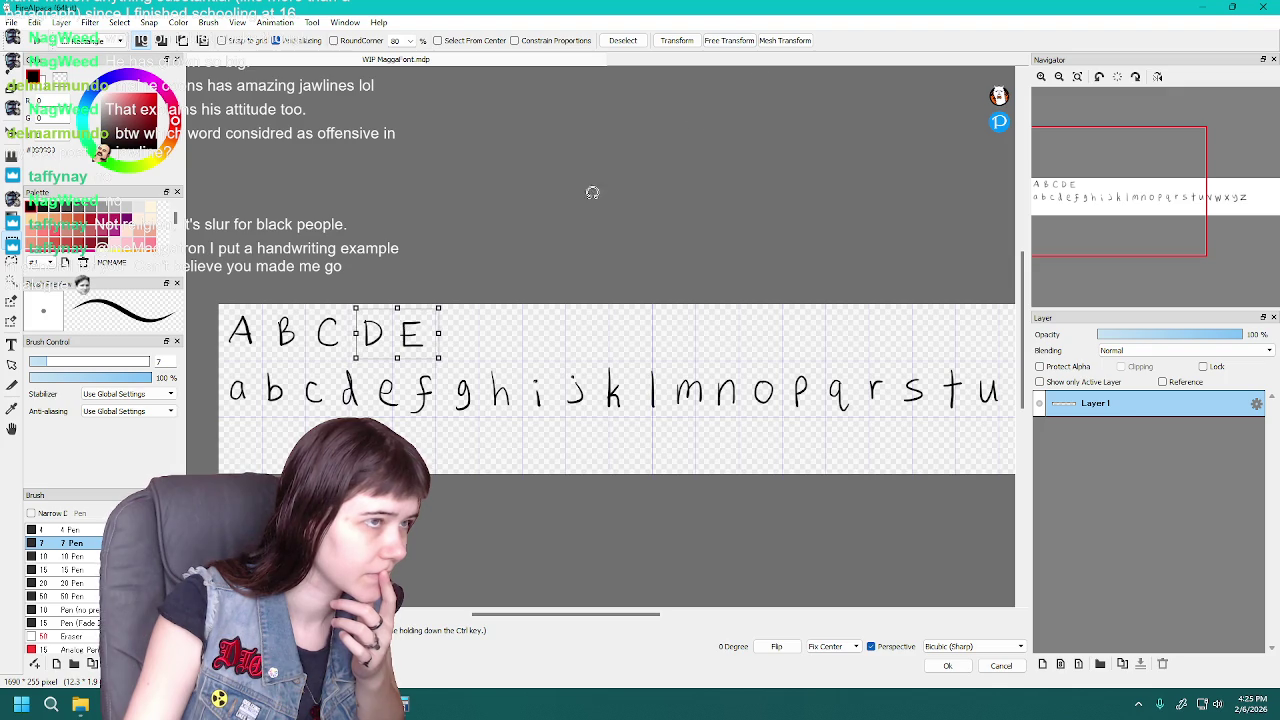
key("Return")
mouse_move(403, 316)
left_mouse_down()
mouse_move(431, 362)
mouse_move(413, 317)
left_mouse_up()
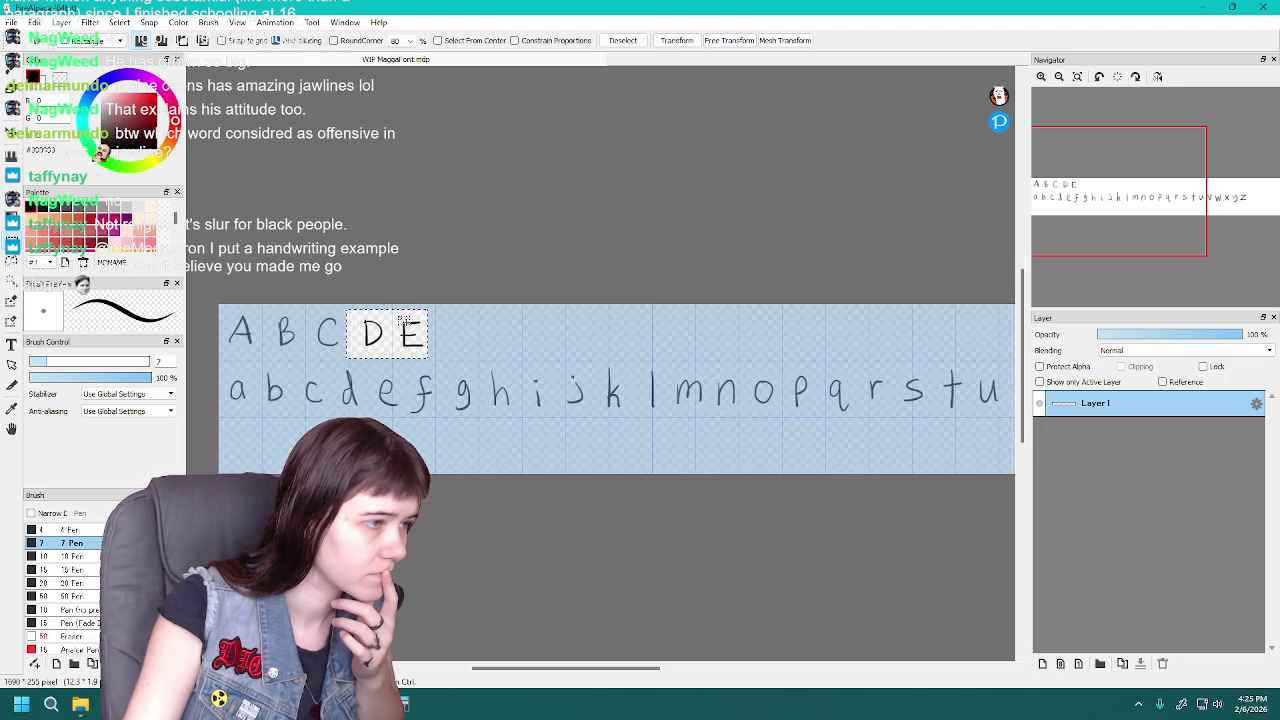
key("ctrl+d")
mouse_move(393, 314)
left_mouse_down()
mouse_move(440, 358)
mouse_move(421, 331)
left_mouse_up()
key("ctrl+t")
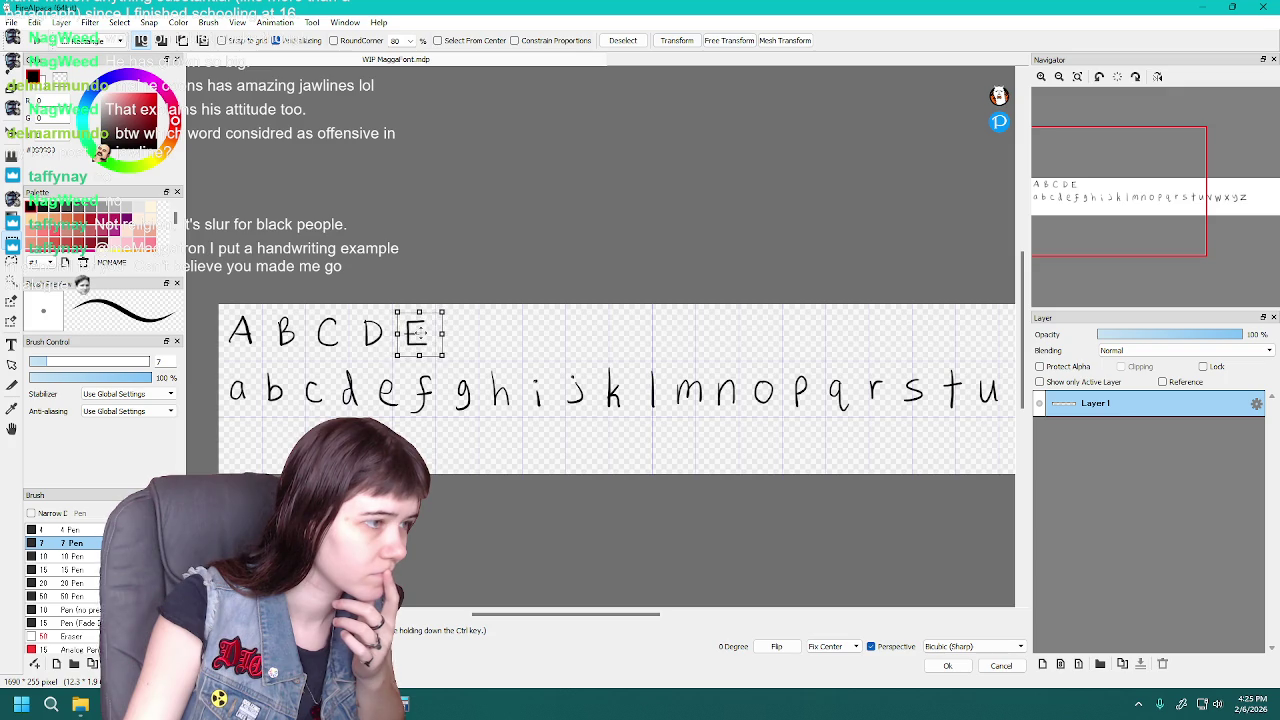
left_click(676, 41)
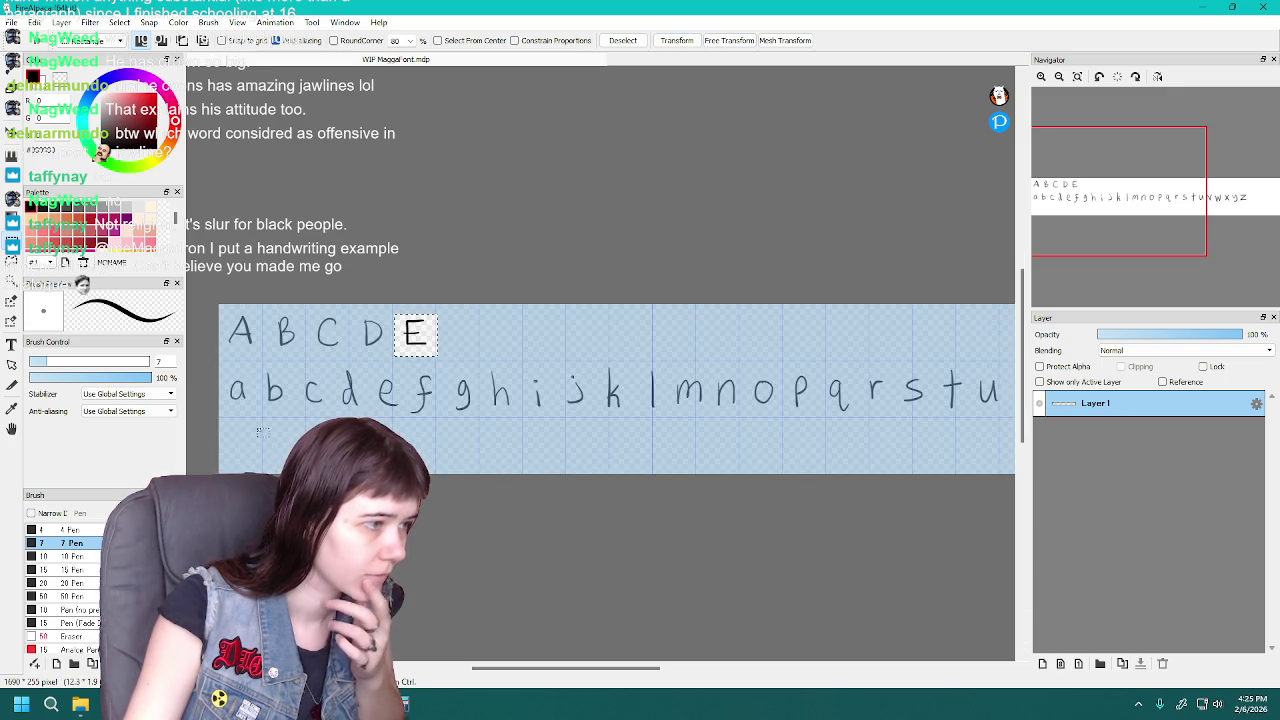
Move the lowercase b a little right toward the c
left_click_drag(265, 365, 990, 434)
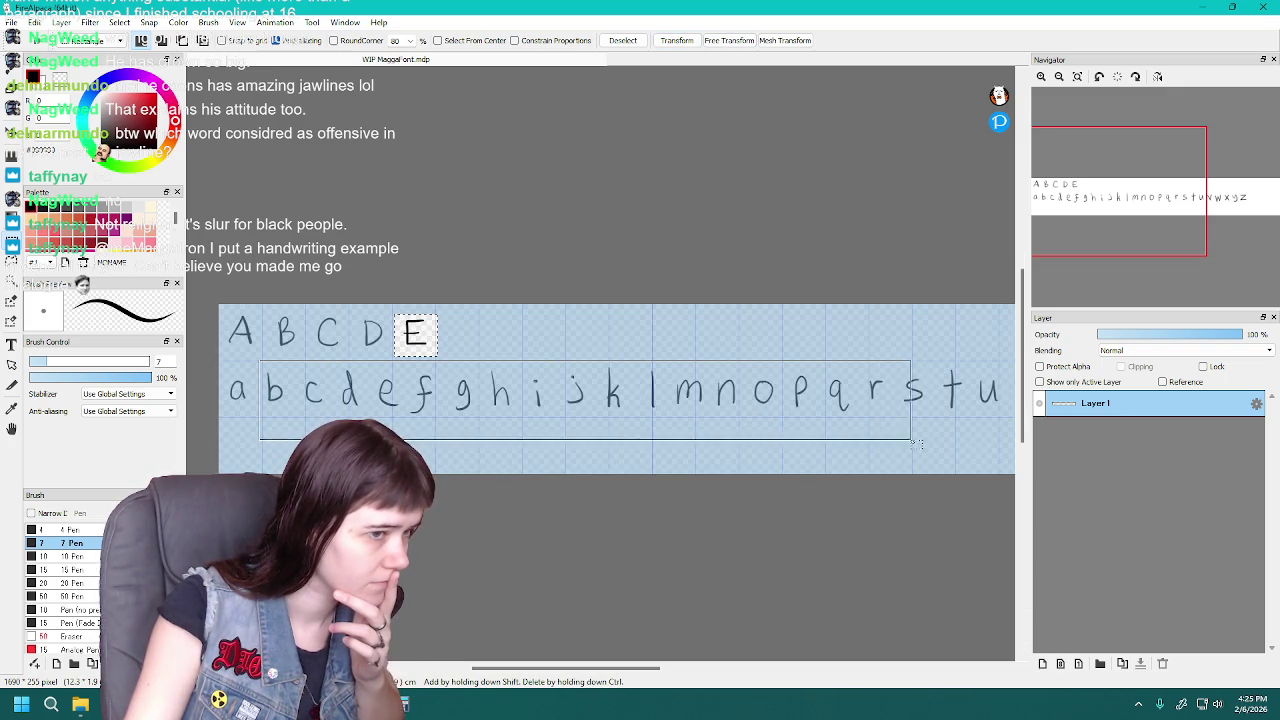
left_click_drag(262, 362, 290, 410)
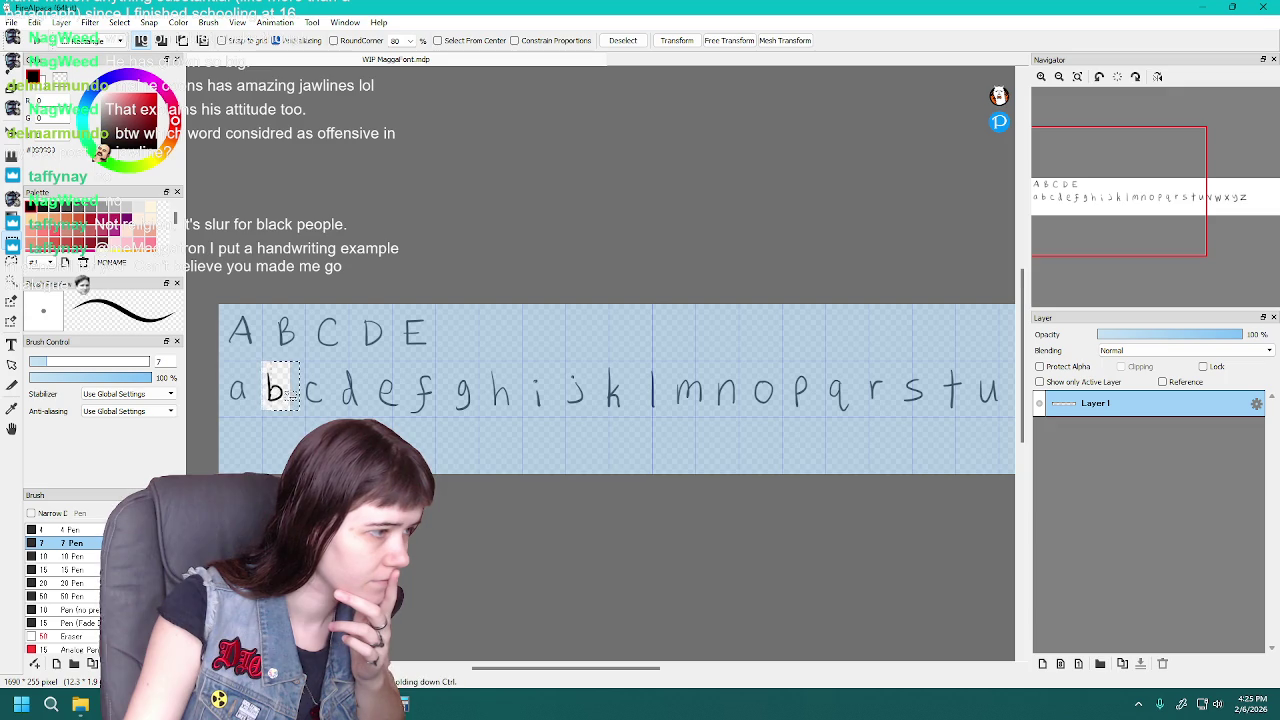
key("ctrl+t")
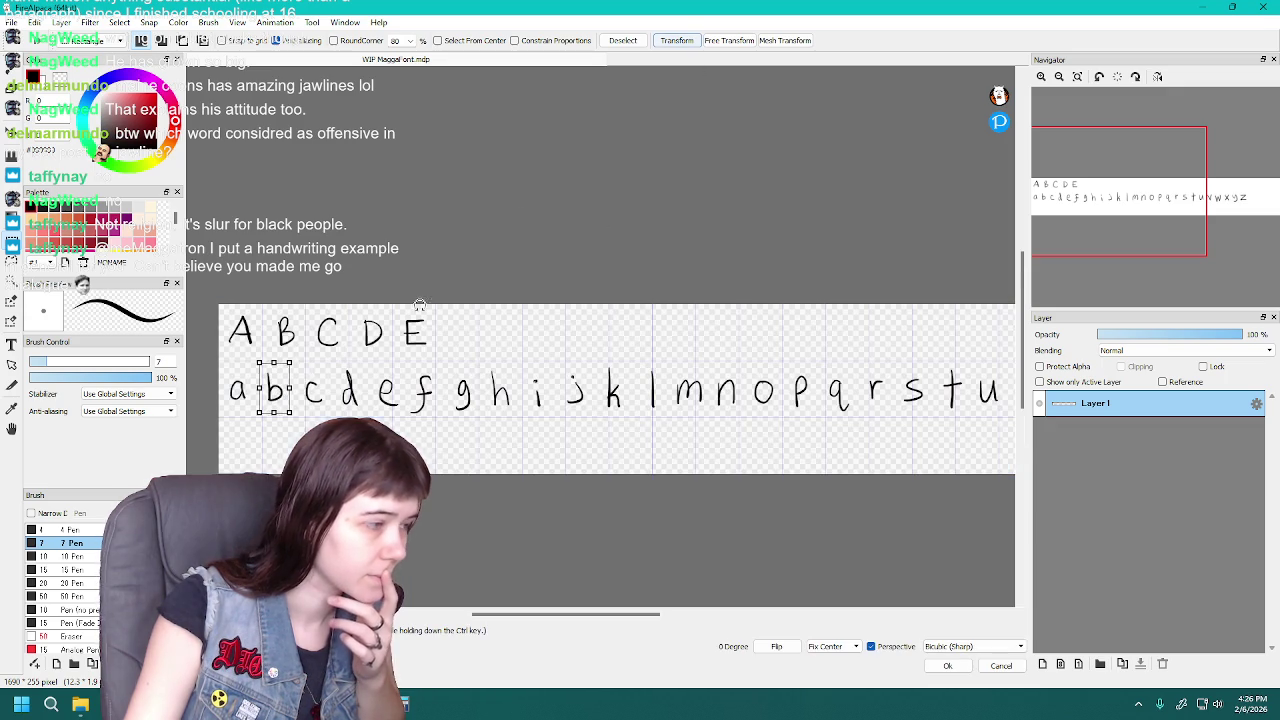
left_click_drag(272, 398, 287, 397)
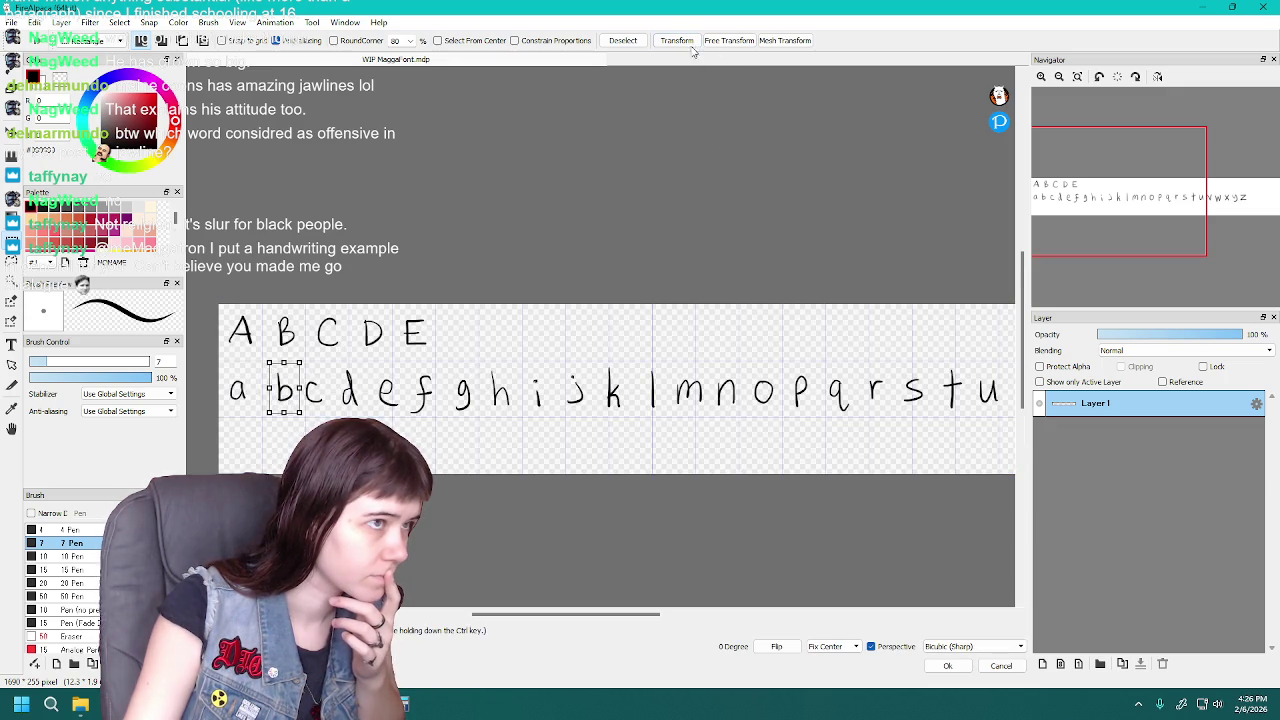
key("Return")
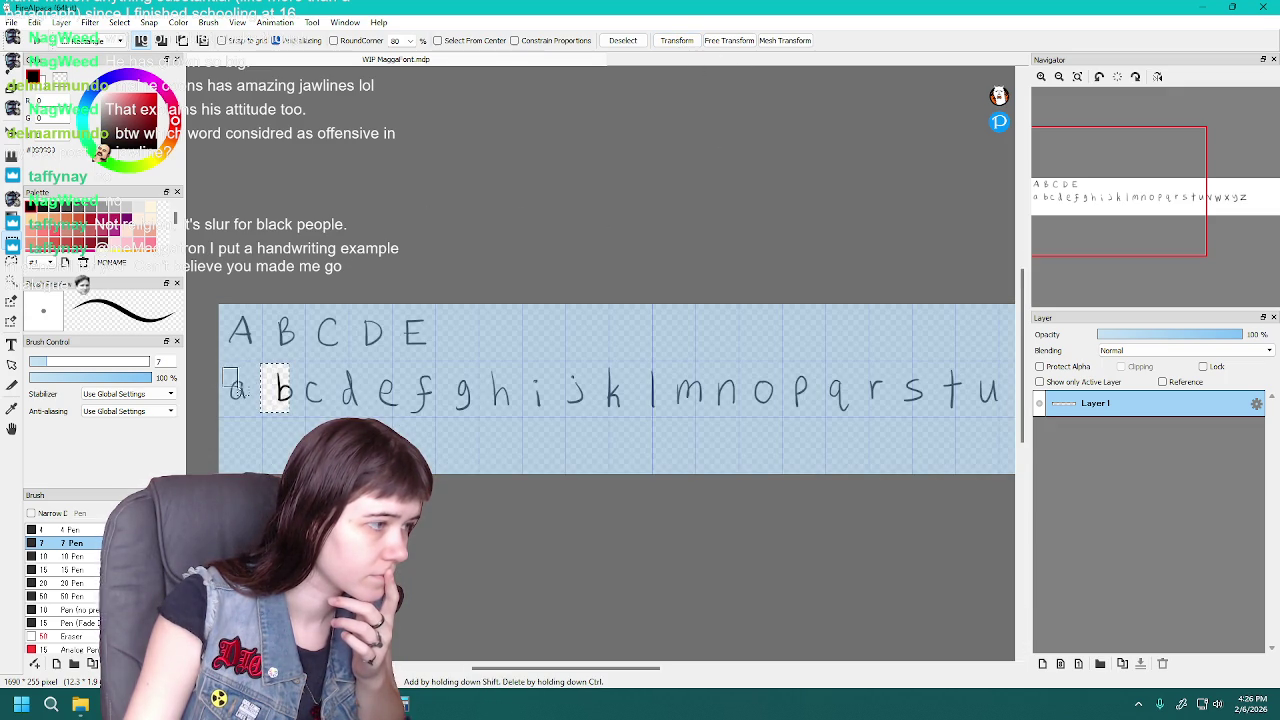
Nudge the lowercase a a few pixels right, then clear the selection
left_click_drag(223, 368, 253, 410)
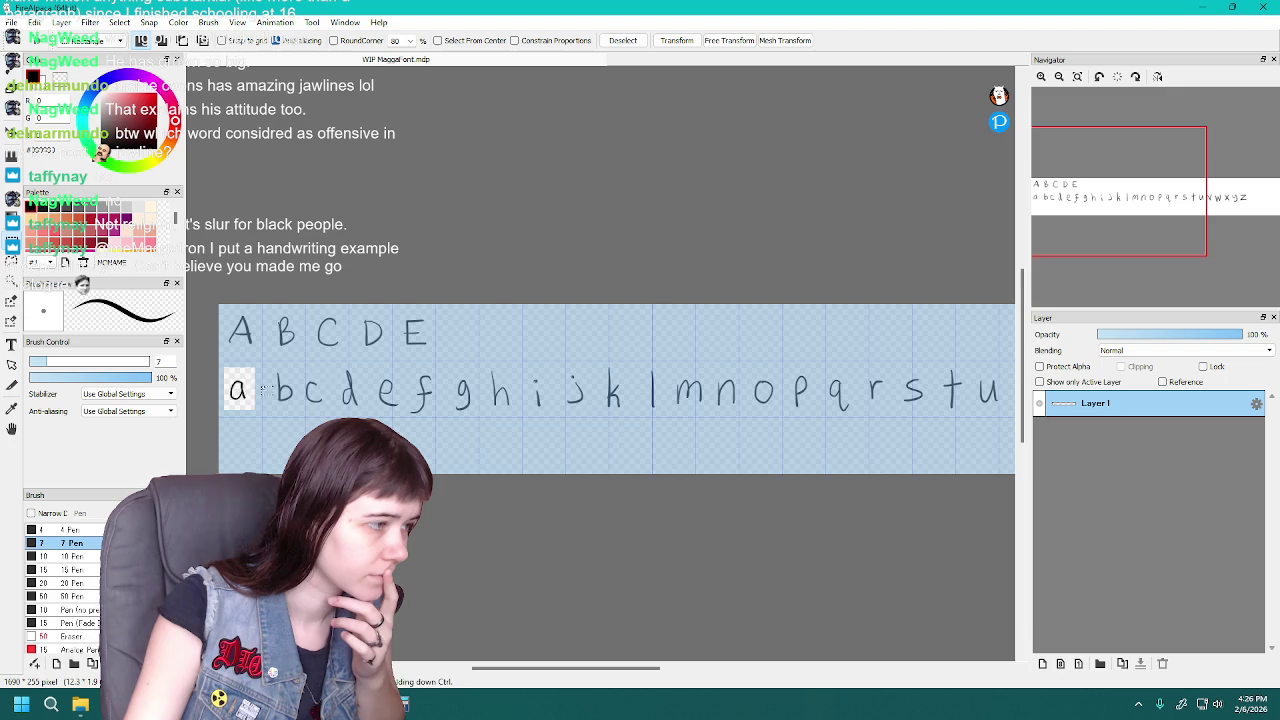
key("ctrl+t")
left_click_drag(243, 392, 246, 393)
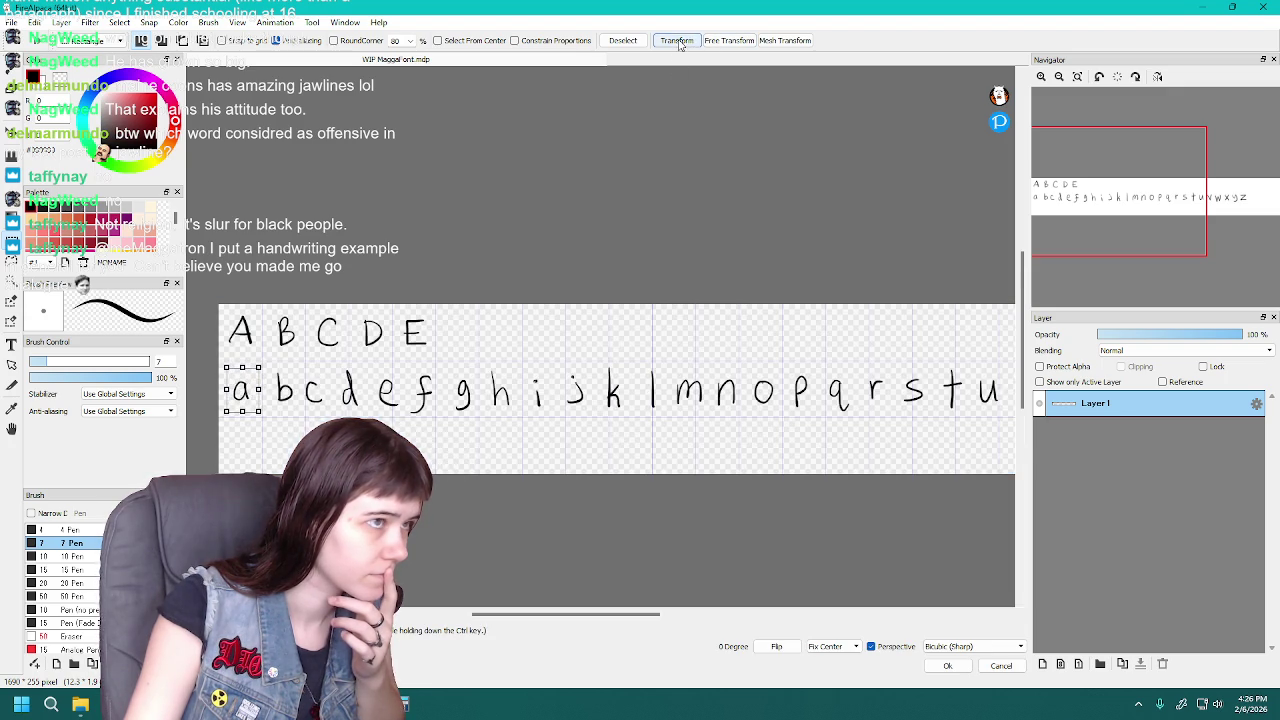
left_click(676, 42)
left_click_drag(301, 370, 324, 412)
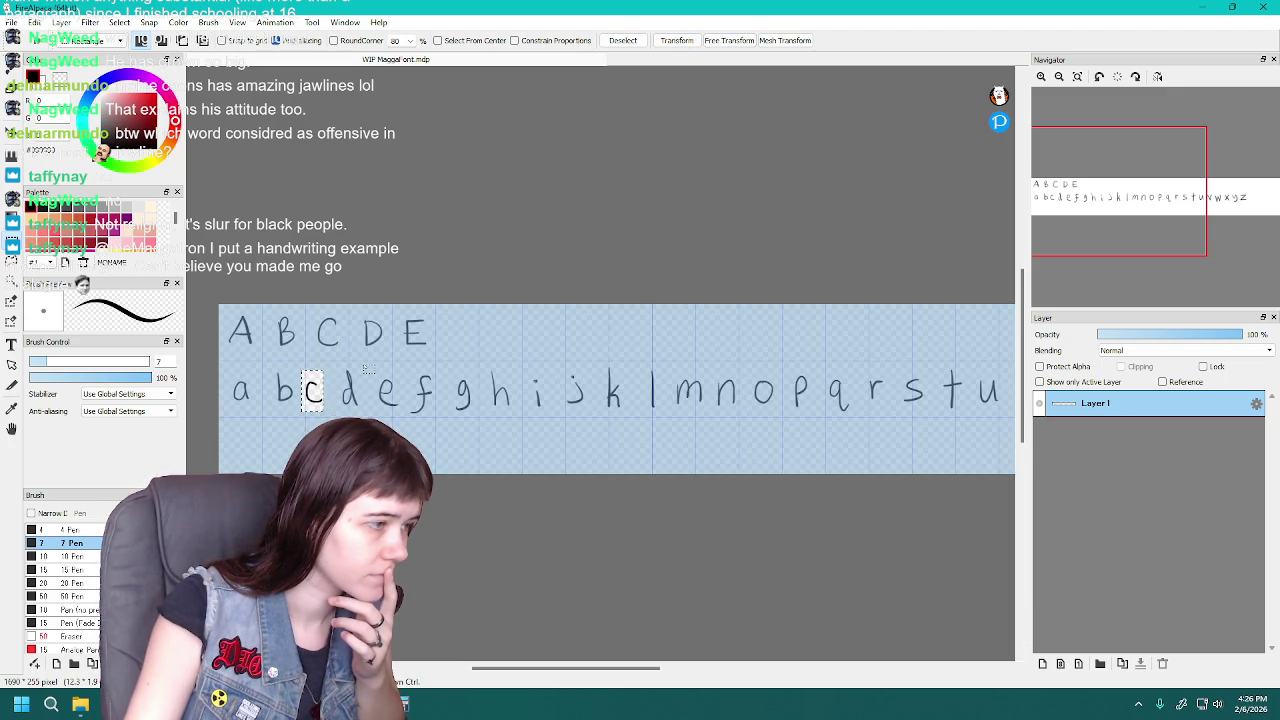
key("ctrl+d")
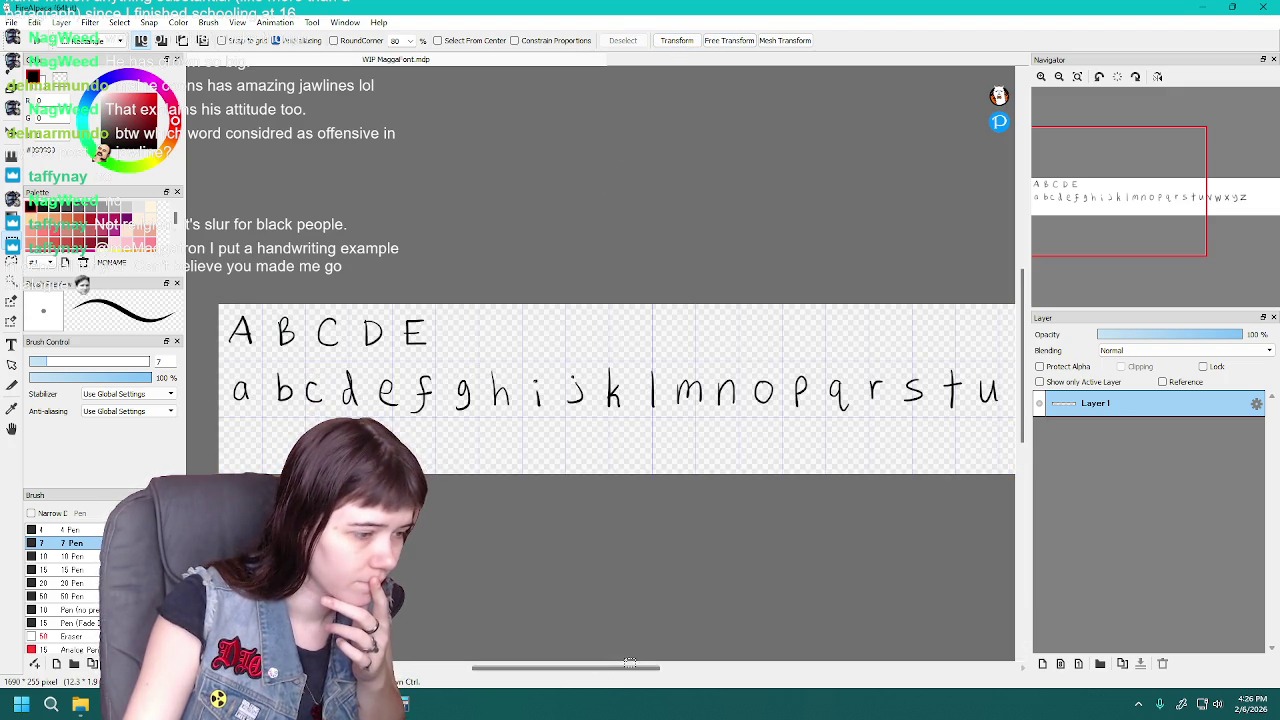
left_click_drag(617, 670, 753, 670)
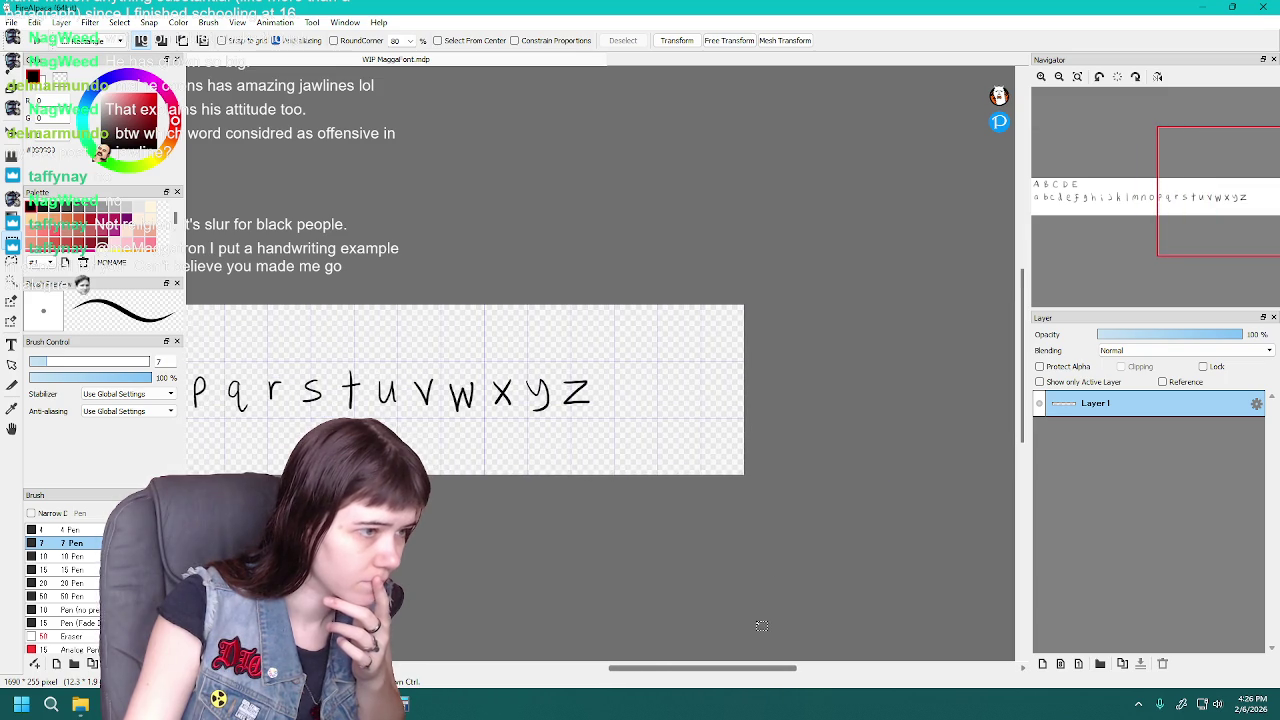
Move the lowercase z to the far right of its row and begin moving y
mouse_move(558, 370)
left_mouse_down()
mouse_move(585, 411)
mouse_move(724, 398)
left_mouse_up()
left_click(683, 44)
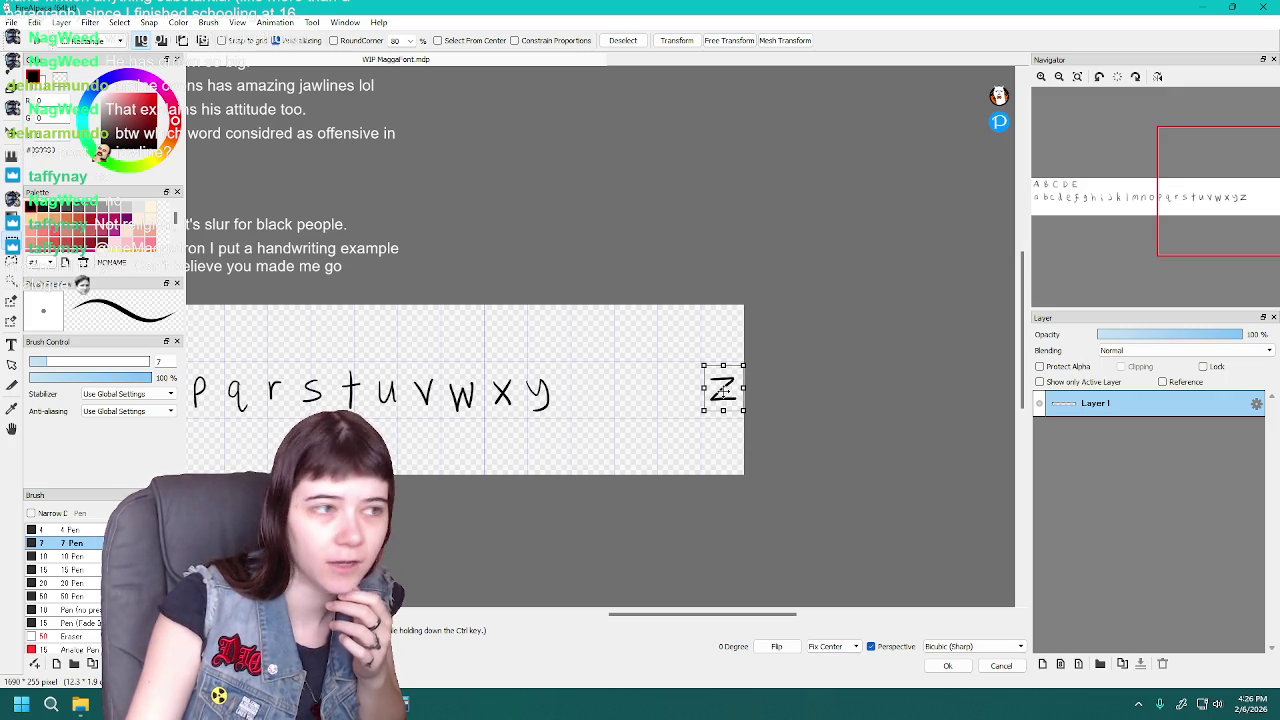
left_click(684, 44)
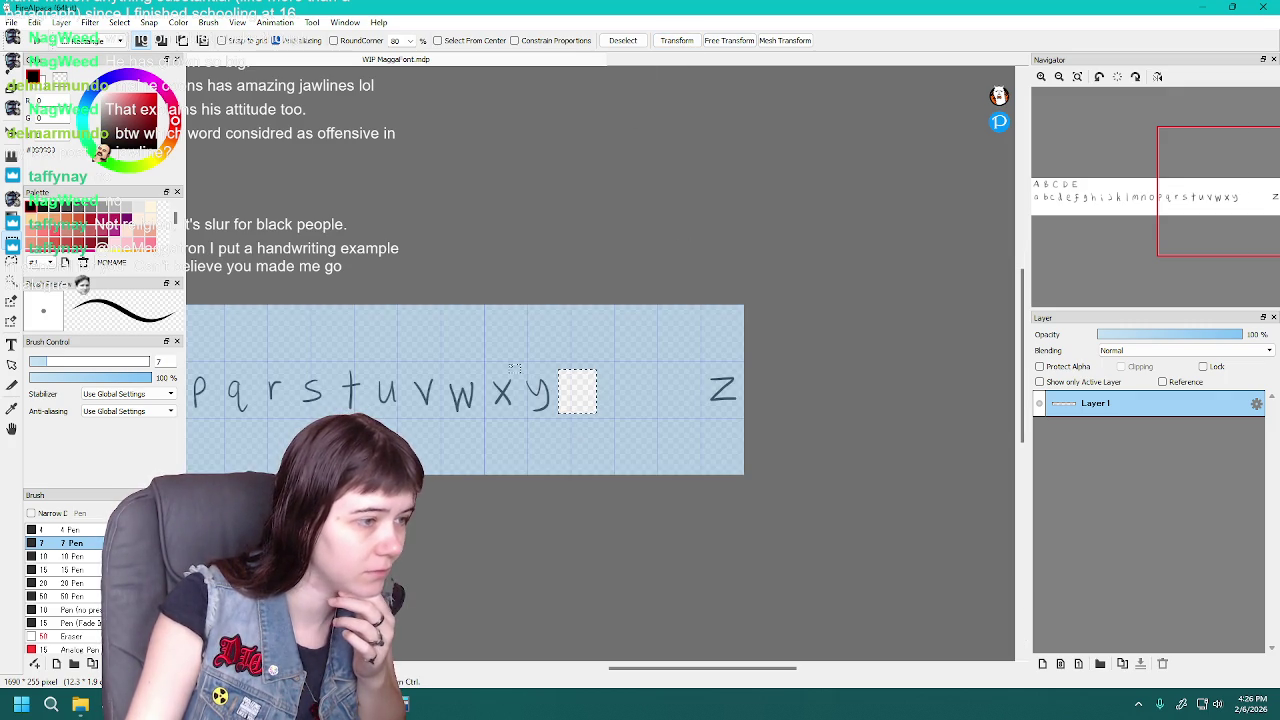
left_click_drag(519, 368, 560, 412)
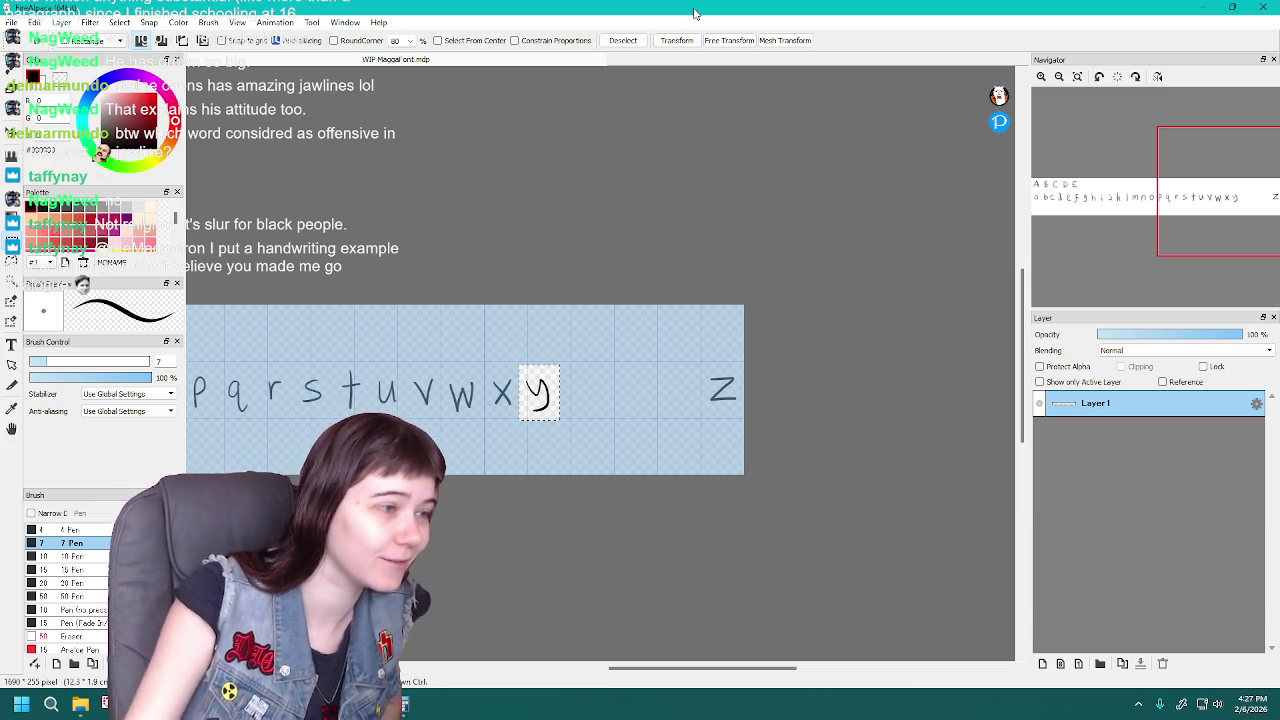
left_click(674, 40)
Place y next to z, then move x and w rightward beside them
left_click_drag(537, 403, 680, 402)
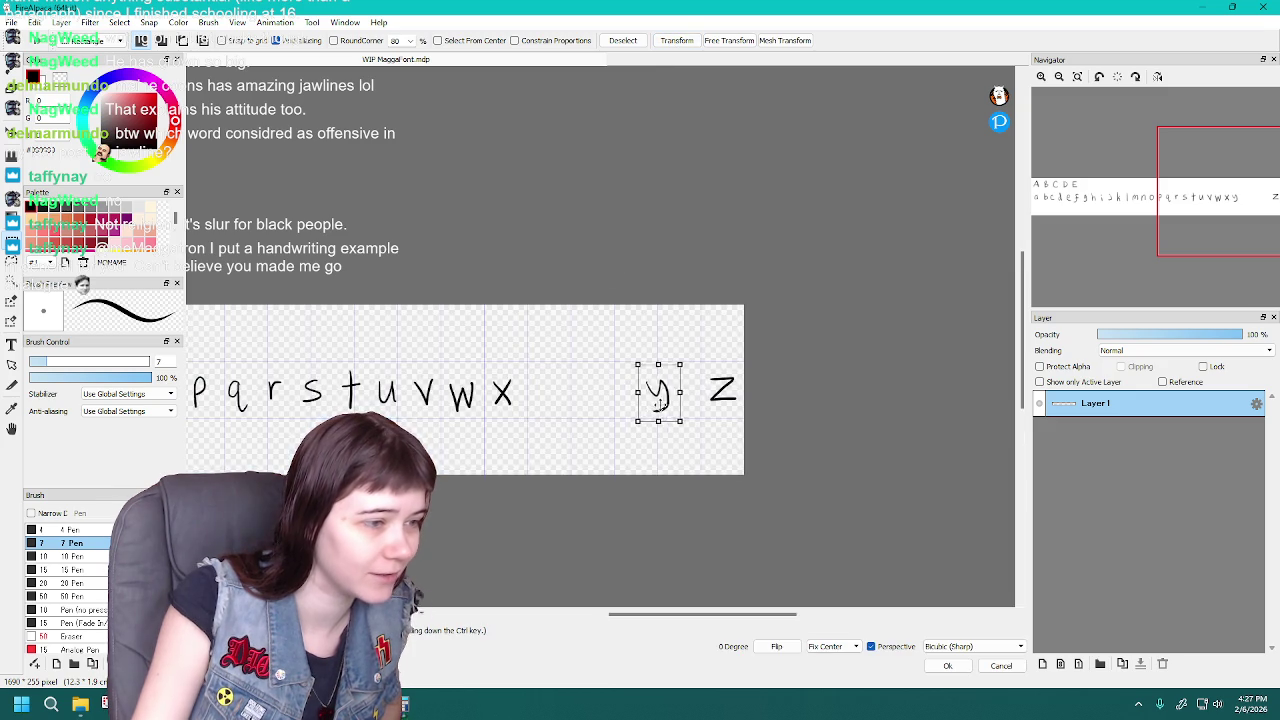
key("Return")
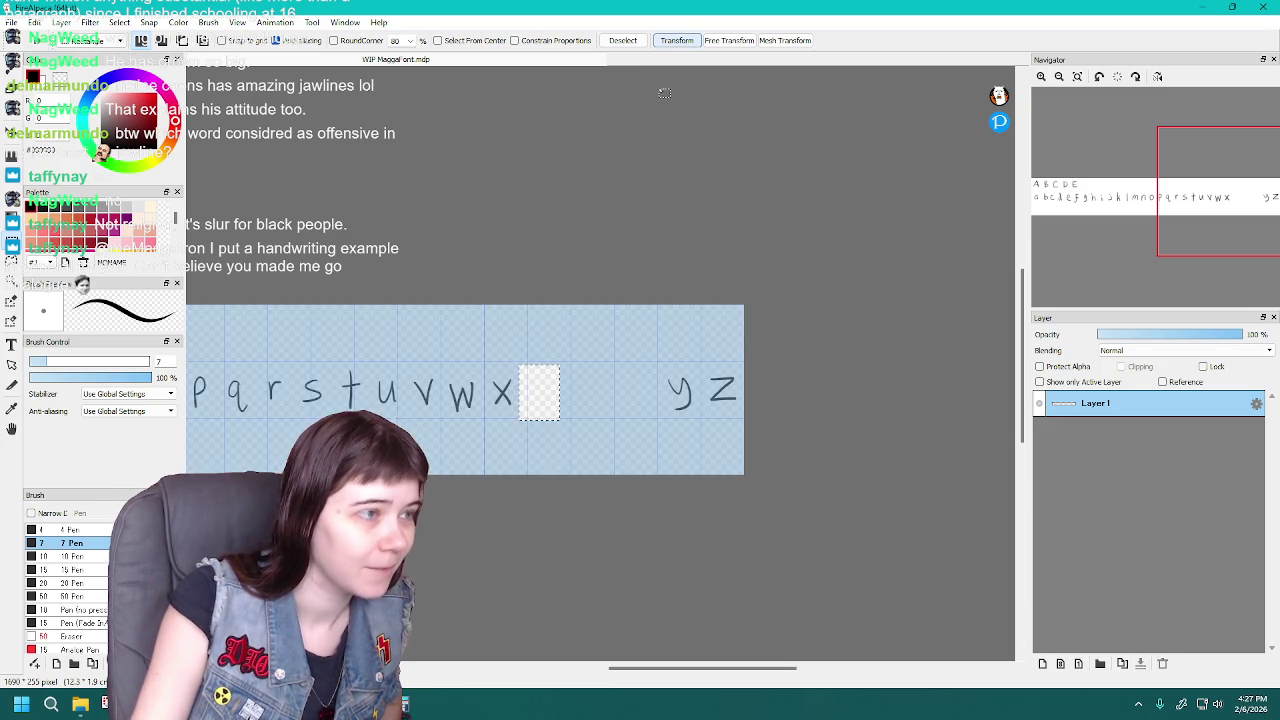
mouse_move(486, 360)
left_mouse_down()
mouse_move(527, 420)
mouse_move(642, 387)
left_mouse_up()
left_click(676, 40)
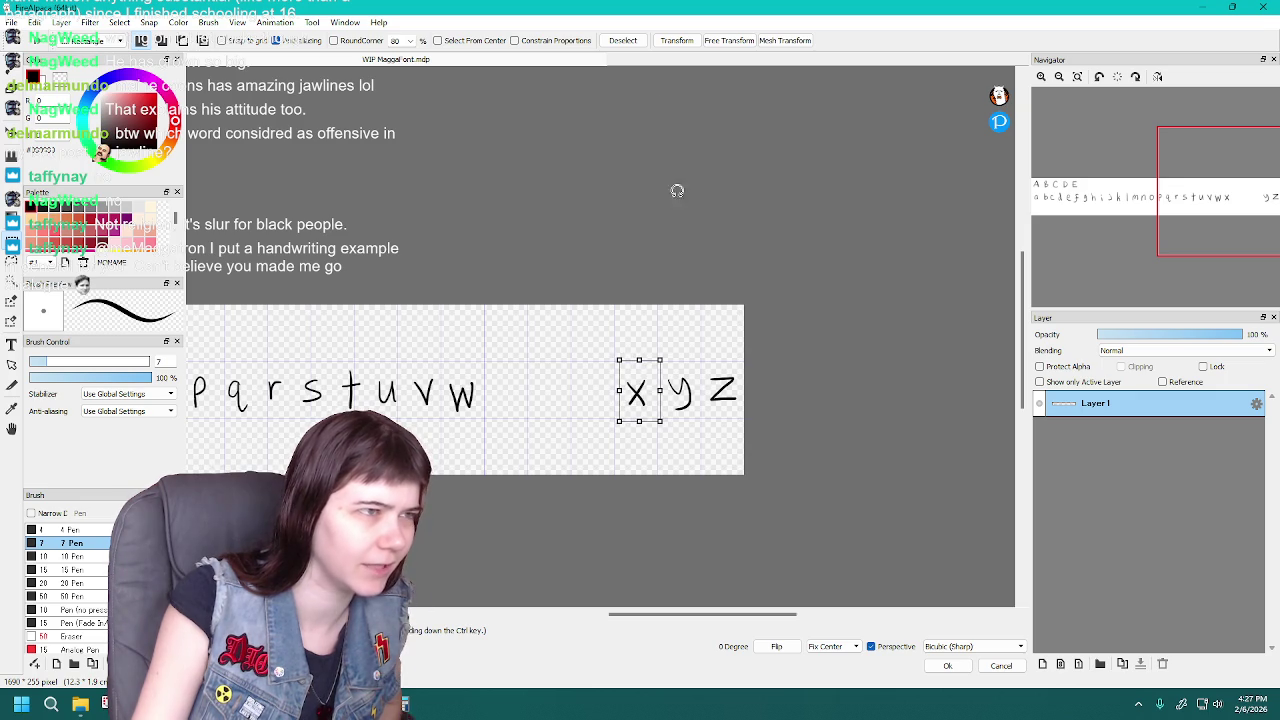
left_click(692, 44)
mouse_move(445, 359)
left_mouse_down()
mouse_move(486, 430)
mouse_move(594, 396)
left_mouse_up()
key("ctrl+t")
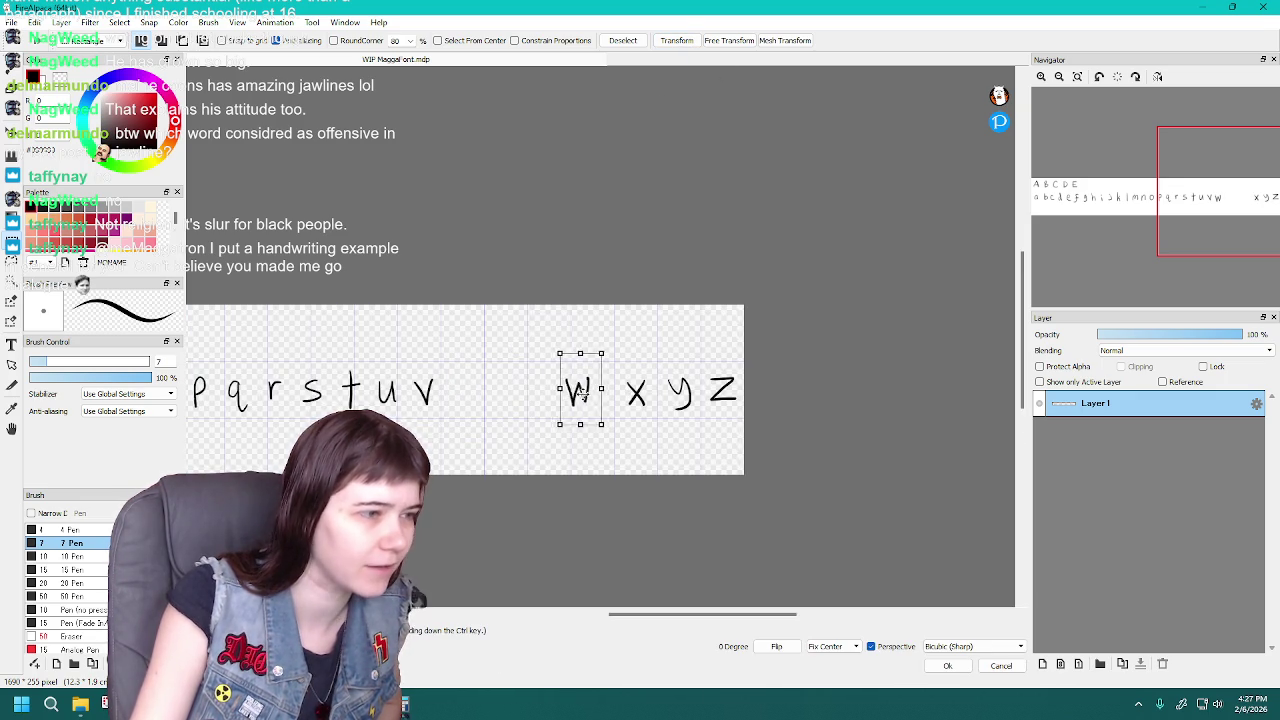
left_click(681, 45)
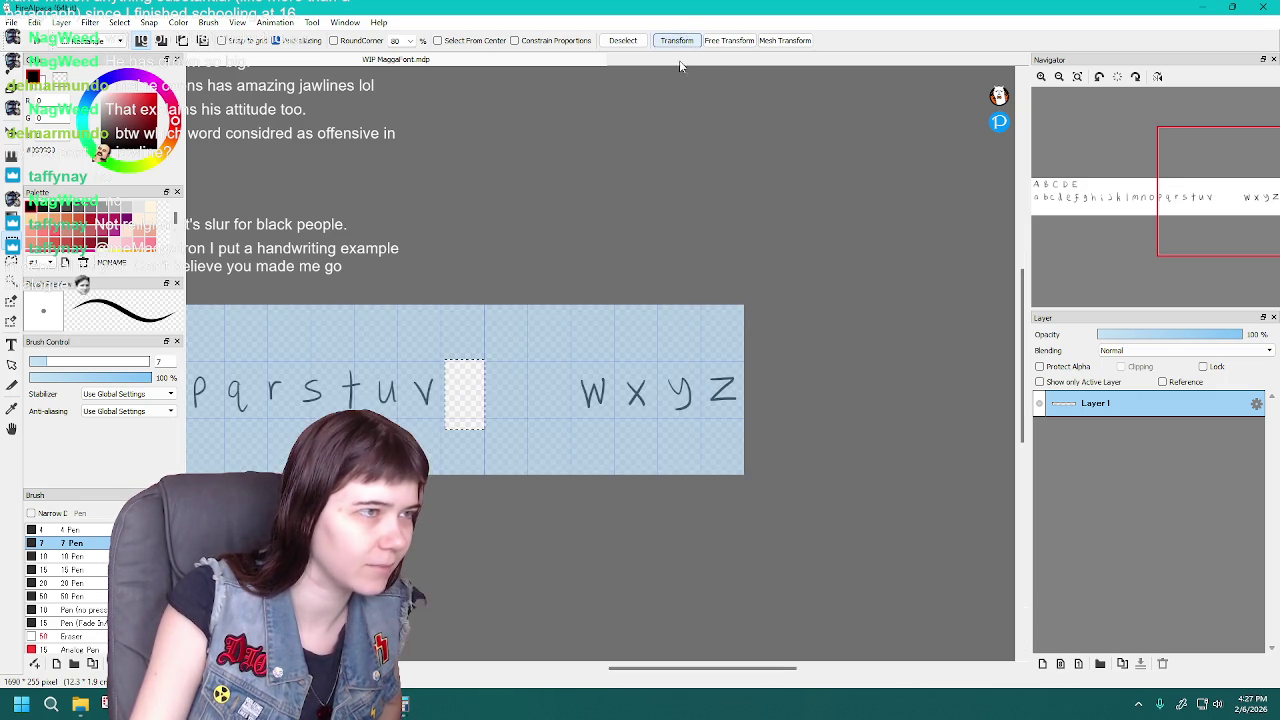
Move the lowercase v beside w and u beside v
left_click_drag(641, 668, 613, 668)
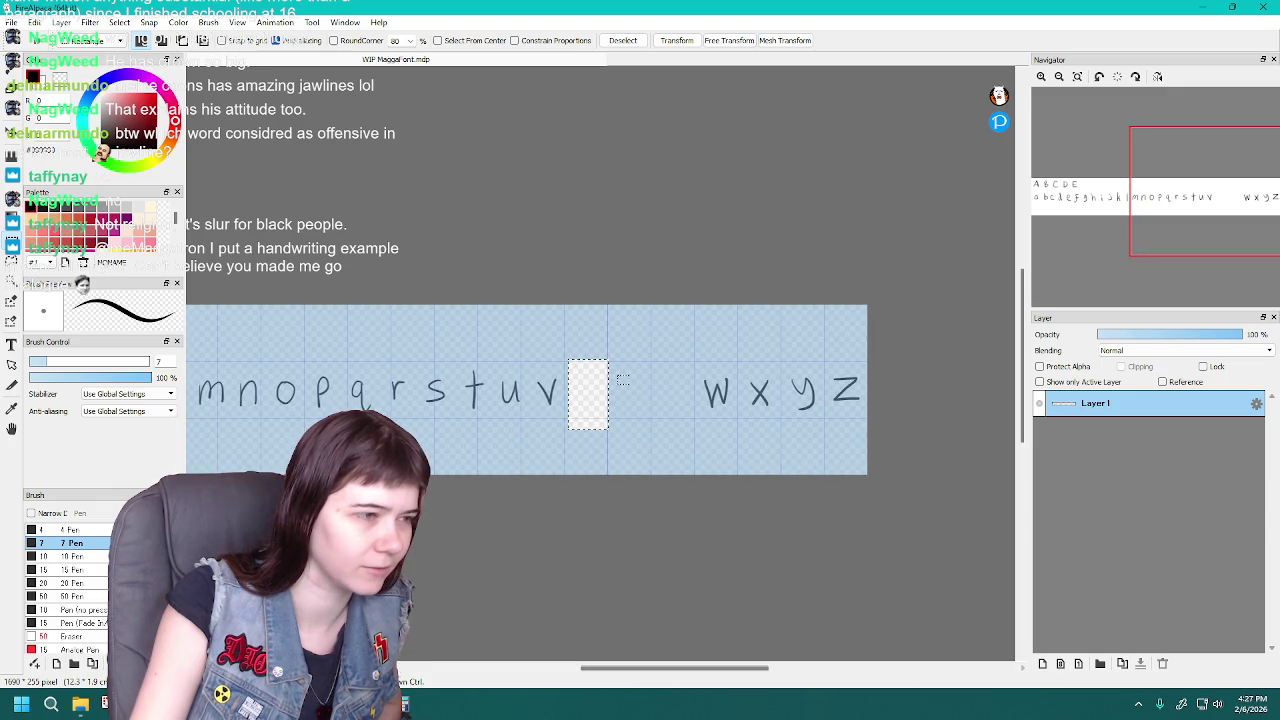
mouse_move(531, 361)
left_mouse_down()
mouse_move(567, 428)
mouse_move(677, 397)
left_mouse_up()
left_click(676, 40)
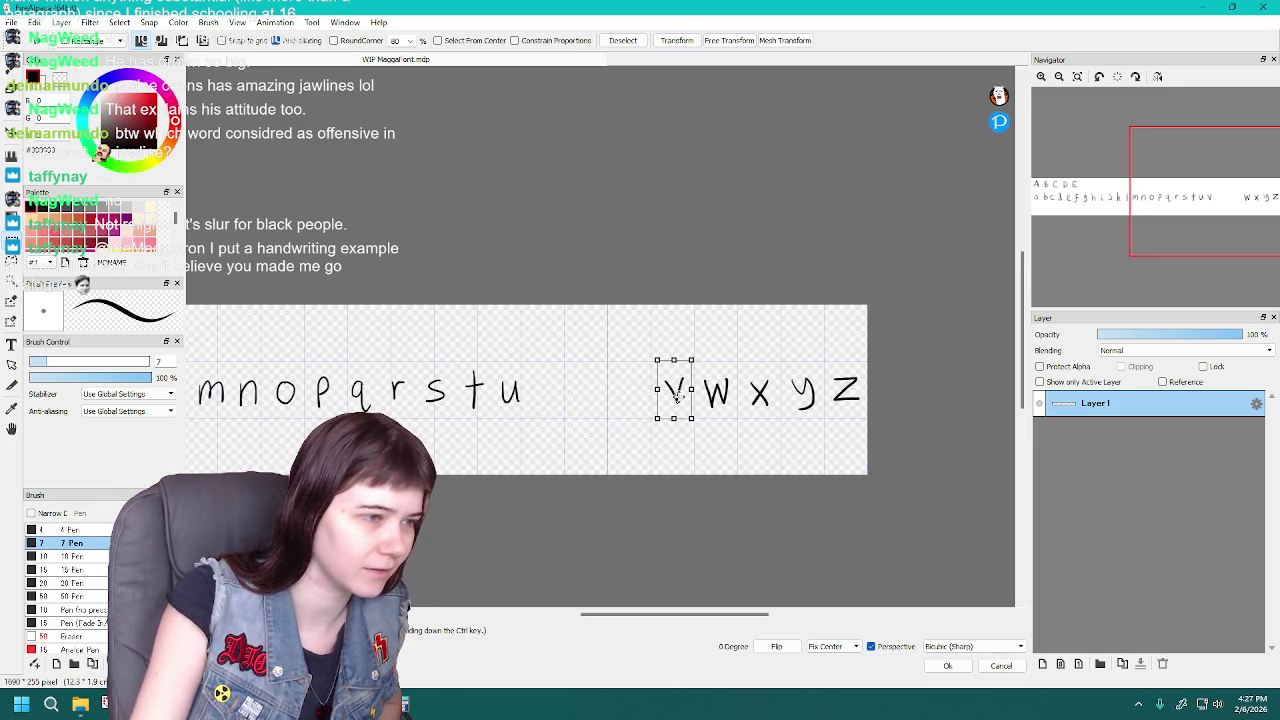
key("Return")
left_click_drag(529, 363, 560, 420)
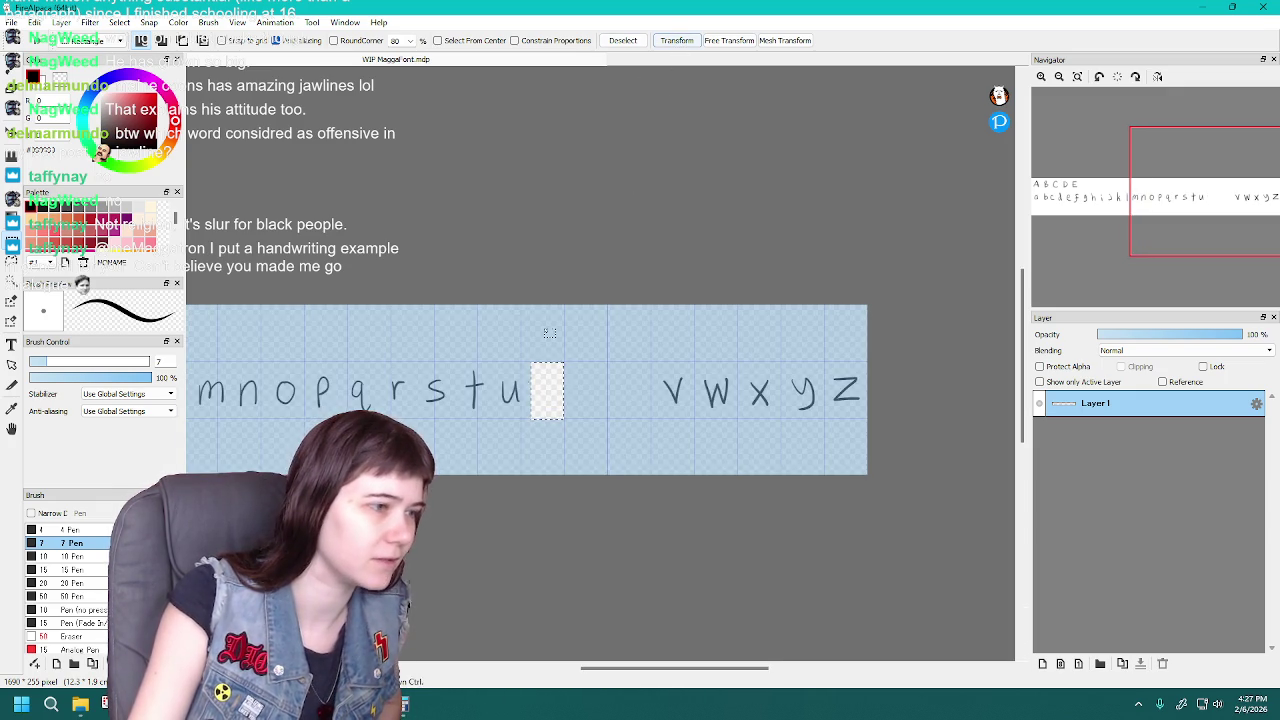
mouse_move(486, 376)
left_mouse_down()
mouse_move(528, 411)
mouse_move(626, 397)
left_mouse_up()
left_click(698, 43)
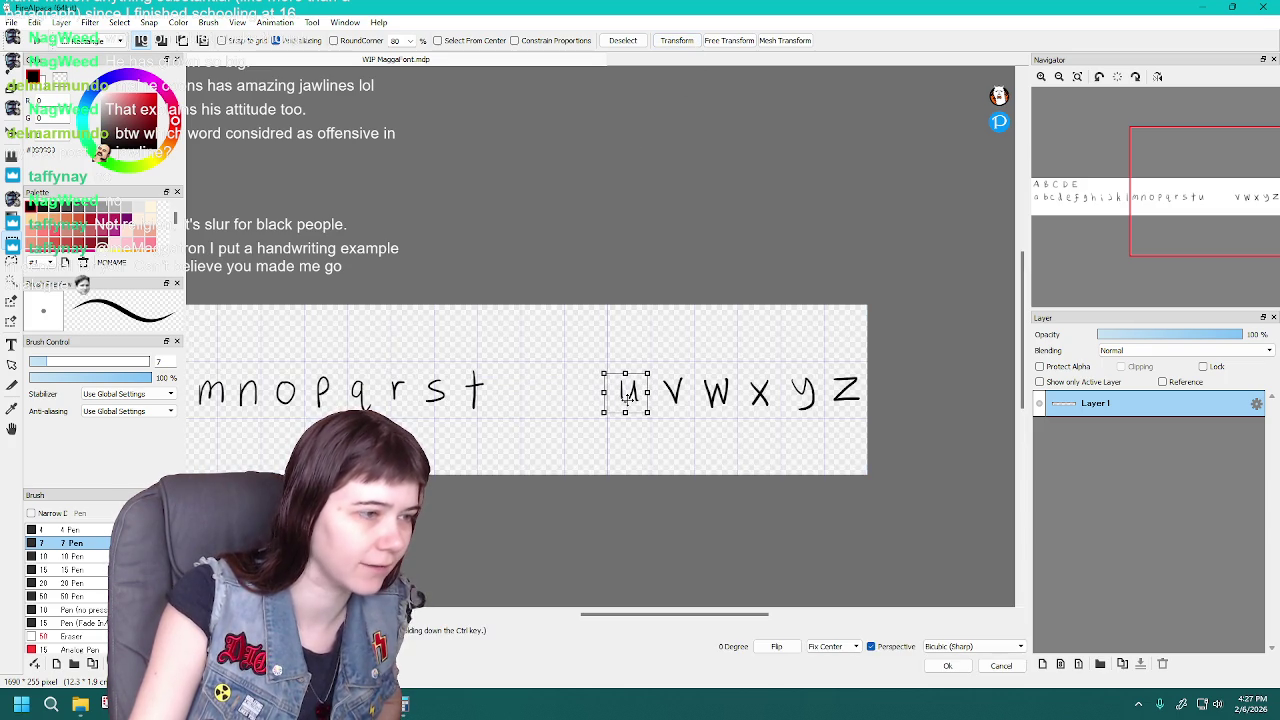
key("Return")
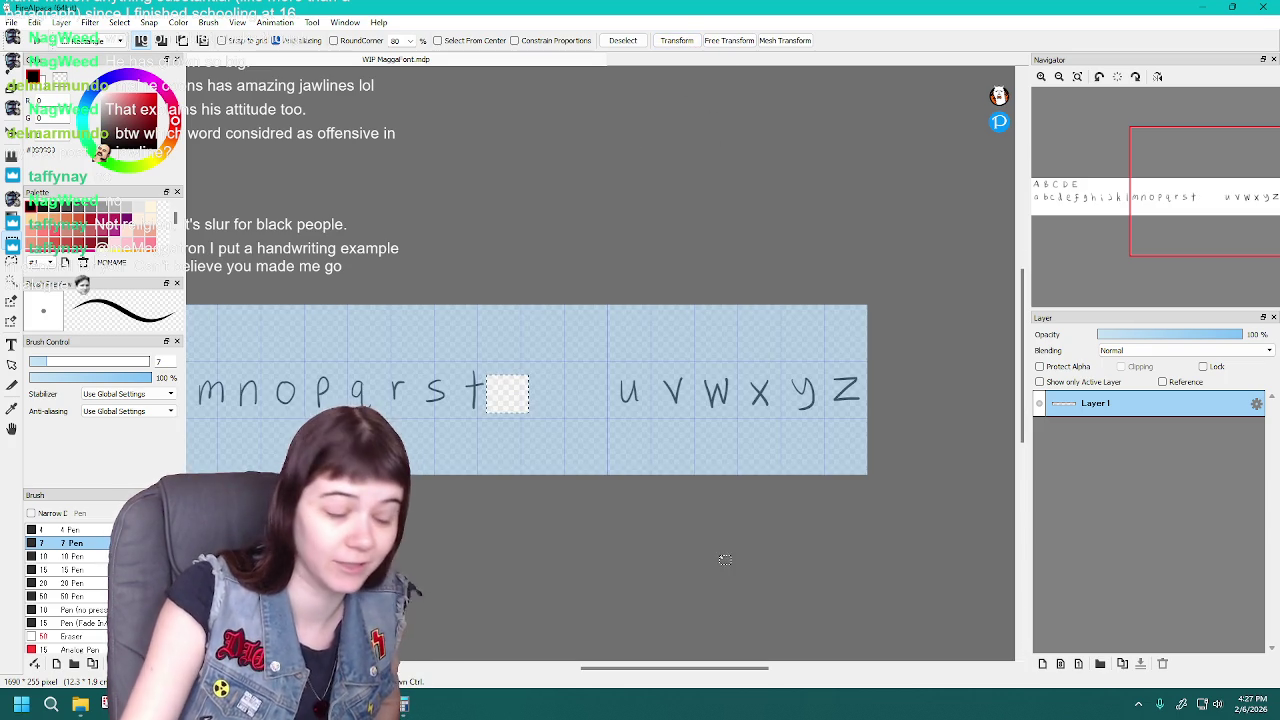
Move the lowercase t beside u and s beside t
left_click_drag(632, 672, 598, 672)
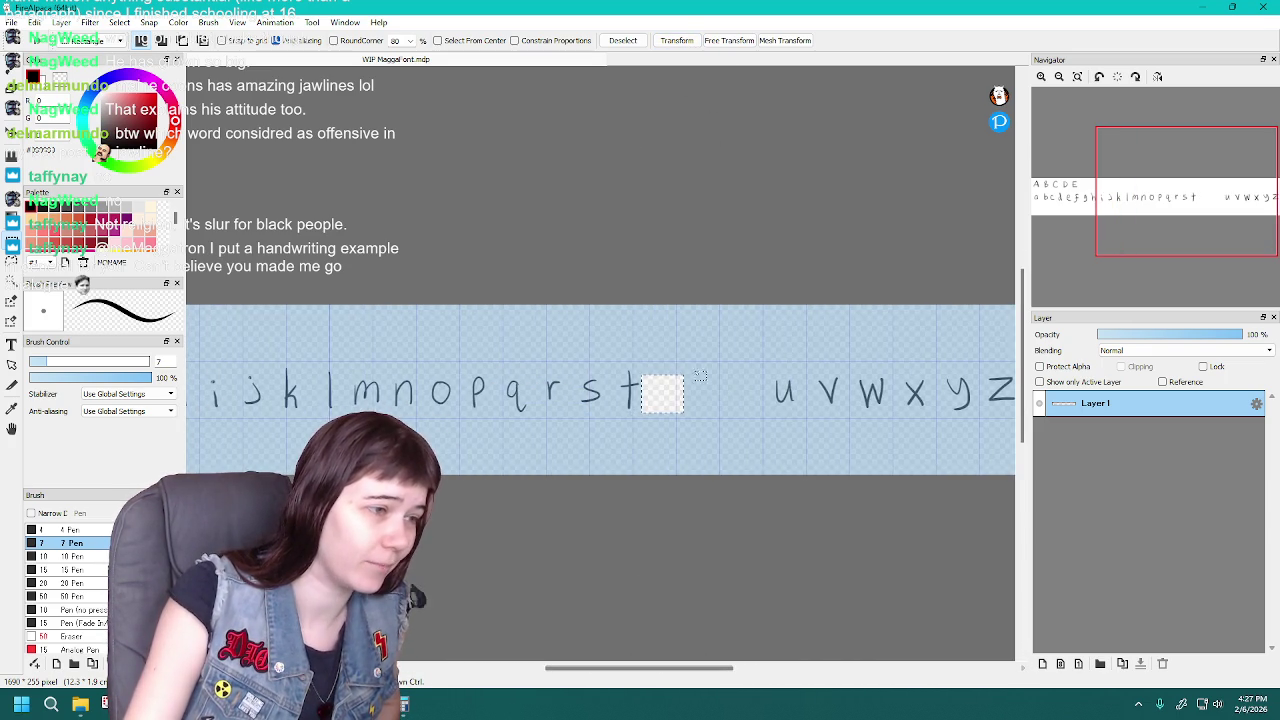
mouse_move(616, 362)
left_mouse_down()
mouse_move(651, 432)
mouse_move(741, 400)
left_mouse_up()
left_click(676, 40)
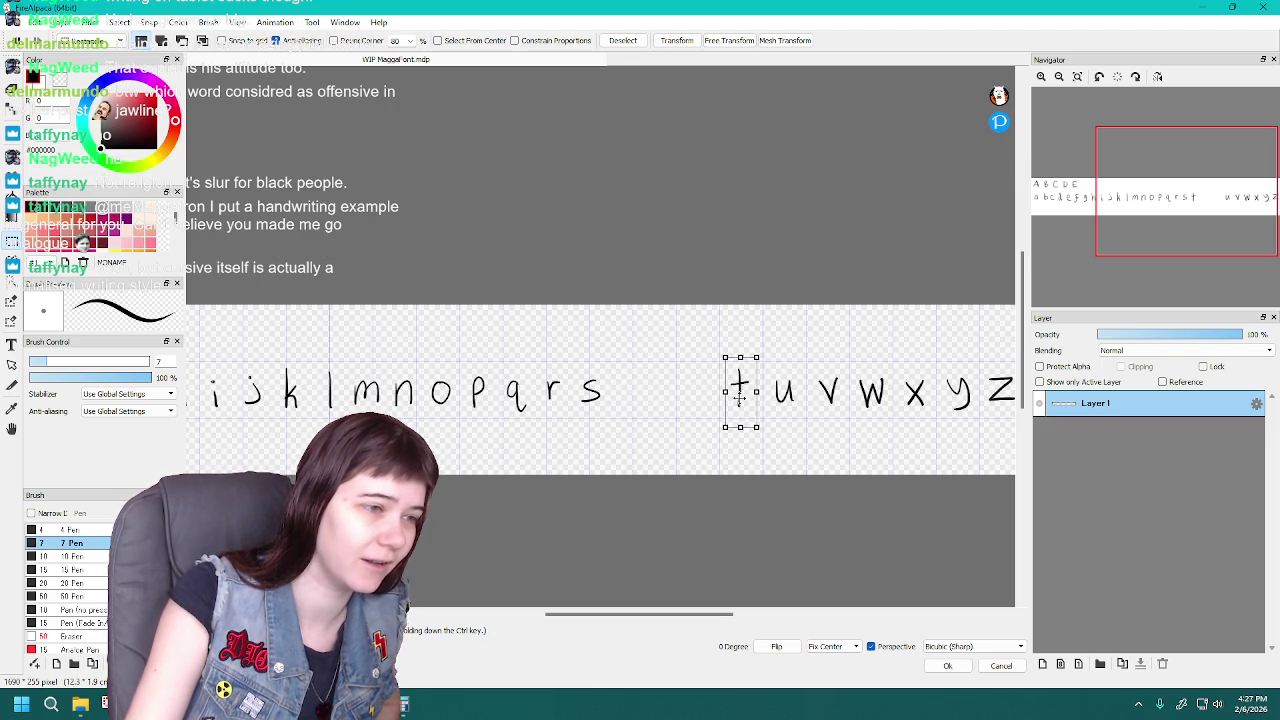
left_click(684, 43)
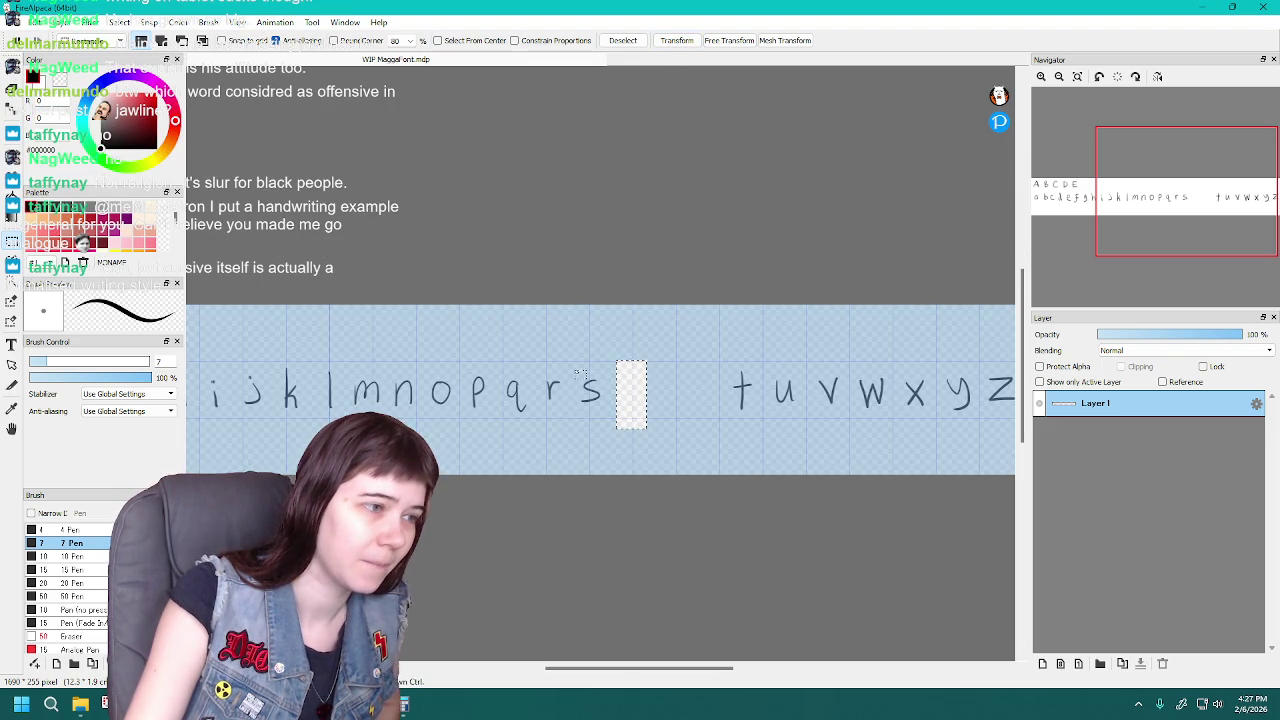
mouse_move(571, 363)
left_mouse_down()
mouse_move(614, 424)
mouse_move(630, 386)
mouse_move(702, 388)
left_mouse_up()
left_click(676, 40)
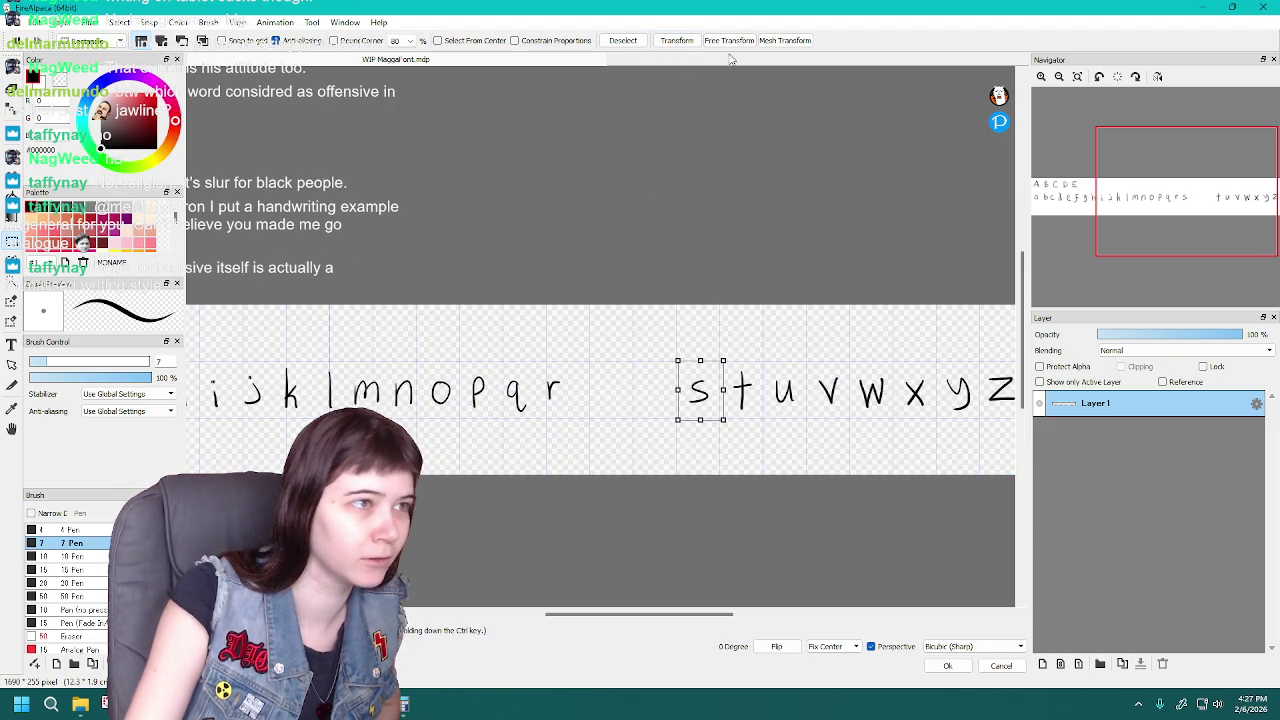
left_click(676, 40)
Move the lowercase r beside s and q beside r
mouse_move(536, 369)
left_mouse_down()
mouse_move(582, 416)
mouse_move(655, 390)
left_mouse_up()
left_click(676, 40)
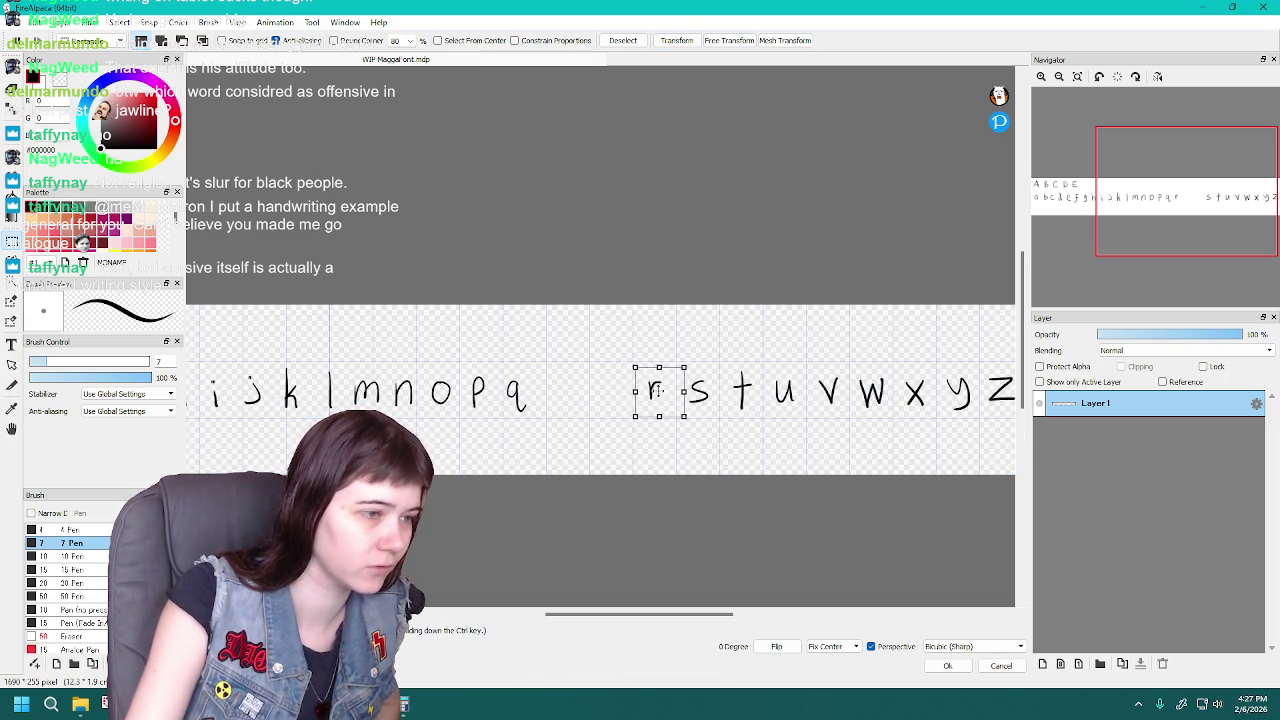
left_click(676, 40)
left_click_drag(496, 357, 535, 421)
left_click(684, 41)
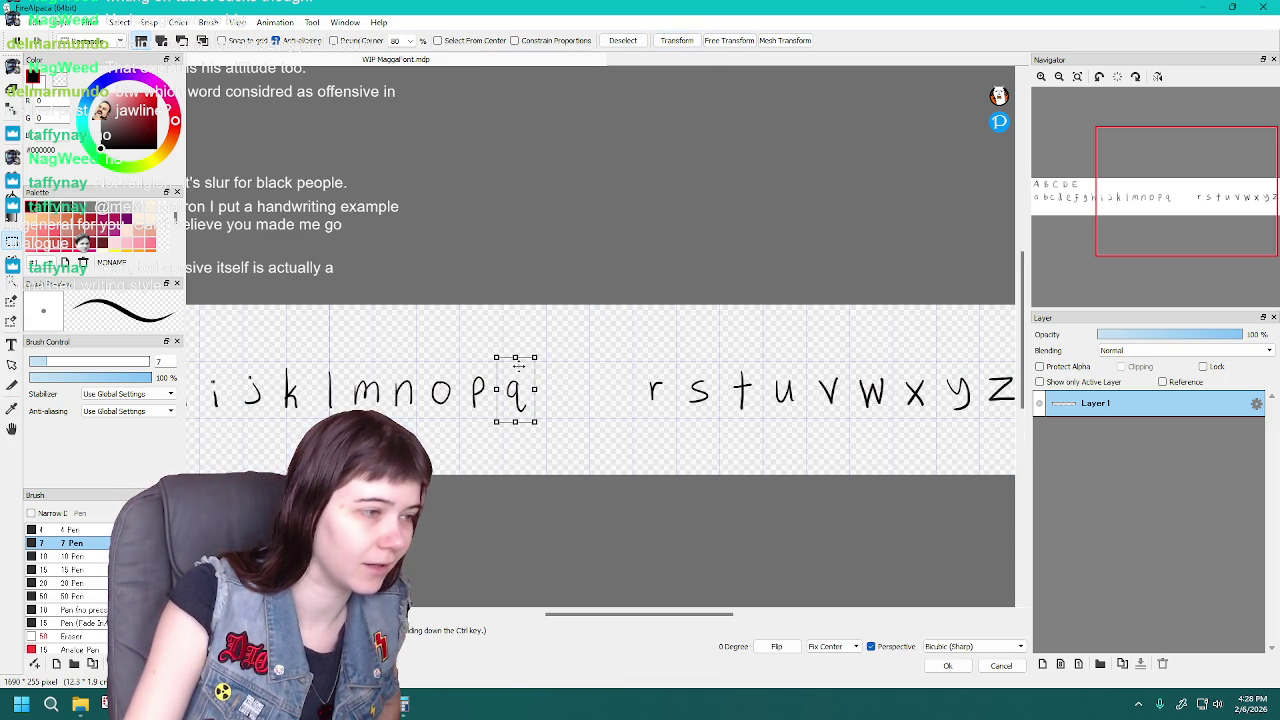
left_click_drag(524, 362, 614, 378)
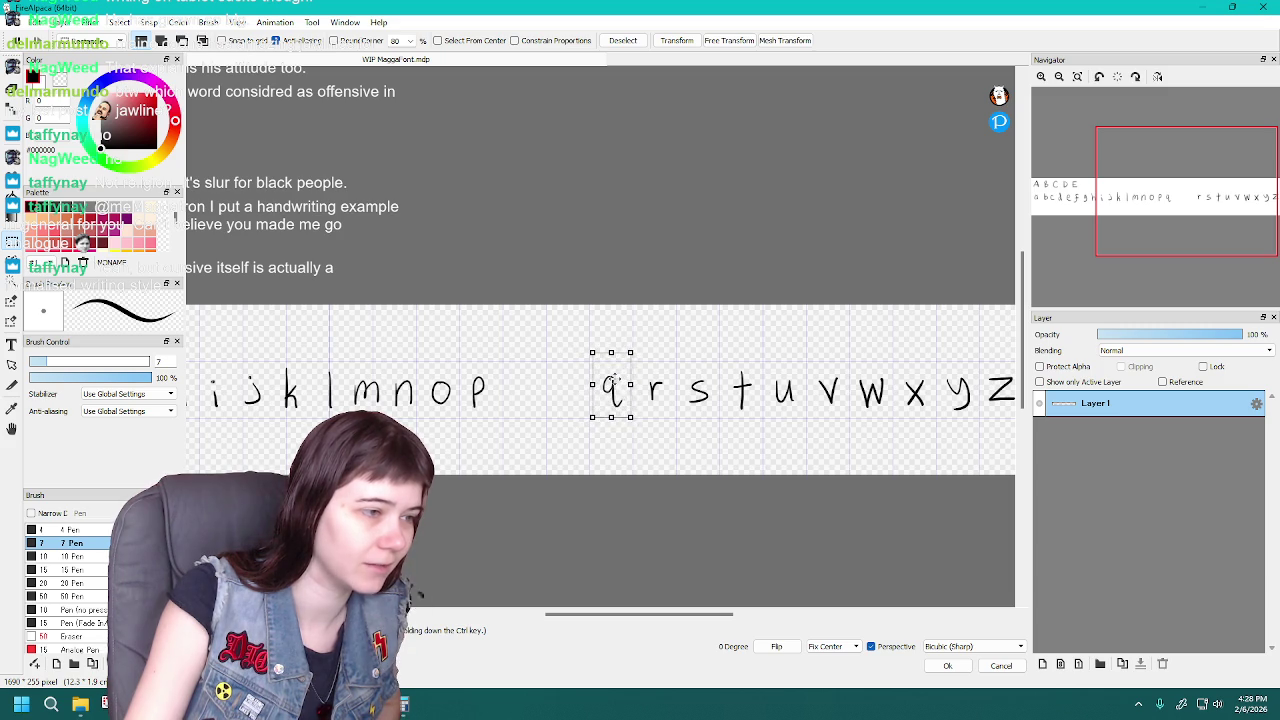
left_click(676, 40)
Move the lowercase p beside q and o beside p
mouse_move(460, 359)
left_mouse_down()
mouse_move(491, 412)
mouse_move(568, 388)
left_mouse_up()
left_click(676, 40)
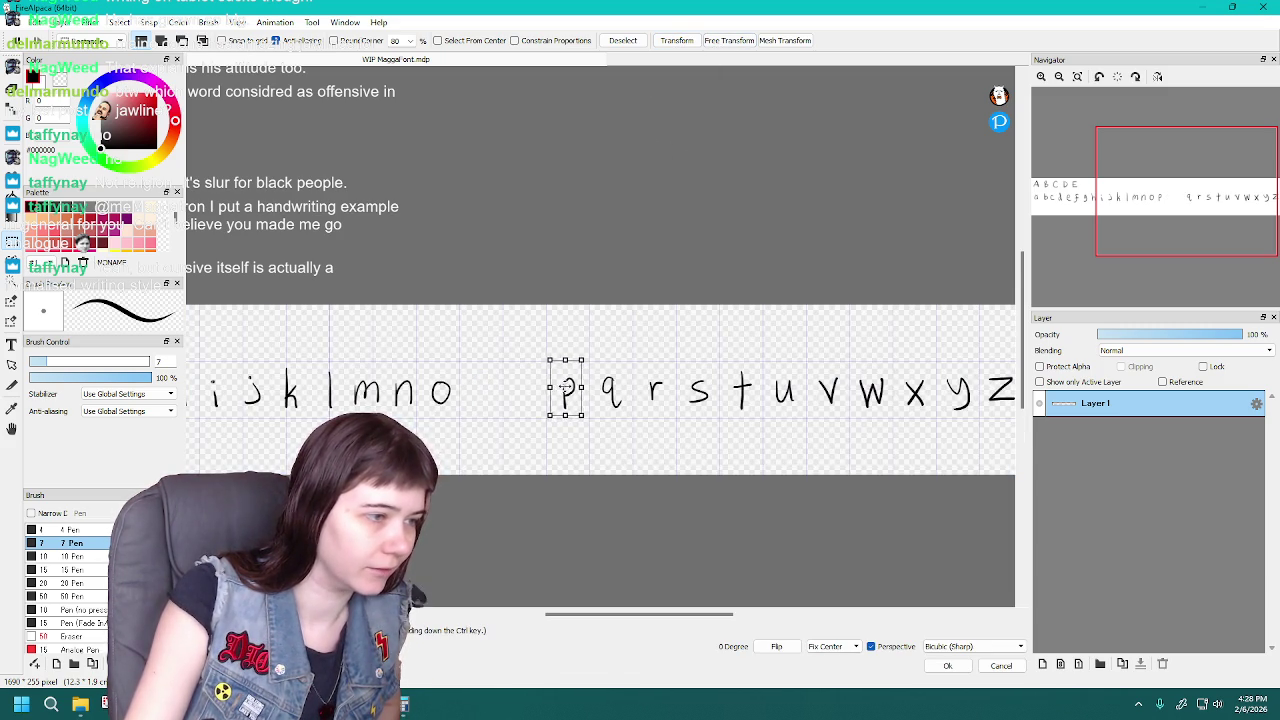
left_click(686, 42)
mouse_move(423, 366)
left_mouse_down()
mouse_move(460, 418)
mouse_move(524, 390)
left_mouse_up()
left_click(677, 41)
left_click(685, 42)
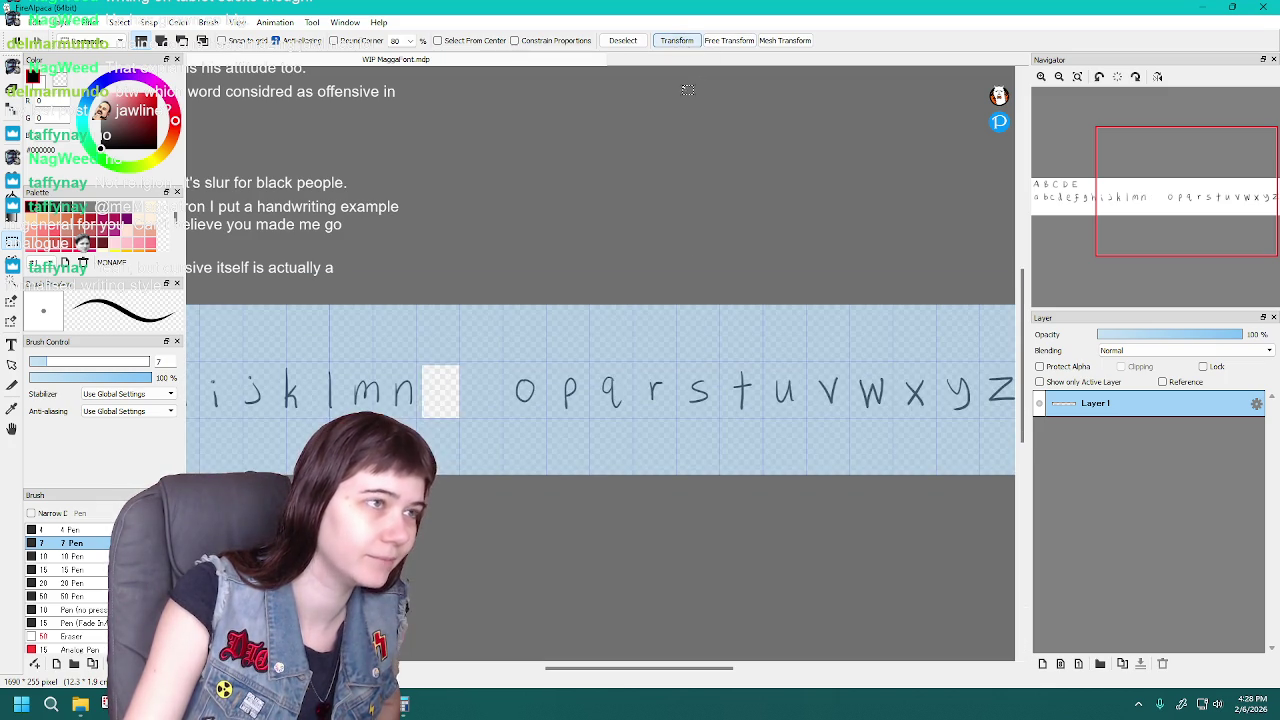
Move the lowercase n beside o and m beside n
left_click_drag(632, 668, 594, 668)
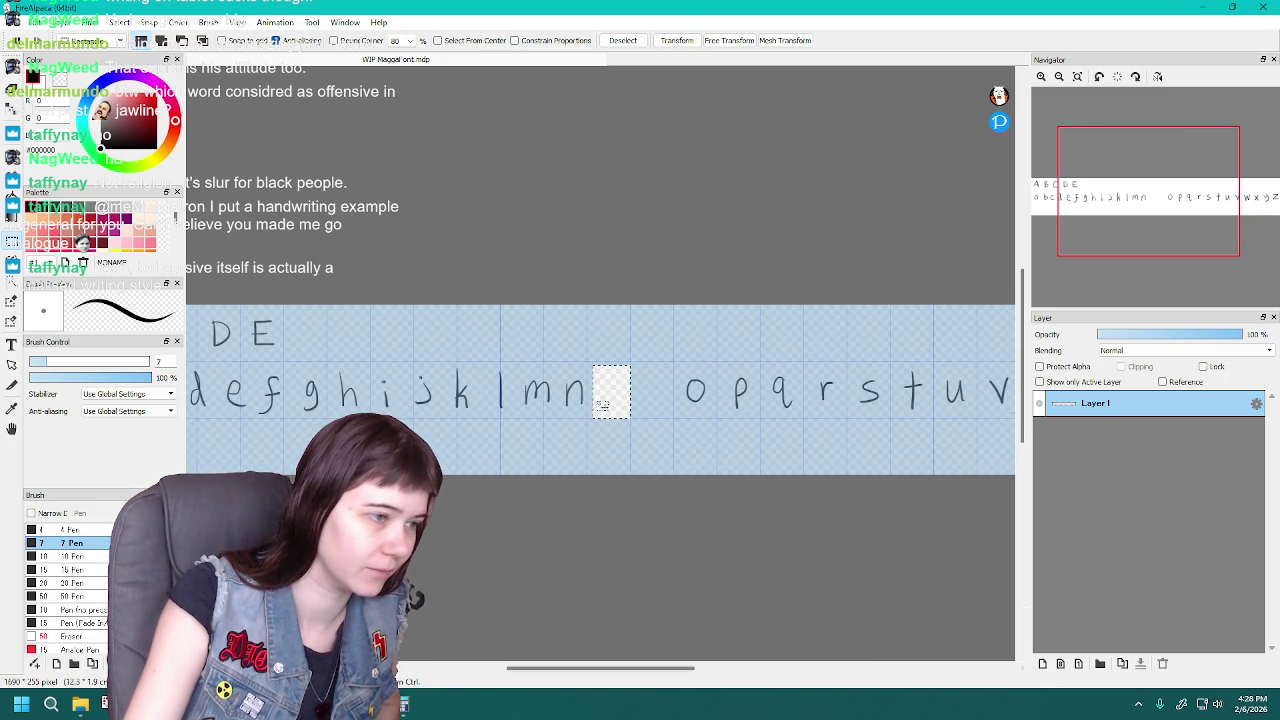
mouse_move(552, 362)
left_mouse_down()
mouse_move(594, 418)
mouse_move(651, 395)
left_mouse_up()
left_click(676, 41)
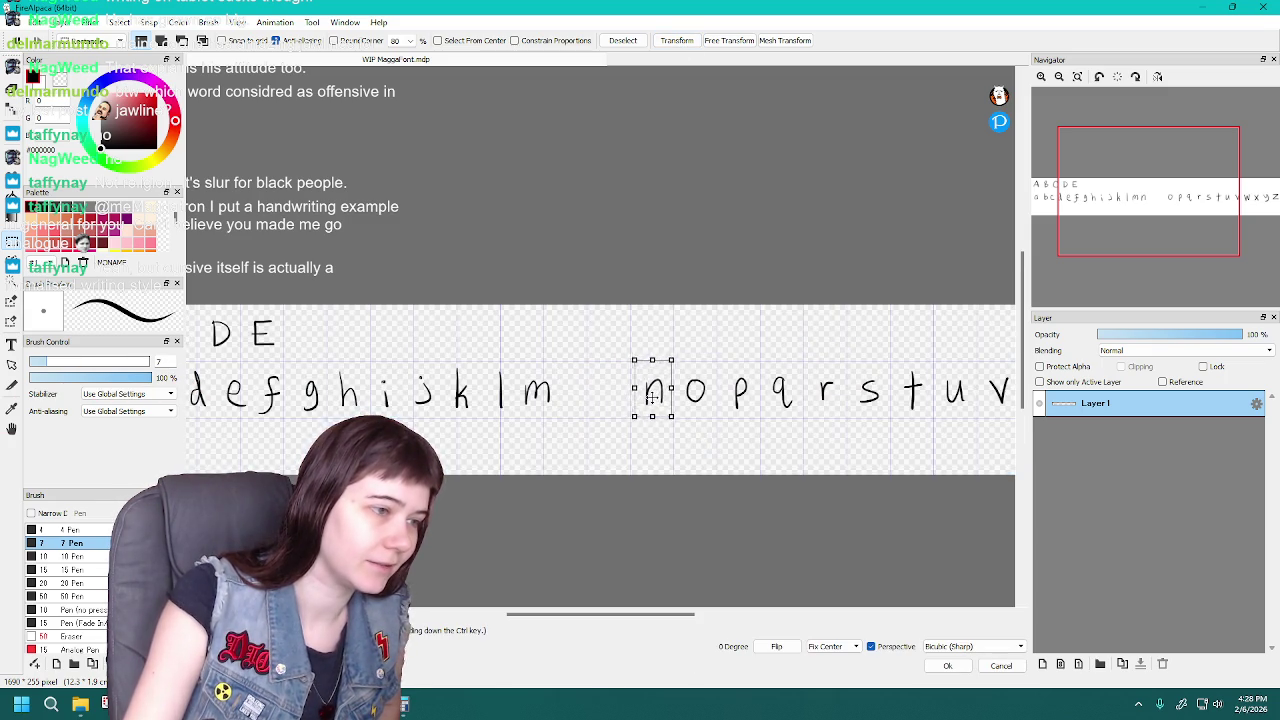
left_click(676, 41)
left_click_drag(507, 356, 567, 419)
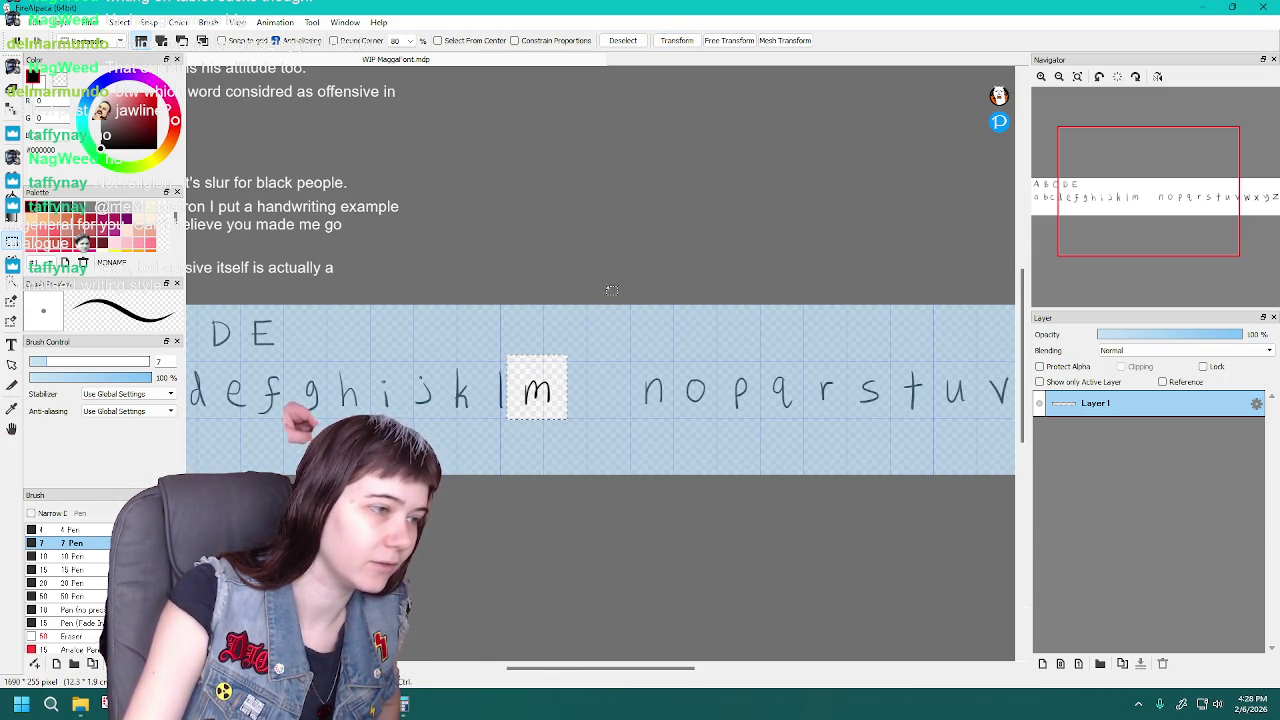
left_click(677, 41)
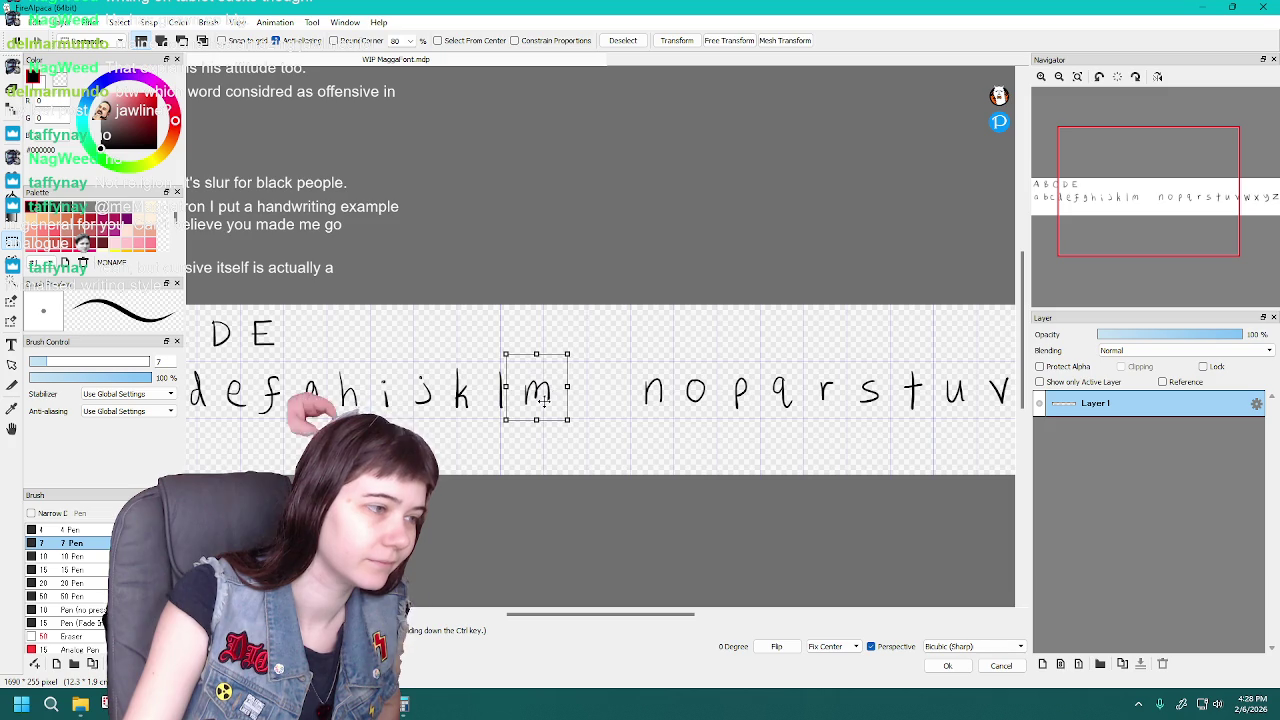
left_click_drag(543, 400, 615, 398)
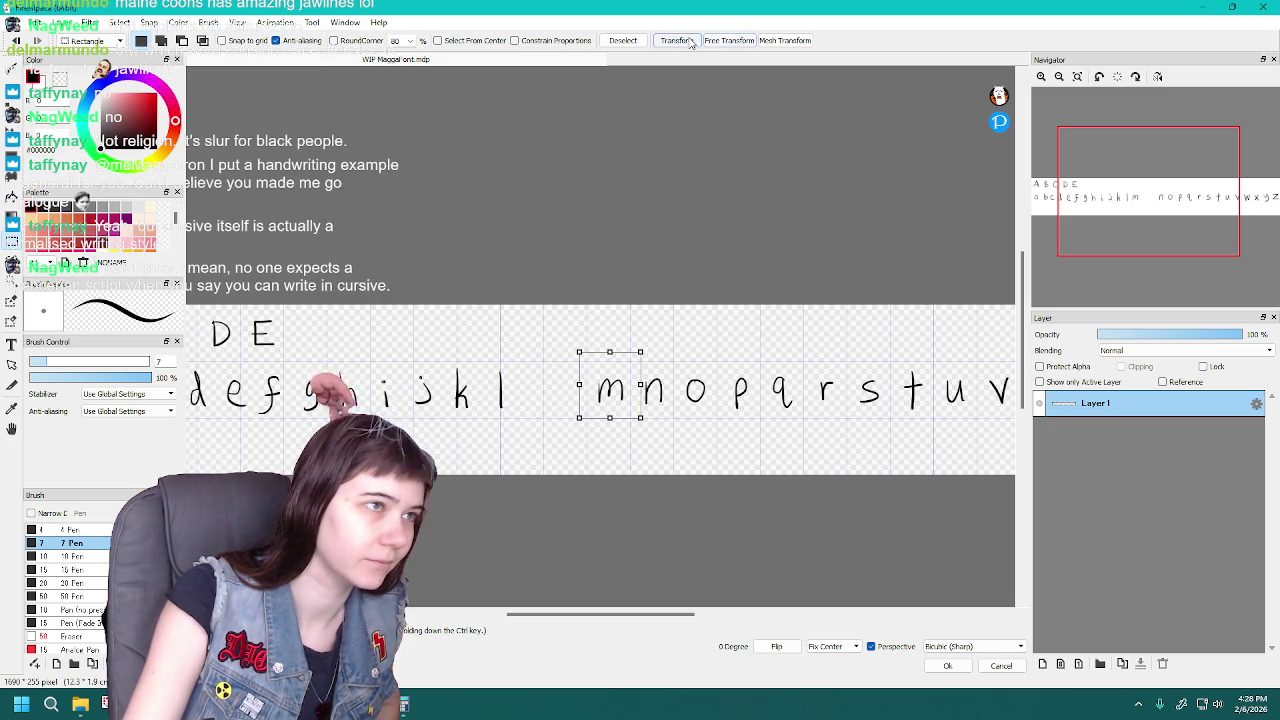
left_click(689, 43)
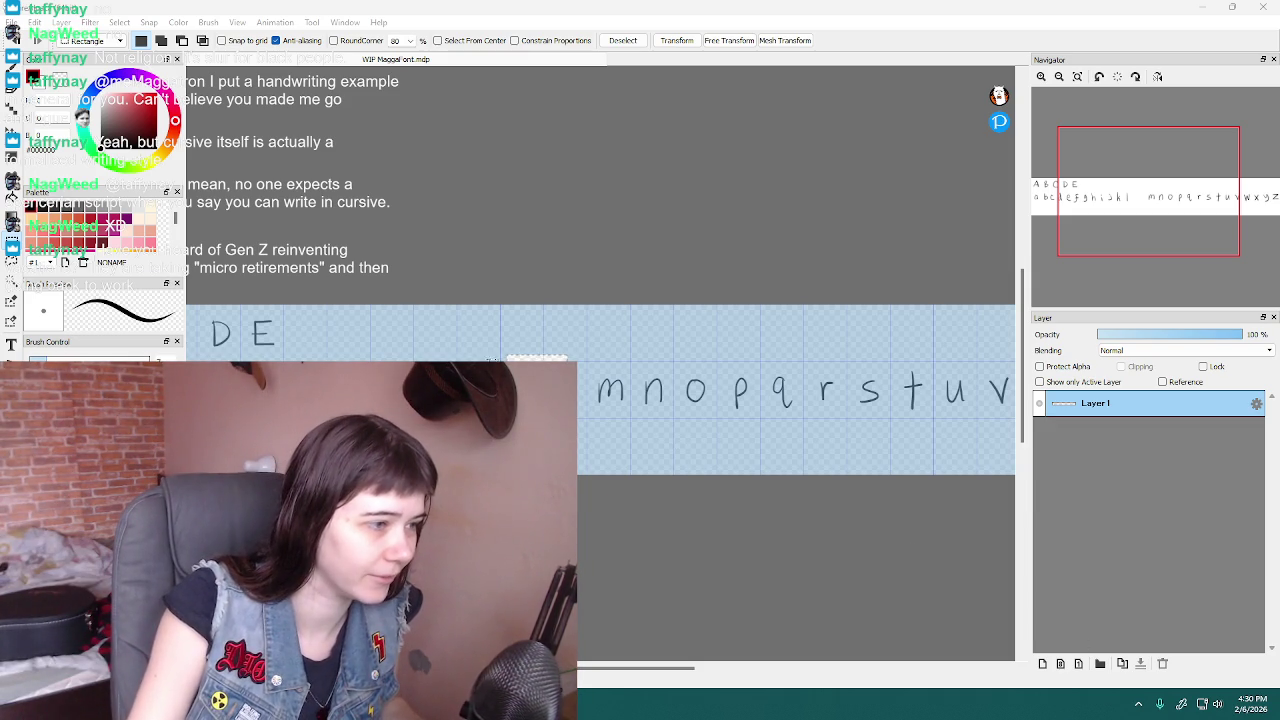
Nudge the selected letter slightly right and down, then reposition it again
left_click(676, 41)
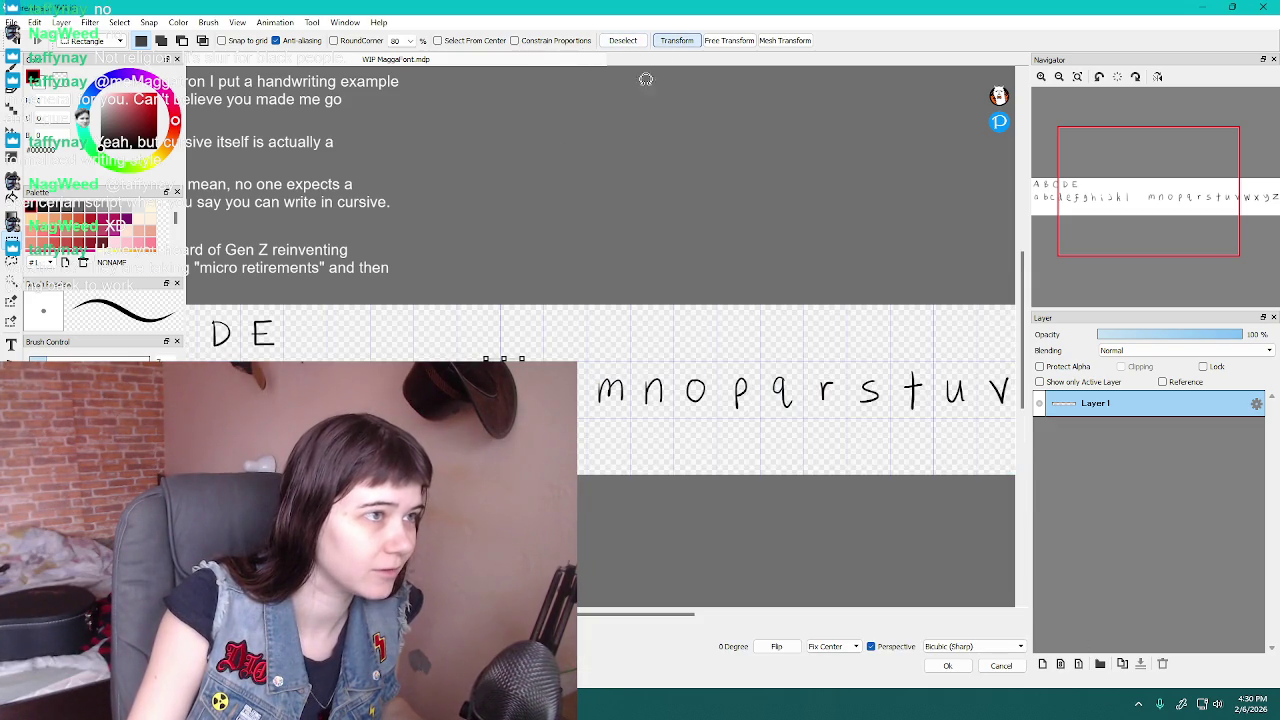
left_click_drag(560, 390, 567, 393)
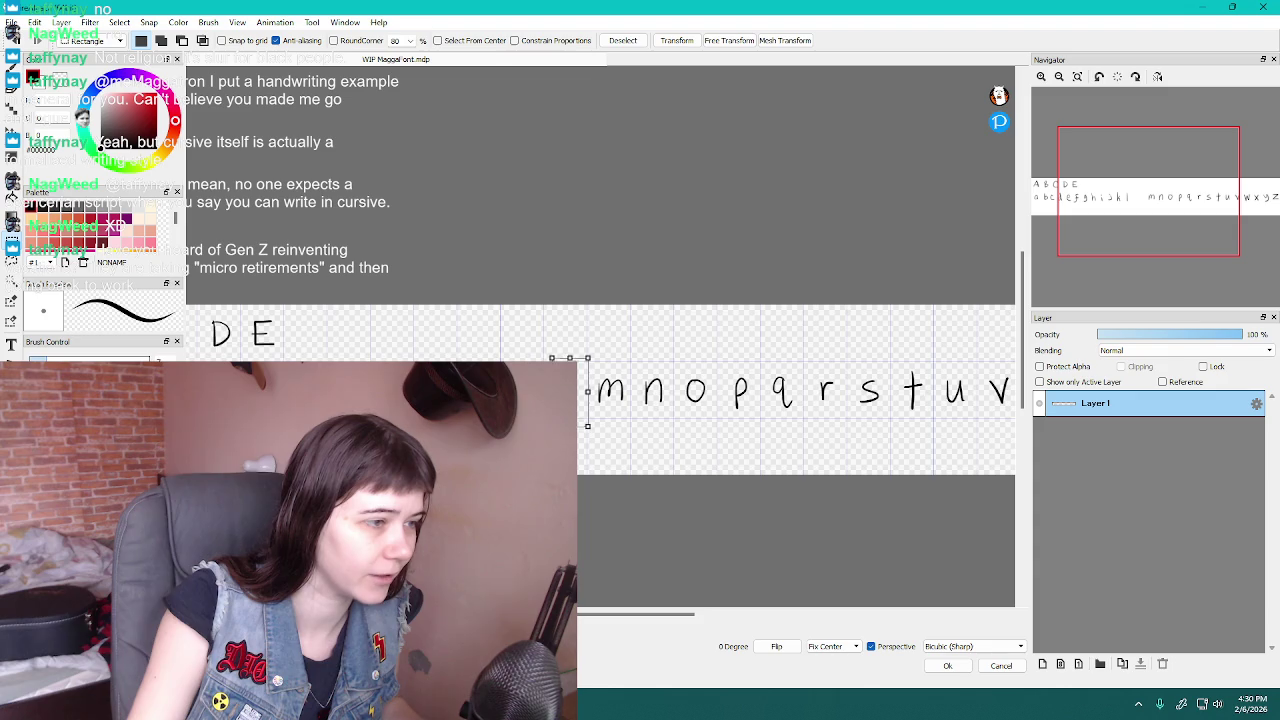
left_click(687, 45)
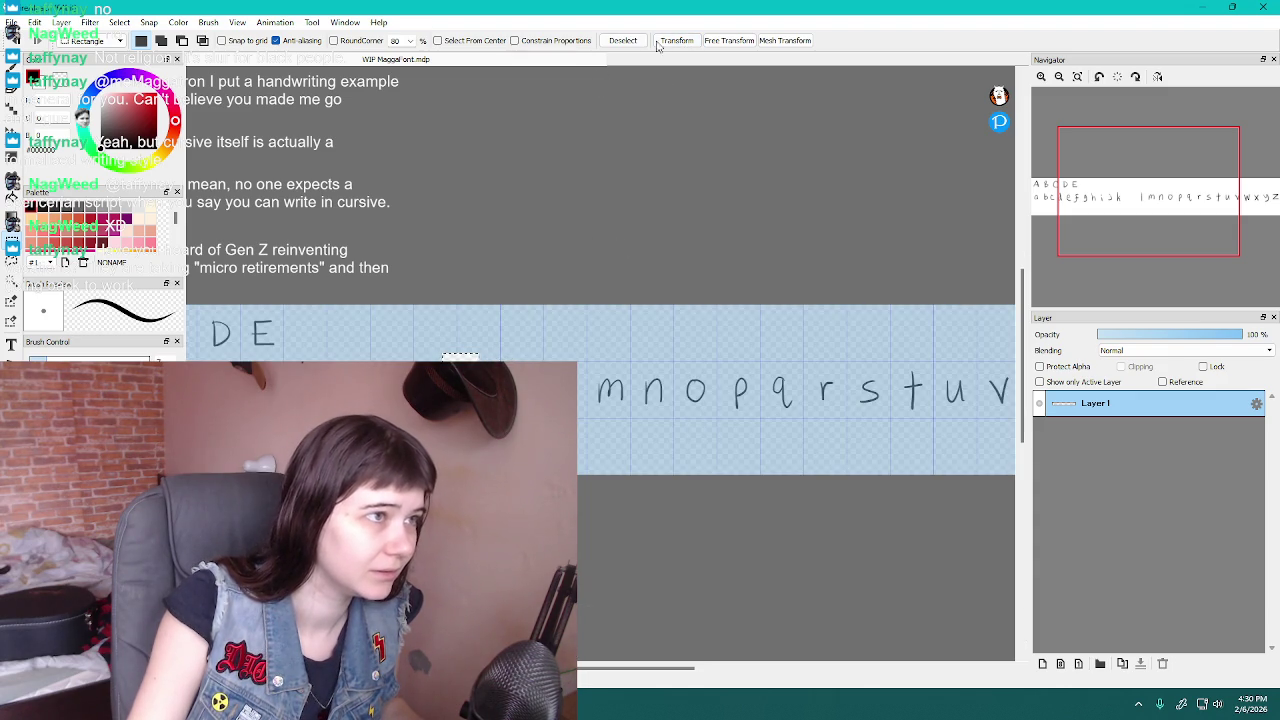
left_click(676, 41)
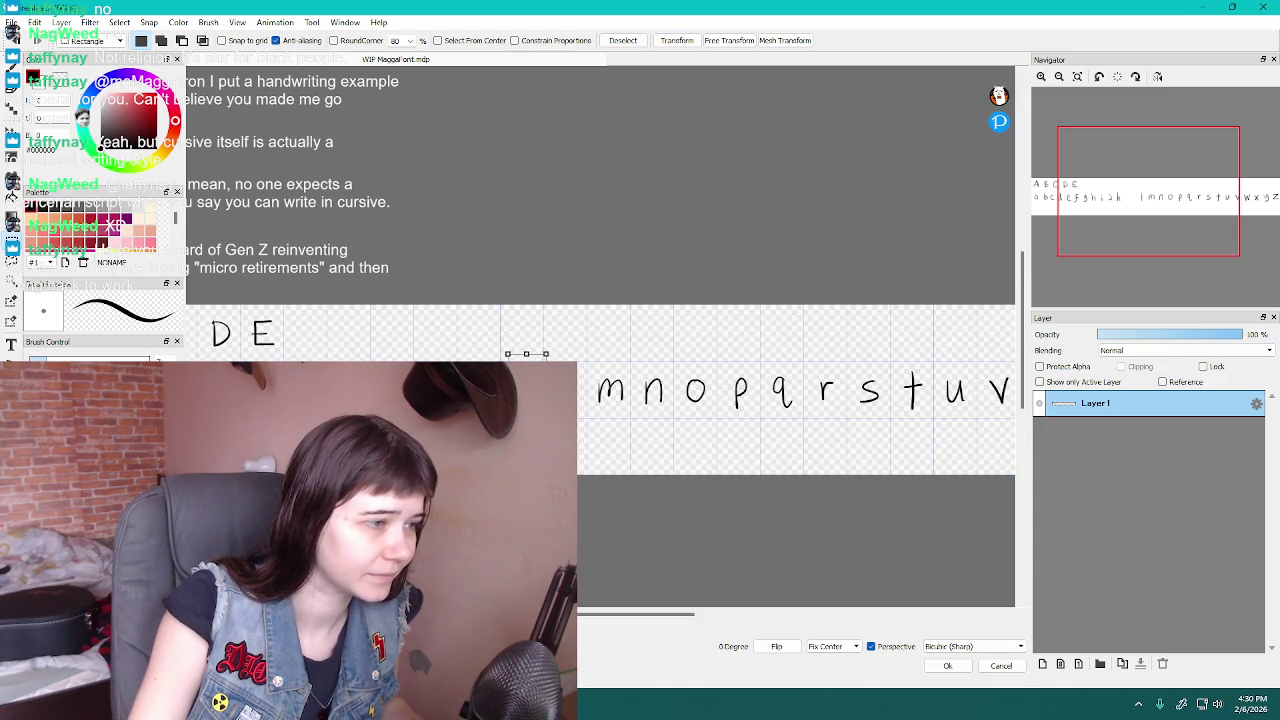
left_click(676, 41)
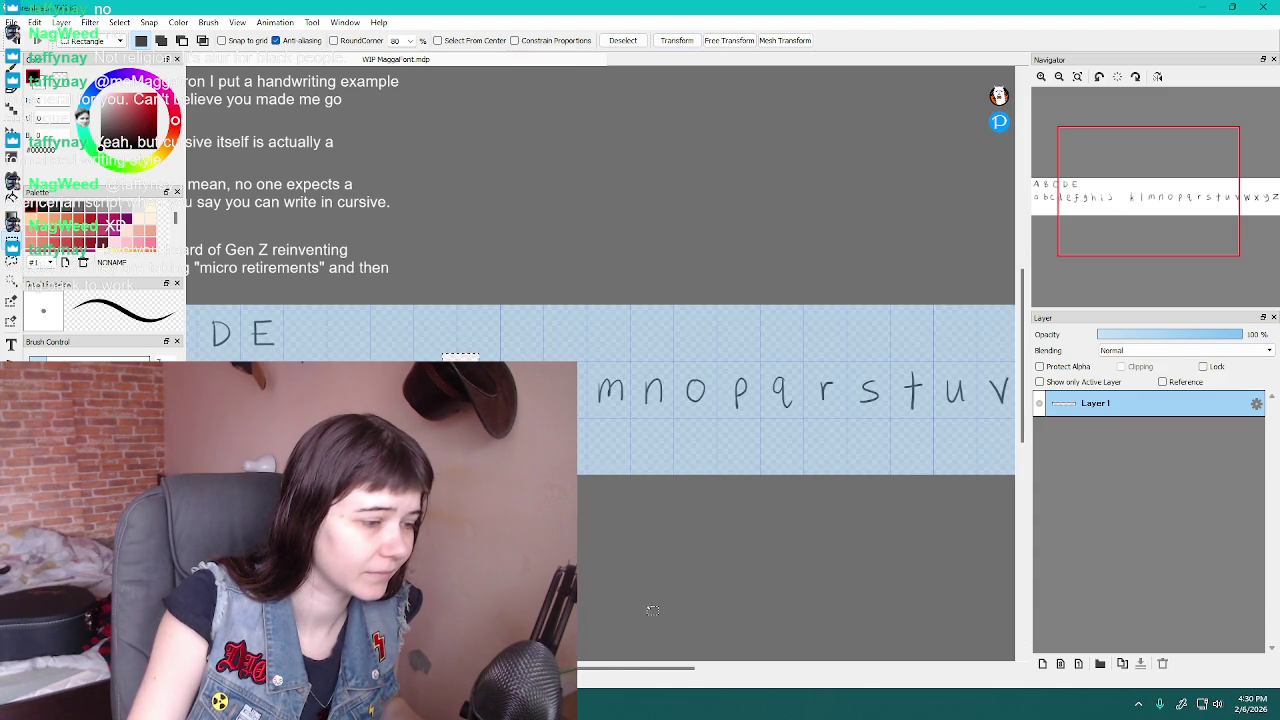
Slide the lowercase j right so it sits beside the k
left_click_drag(610, 667, 537, 667)
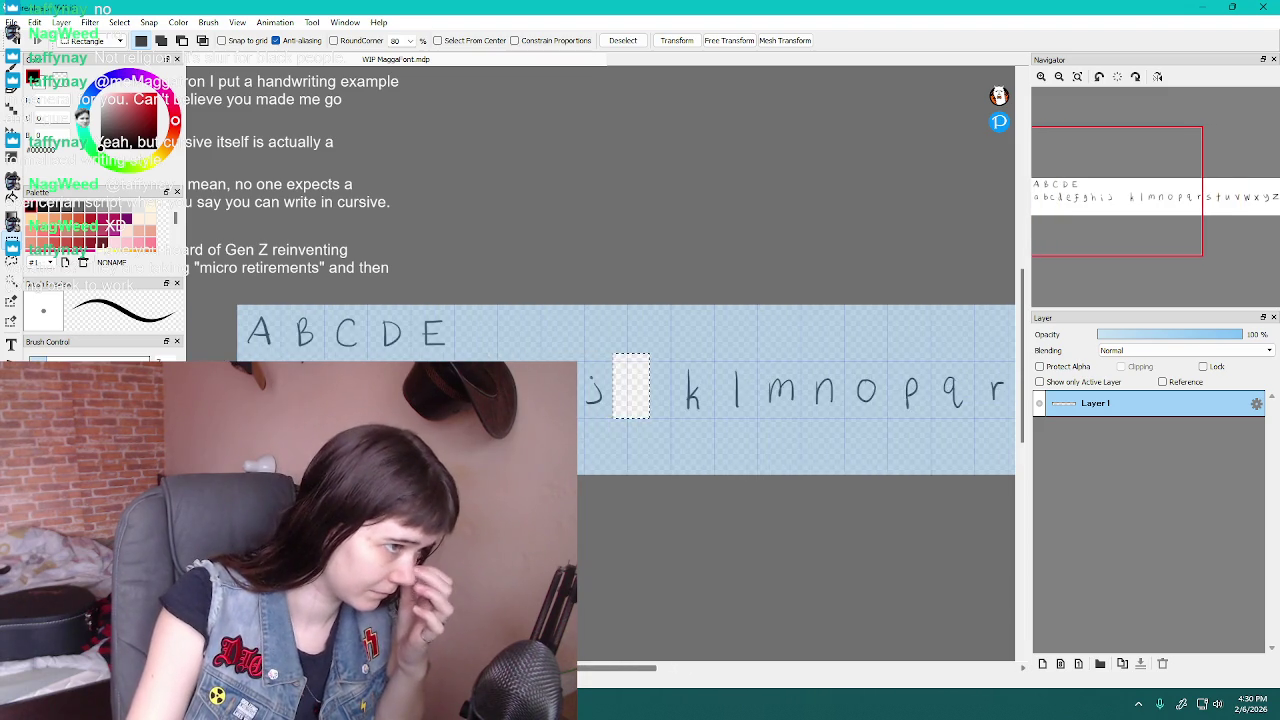
left_click(611, 419)
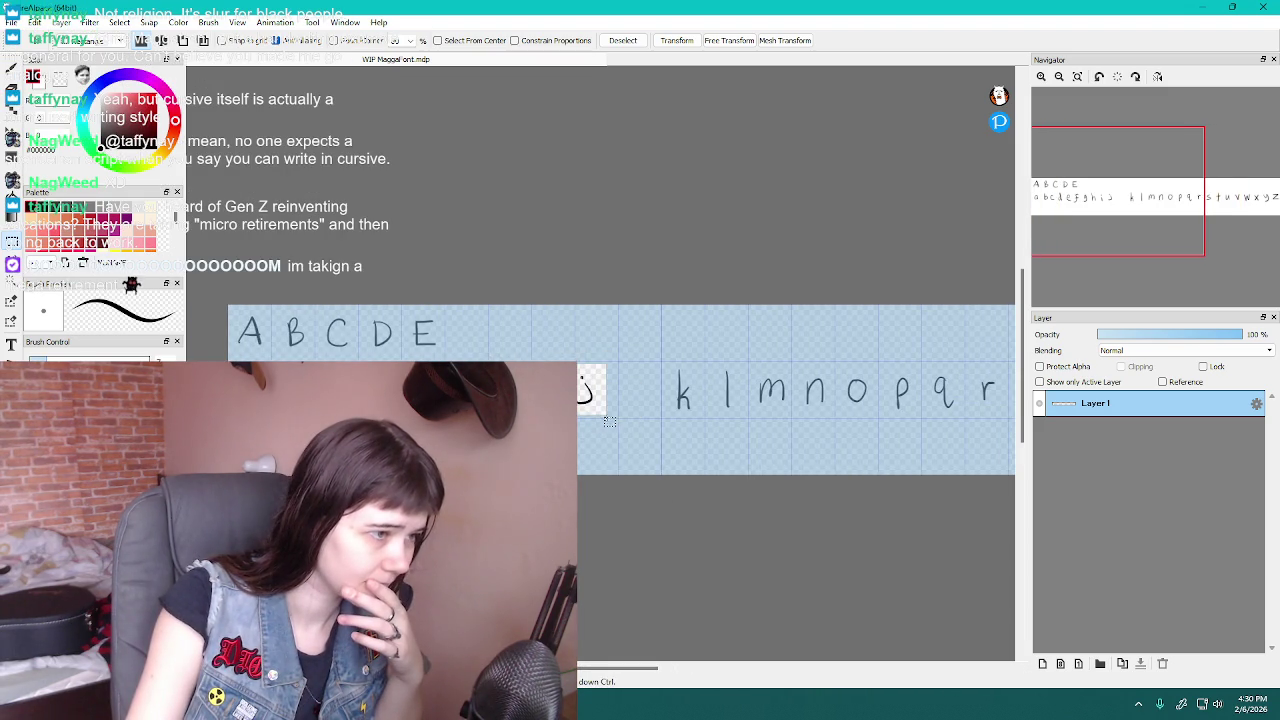
left_click(676, 41)
left_click_drag(584, 398, 643, 401)
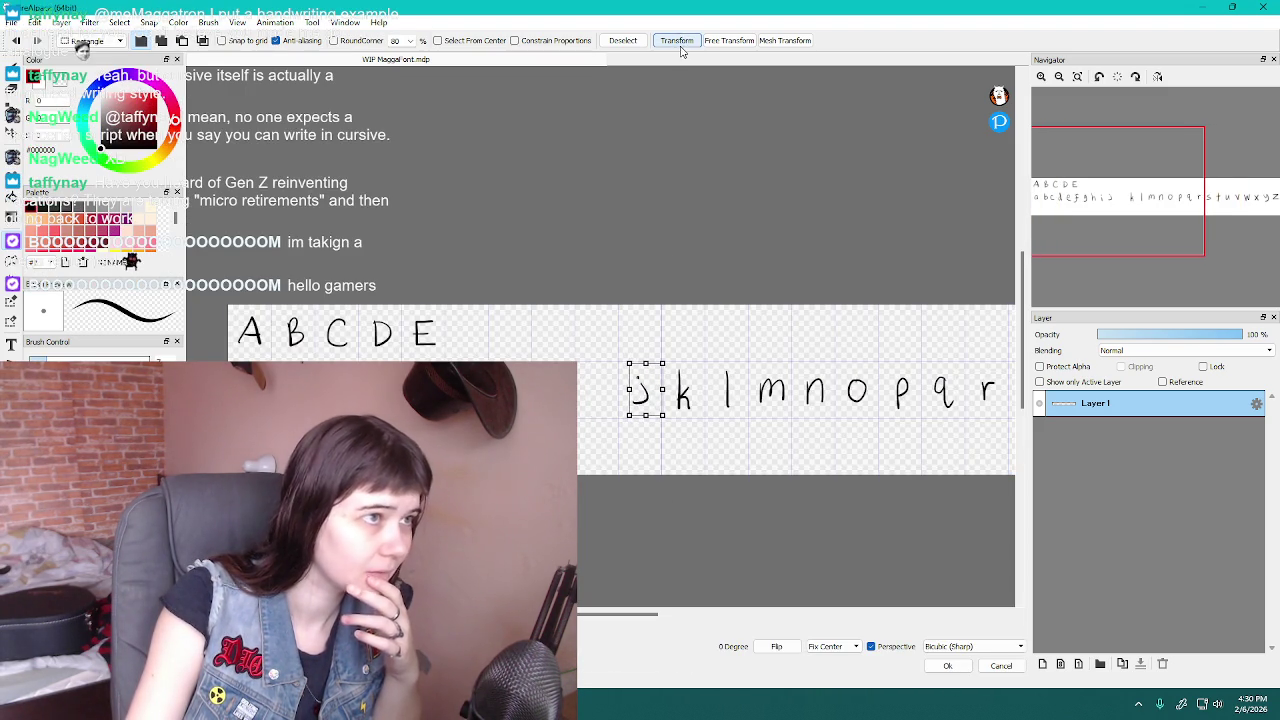
left_click(676, 41)
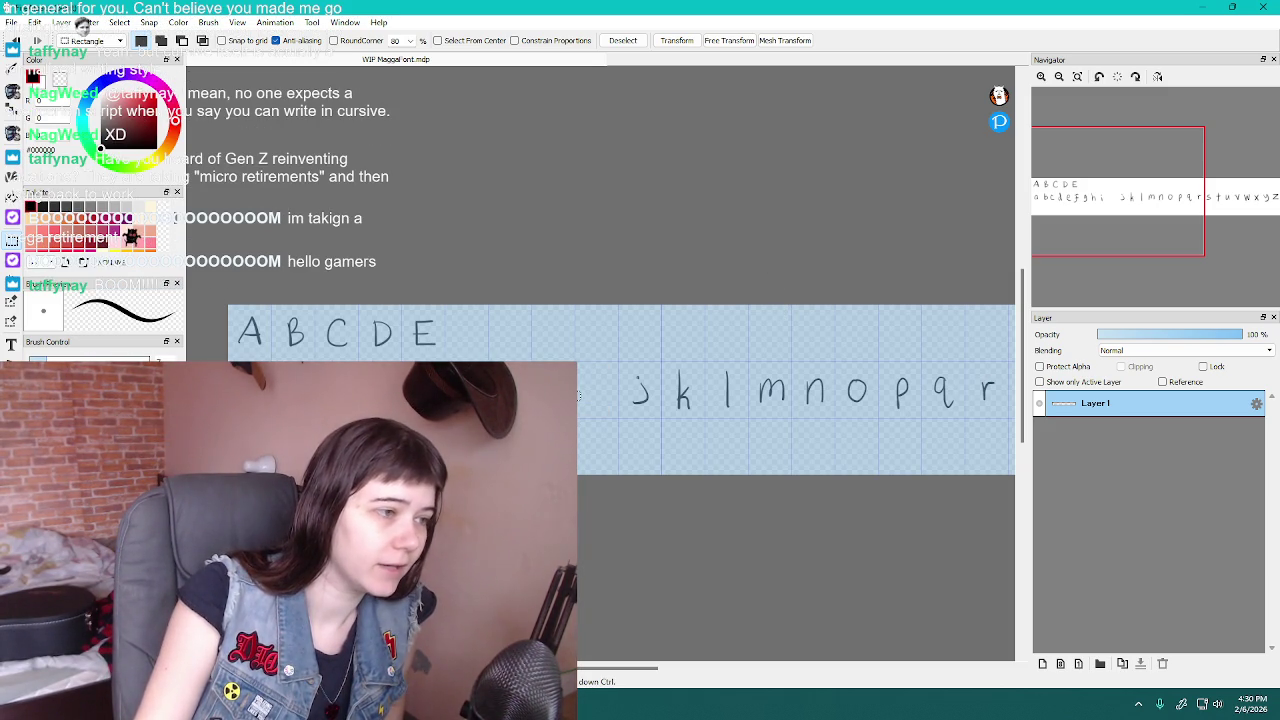
Move the lowercase i and the next letters rightward to close the gaps
key("ctrl+t")
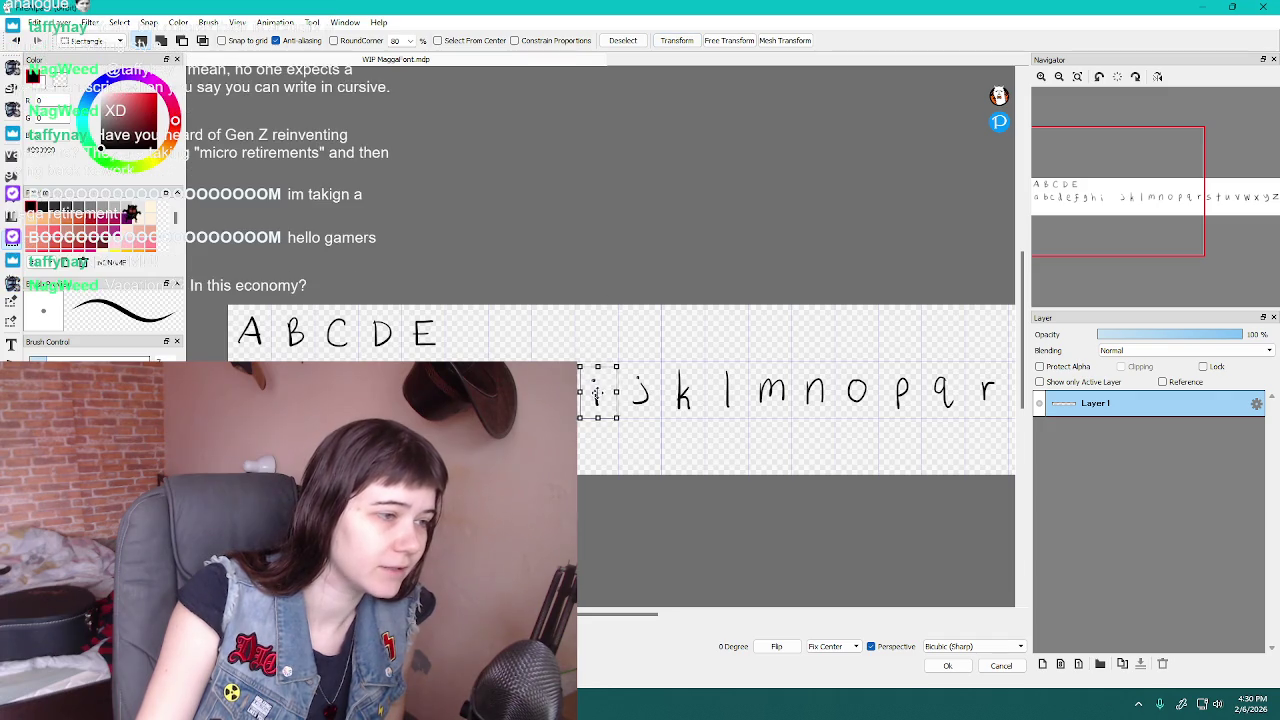
left_click(677, 40)
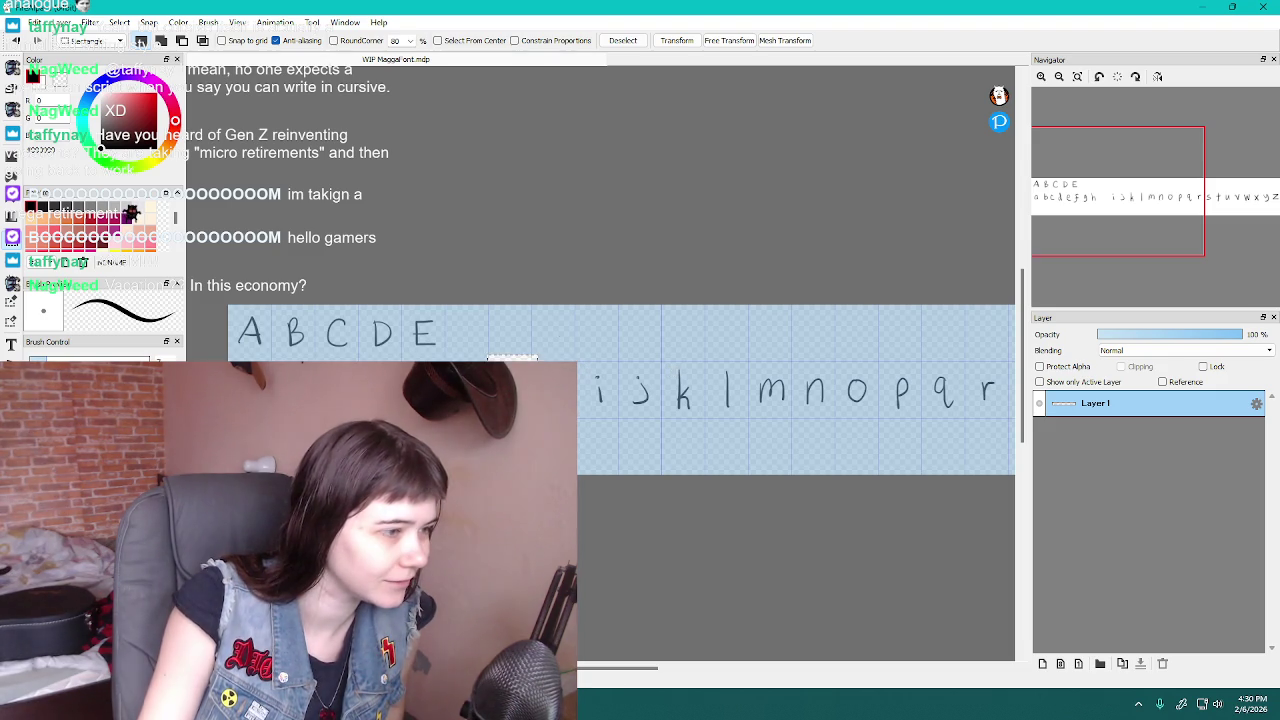
left_click(676, 40)
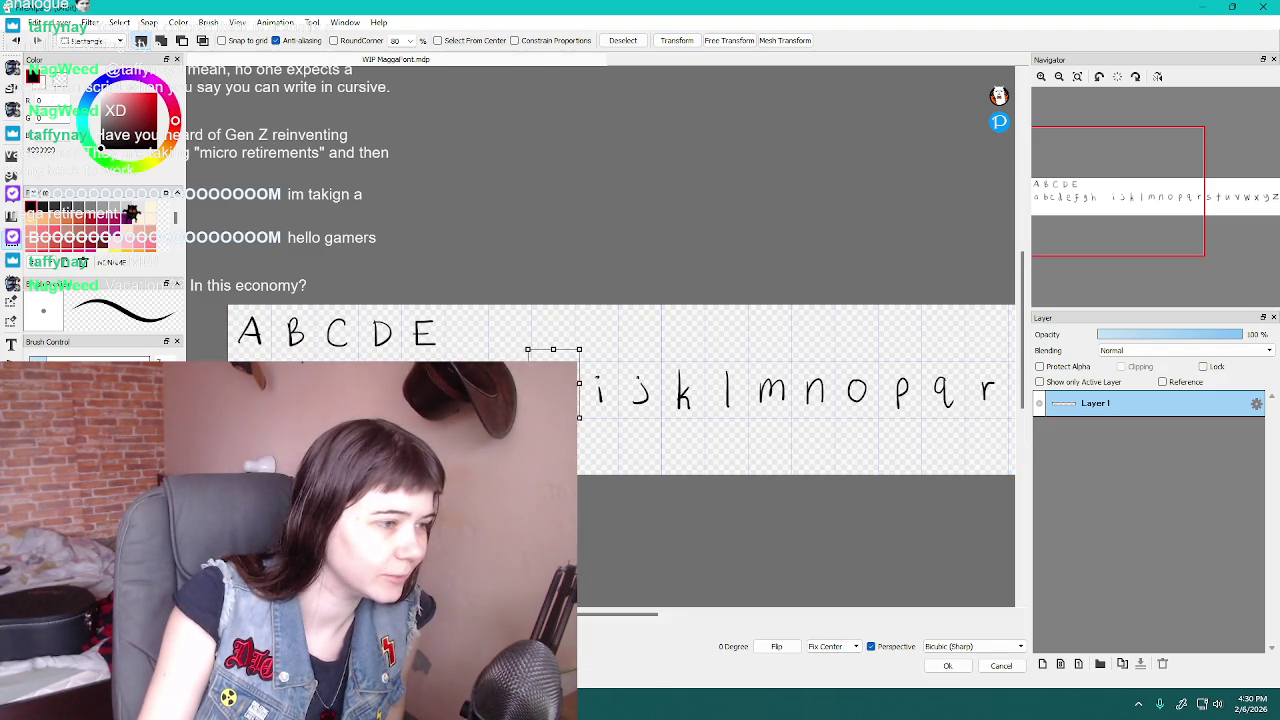
left_click(666, 41)
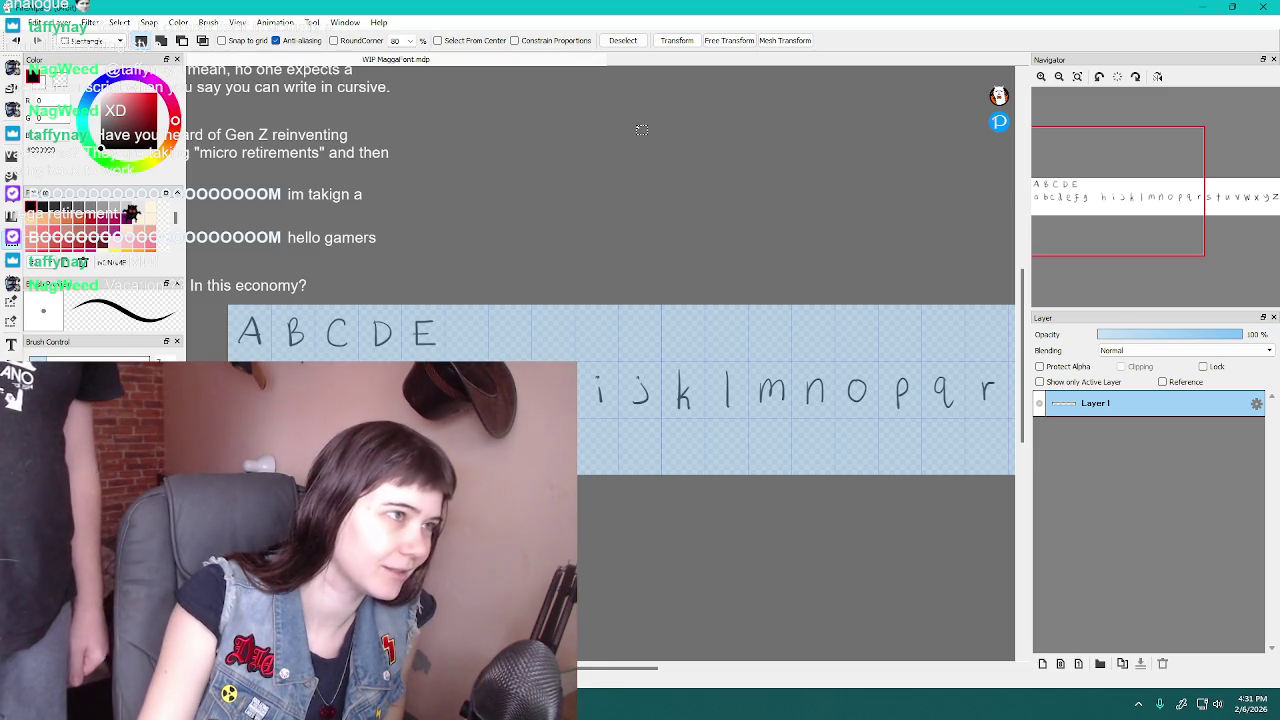
left_click(675, 40)
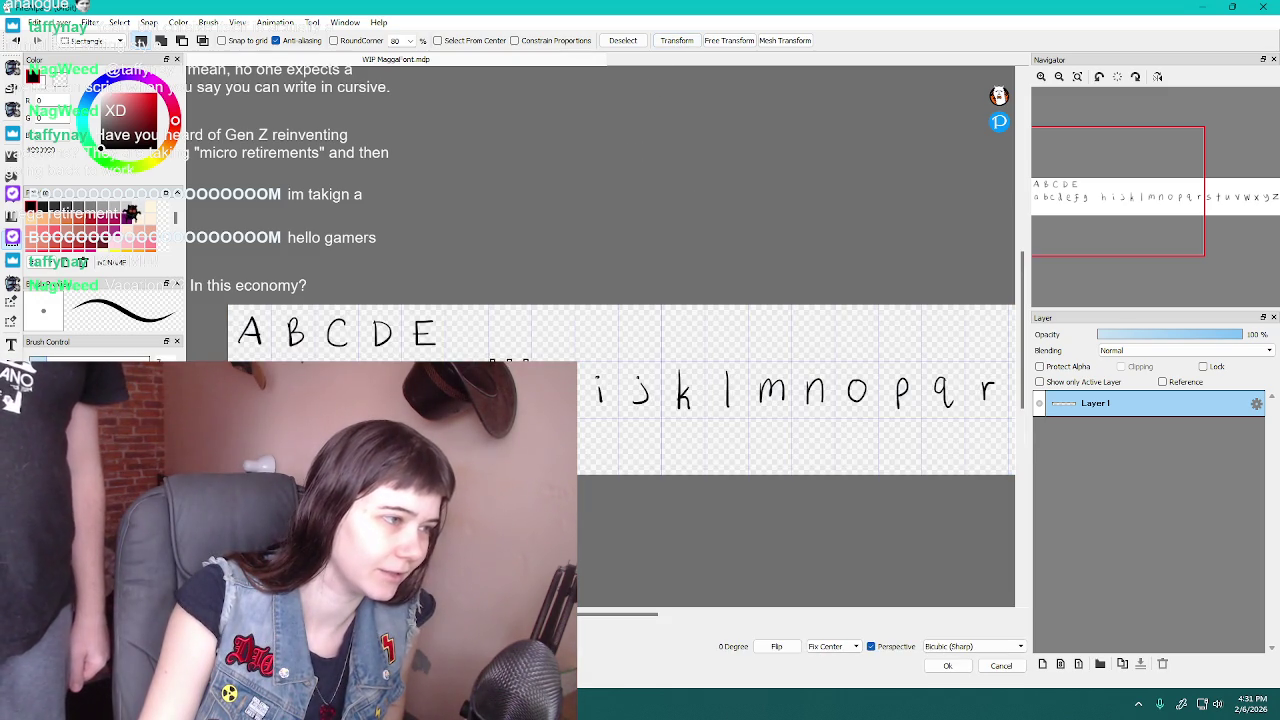
left_click(676, 40)
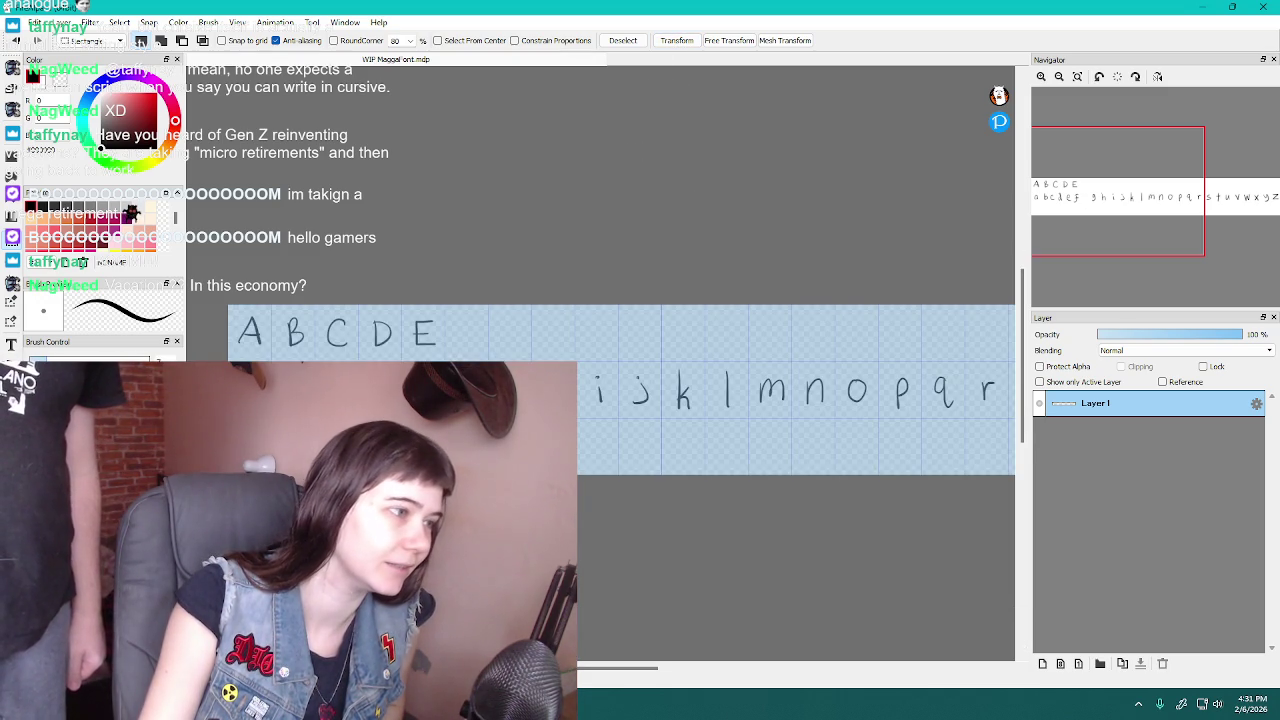
left_click(676, 40)
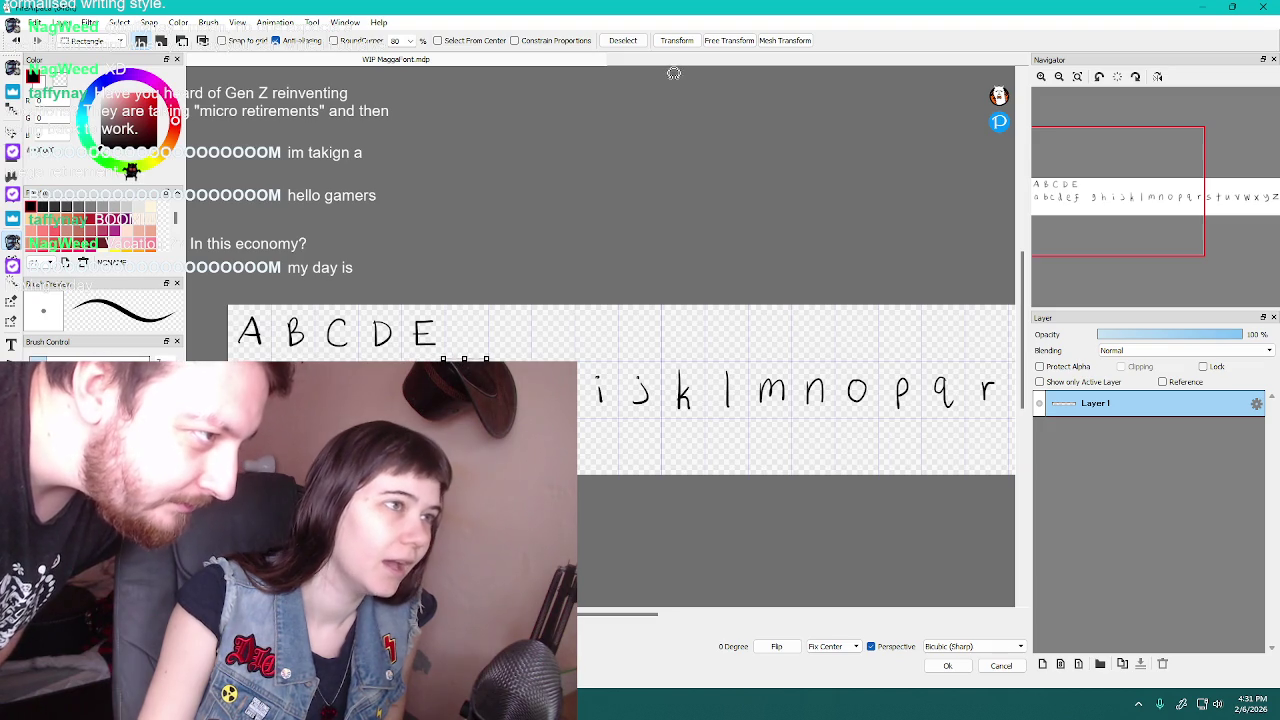
left_click(676, 40)
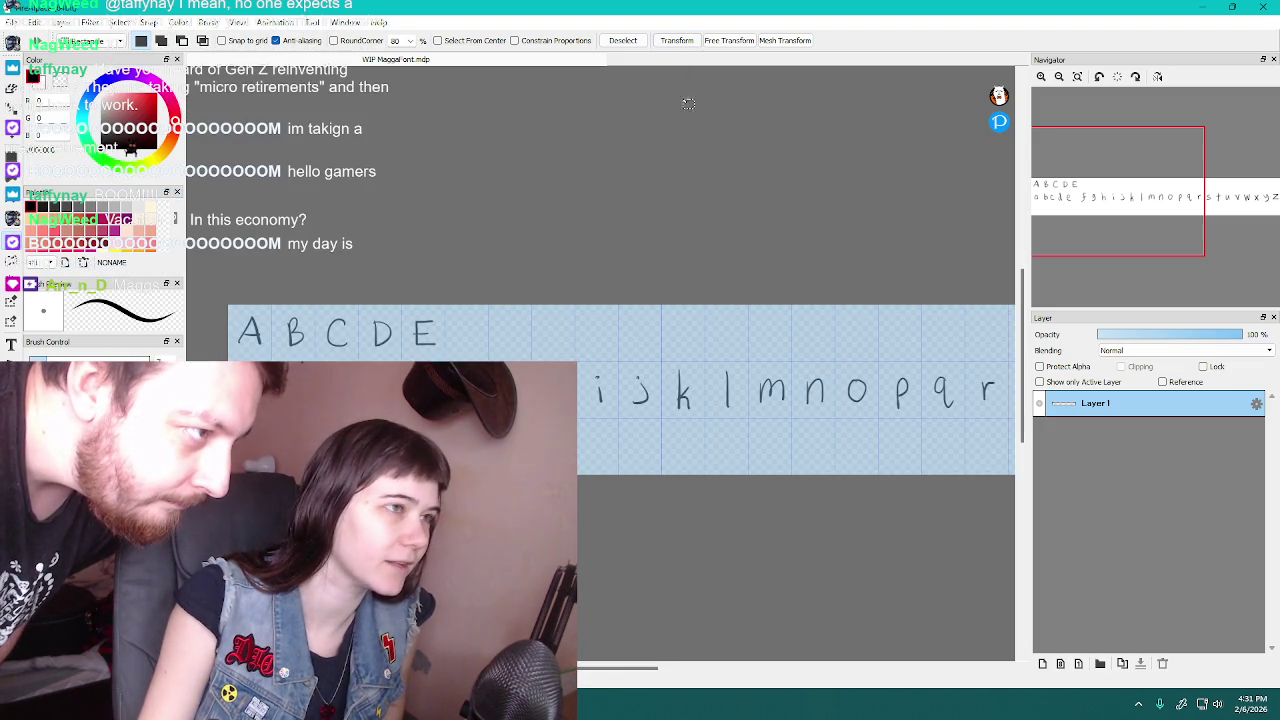
Shift the remaining earlier lowercase letters right, then deselect and return to the brush
left_click(690, 41)
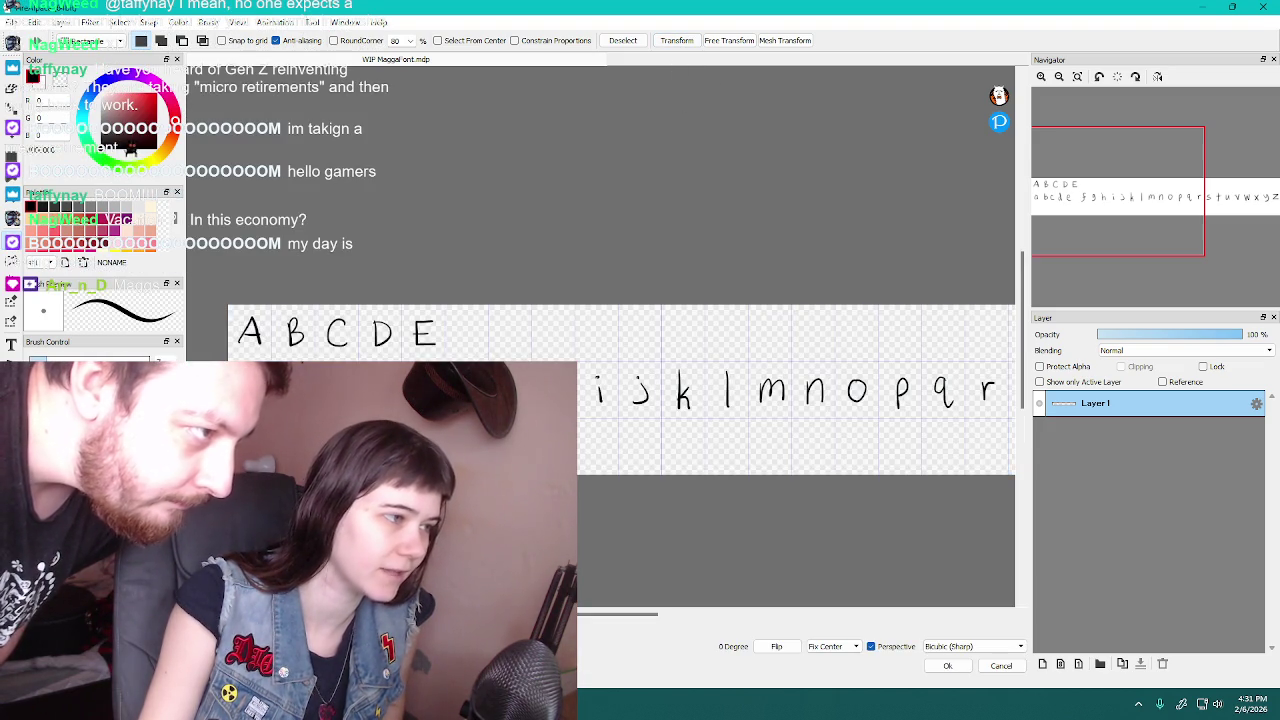
left_click(676, 40)
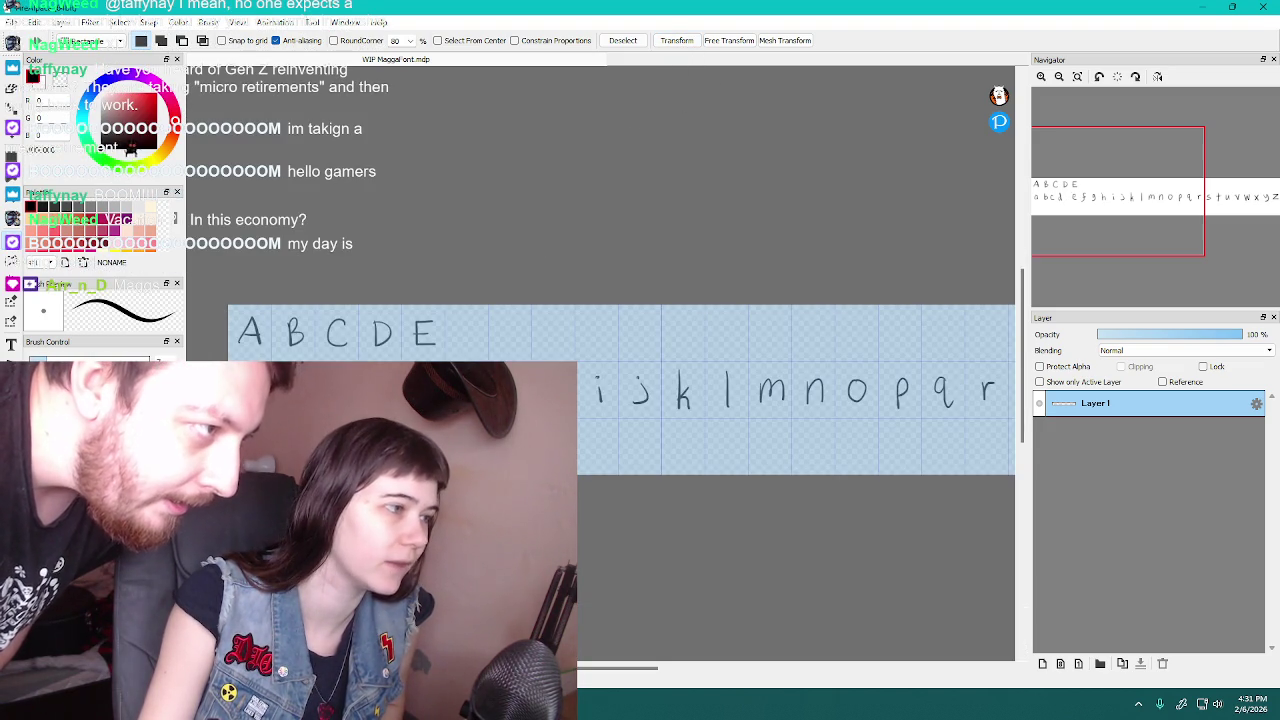
left_click(676, 40)
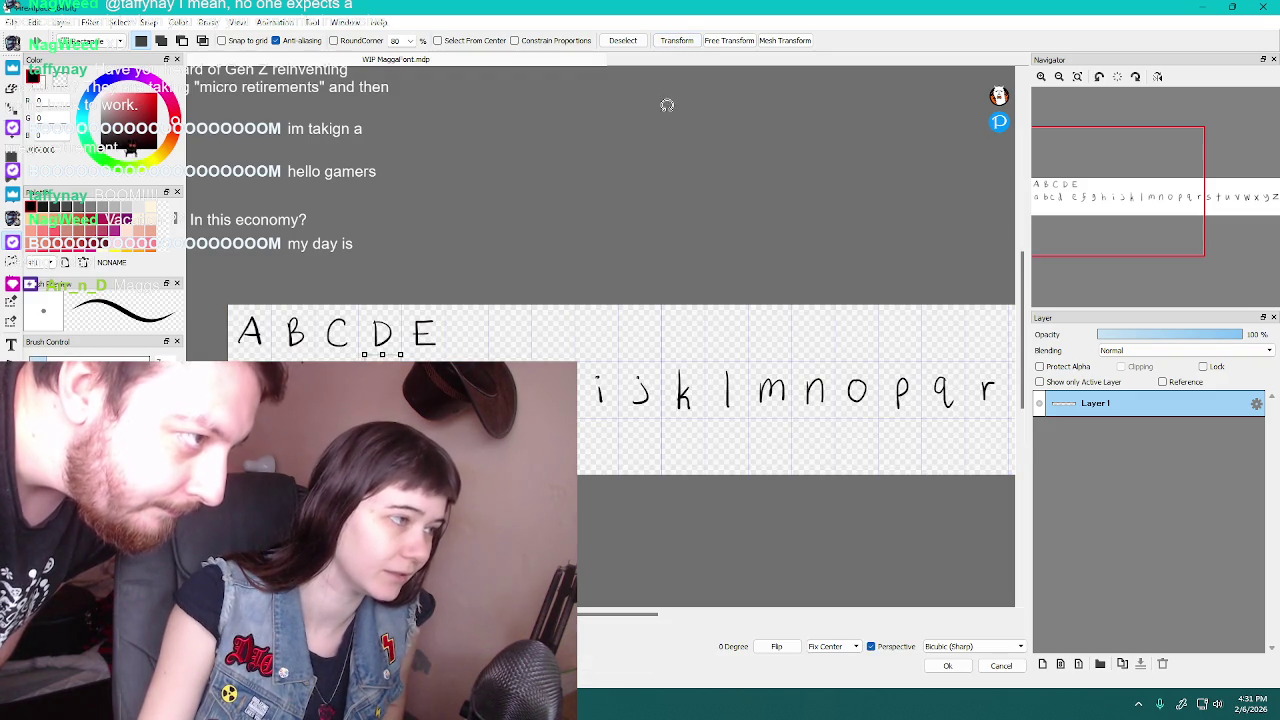
left_click(676, 40)
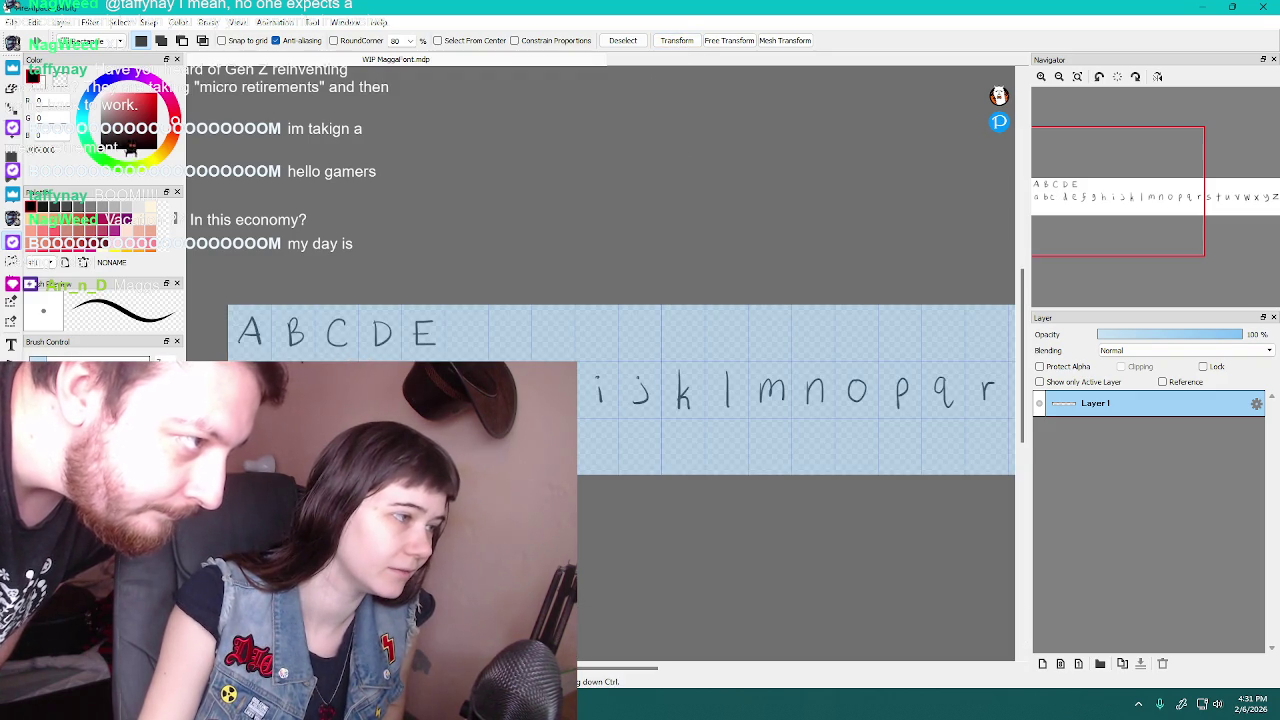
left_click(677, 42)
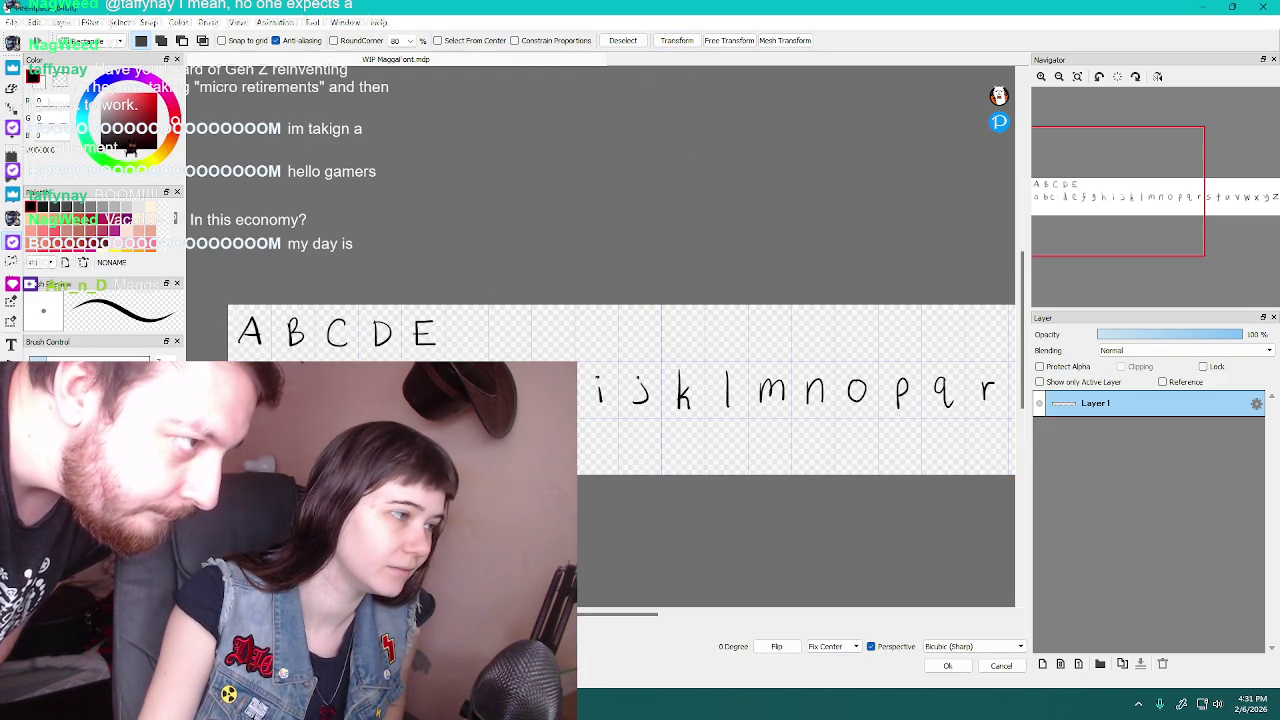
left_click(677, 40)
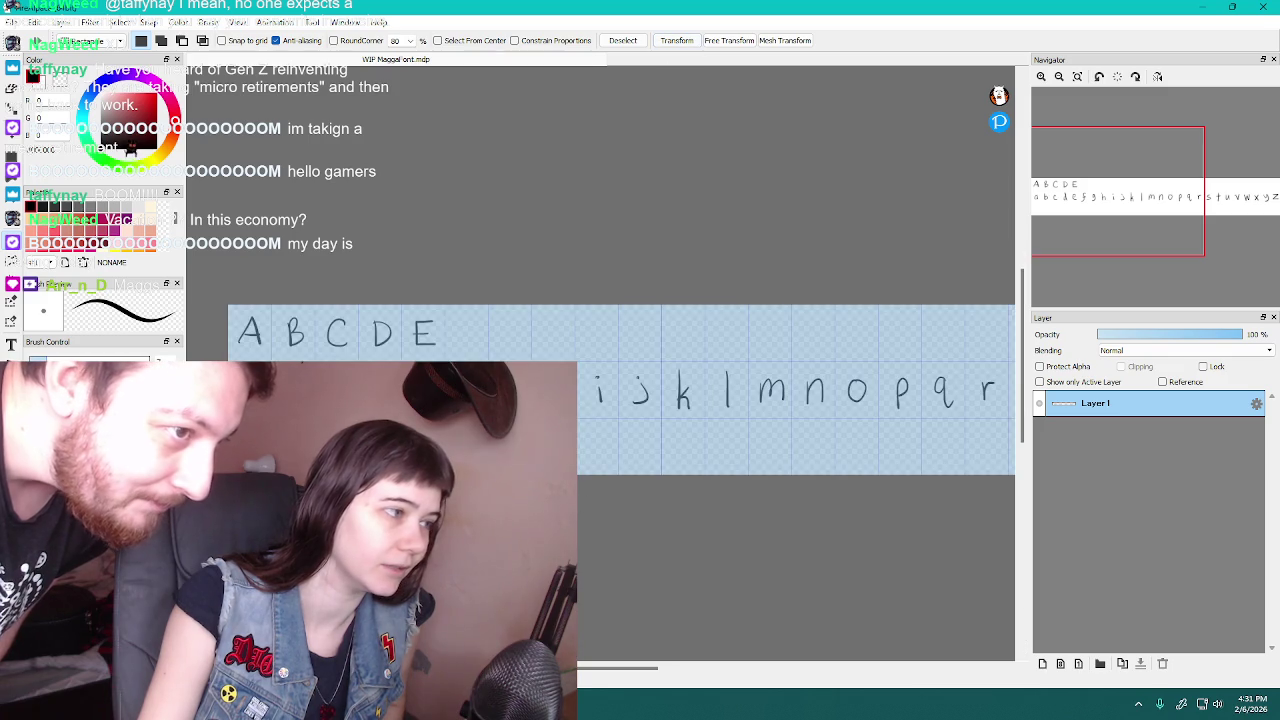
key("ctrl+d")
key("b")
scroll(649, 348, "down", 1)
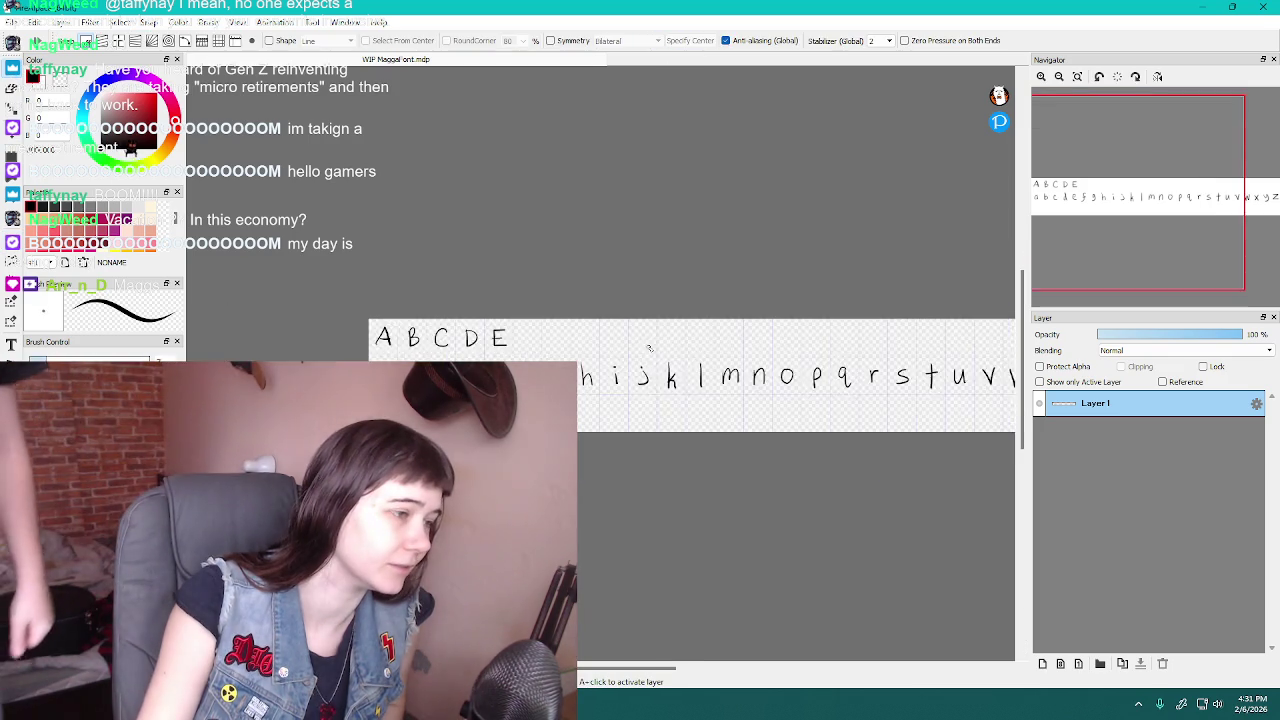
scroll(649, 348, "down", 1)
left_click_drag(603, 676, 617, 673)
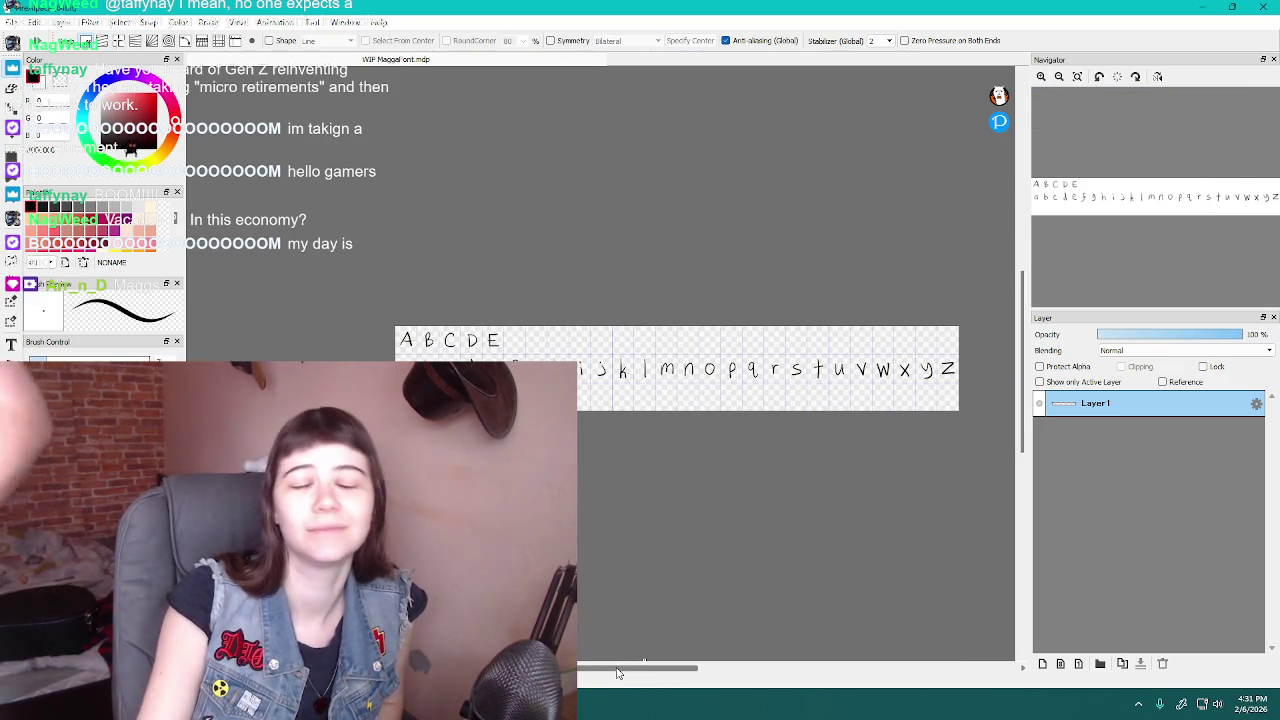
scroll(745, 362, "up", 1)
scroll(745, 362, "up", 1)
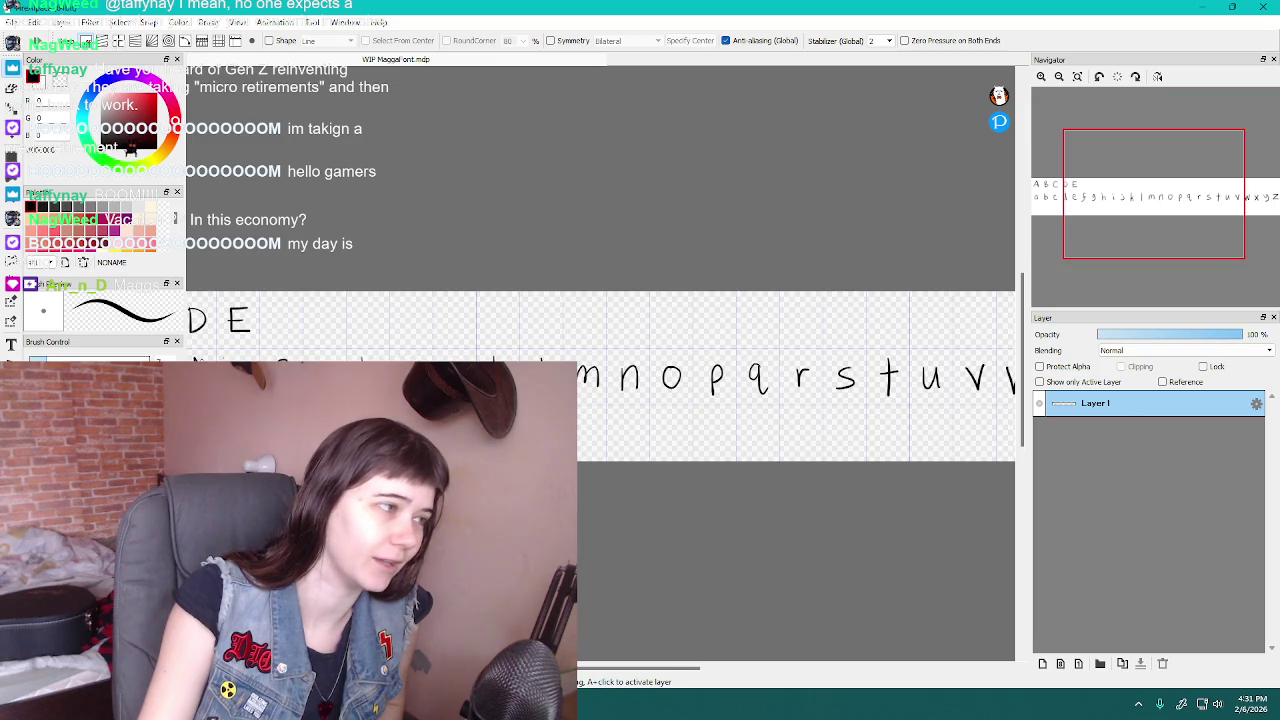
left_click_drag(590, 668, 574, 668)
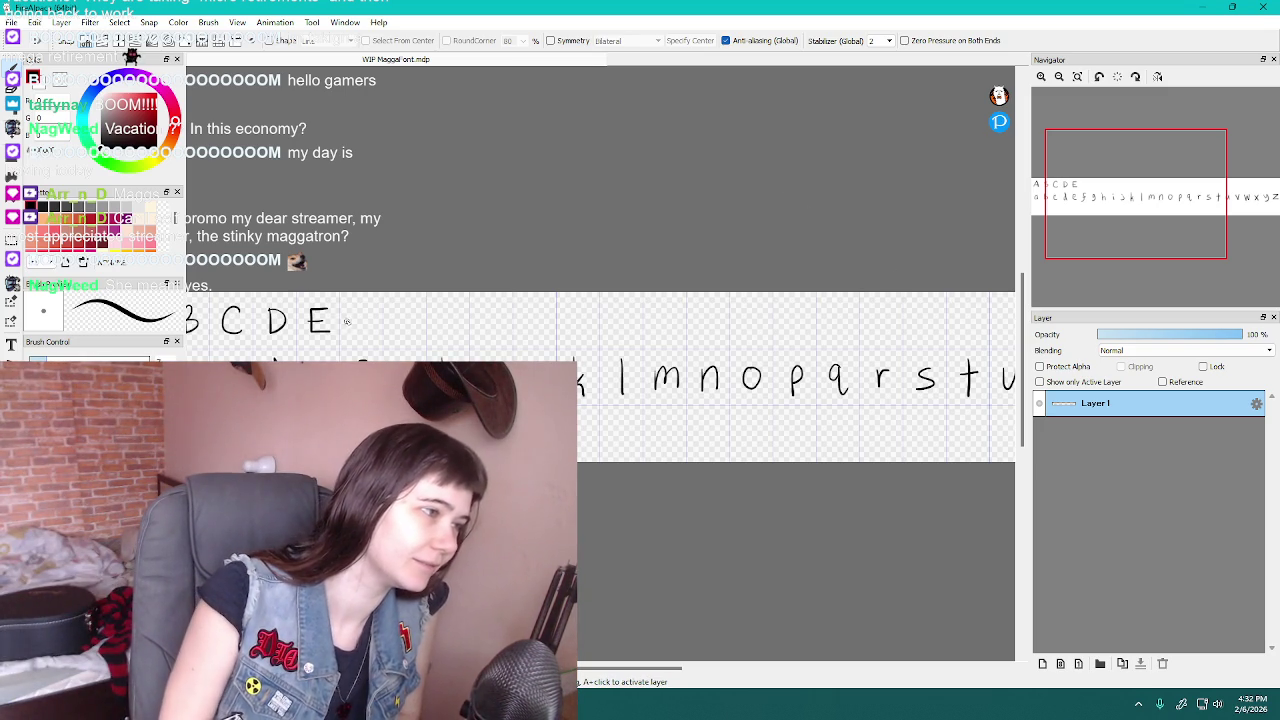
Attempt the uppercase F strokes after the E and undo each try
left_click_drag(354, 308, 355, 335)
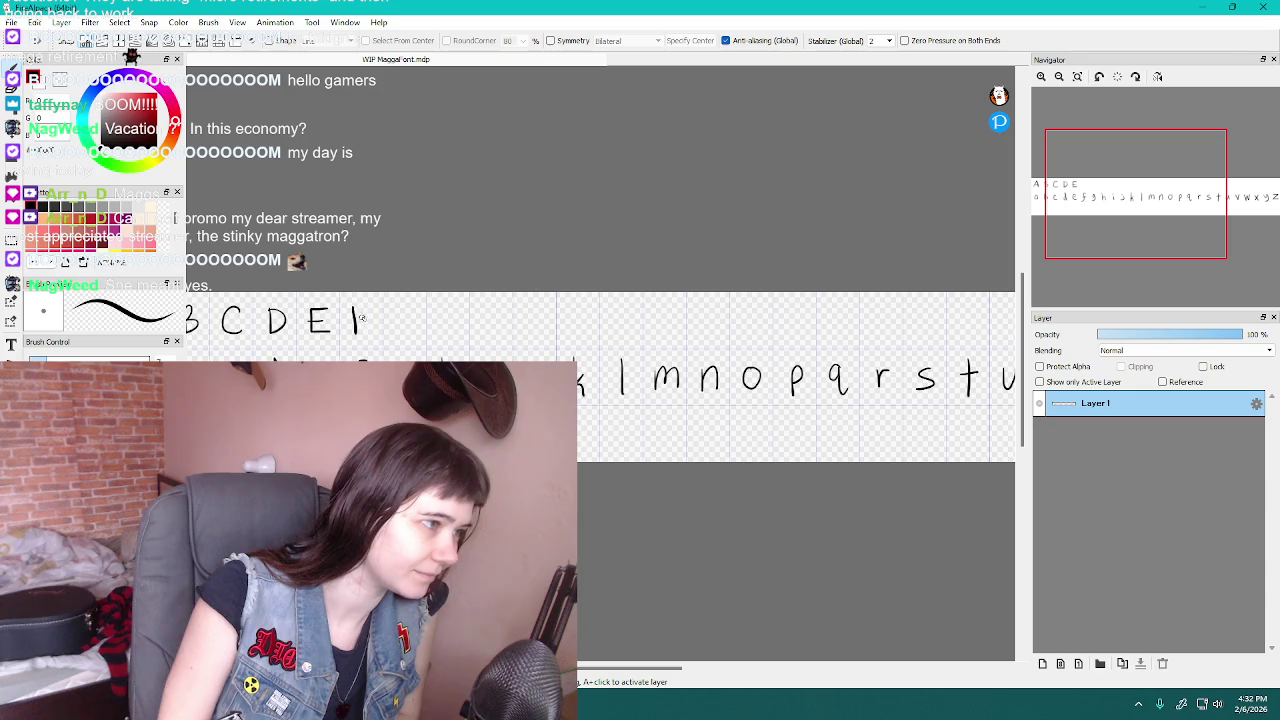
key("ctrl+z")
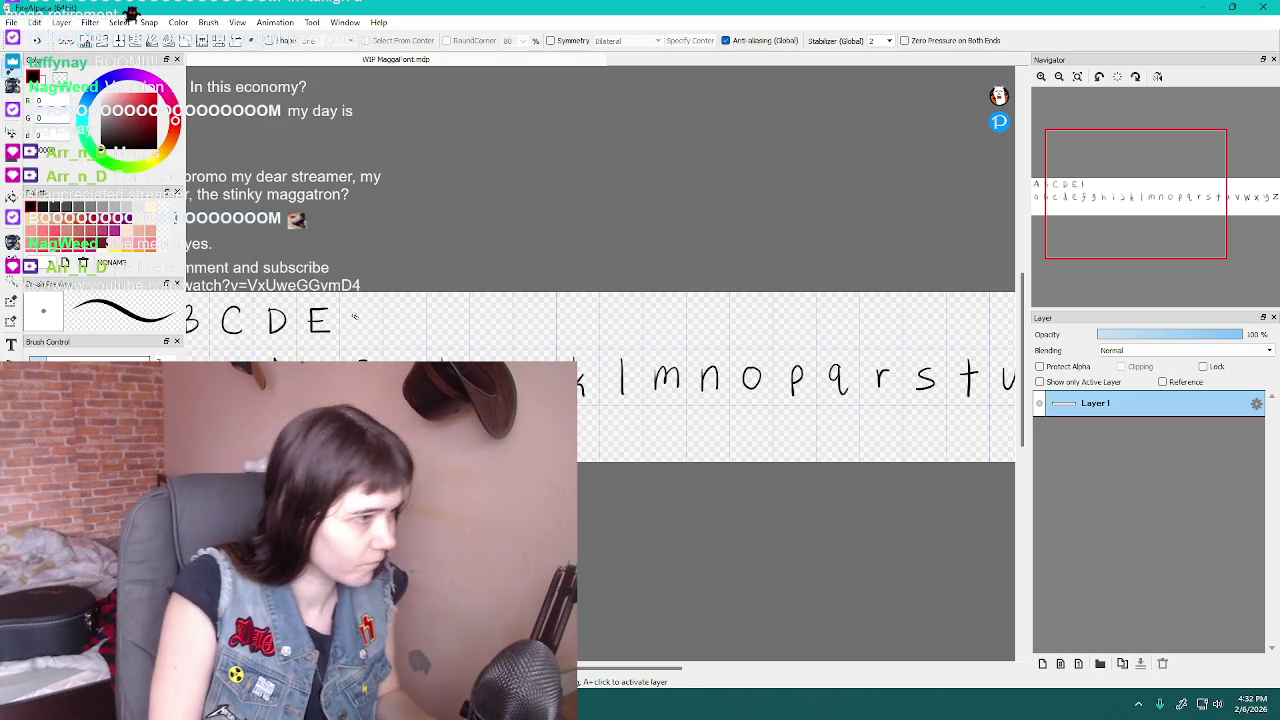
mouse_move(355, 309)
left_mouse_down()
mouse_move(355, 334)
mouse_move(365, 309)
left_mouse_up()
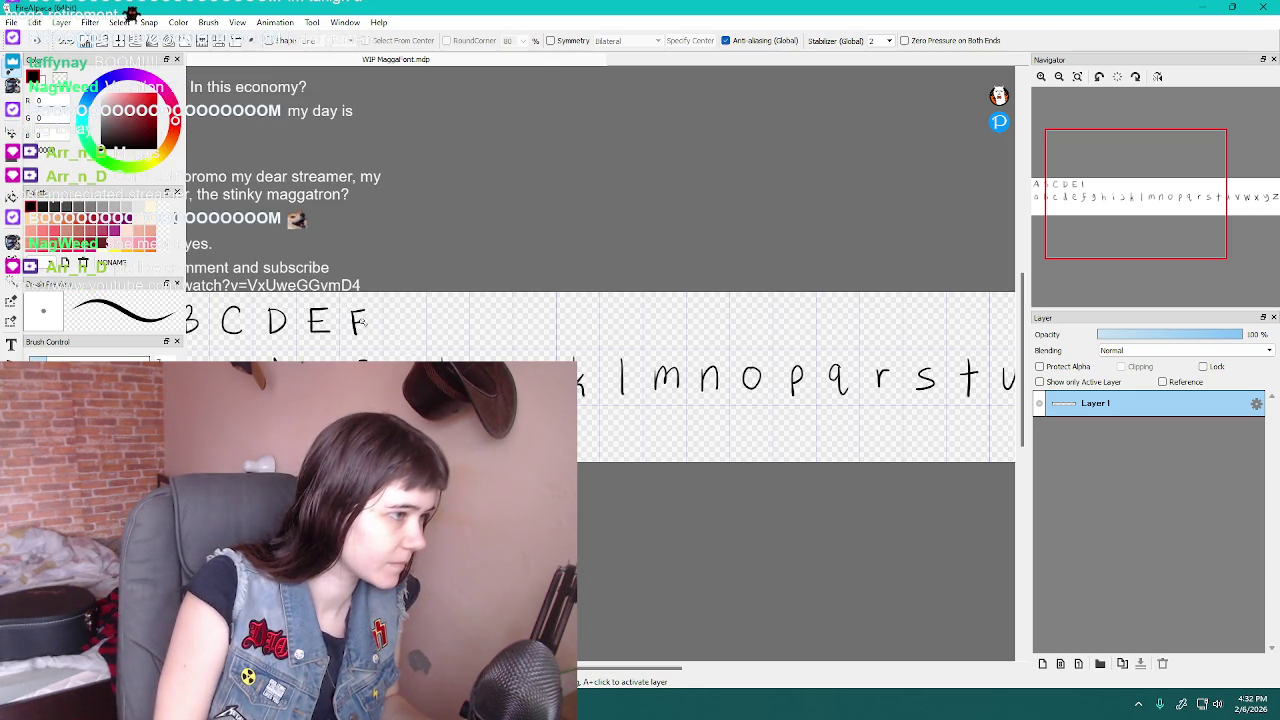
key("ctrl+z")
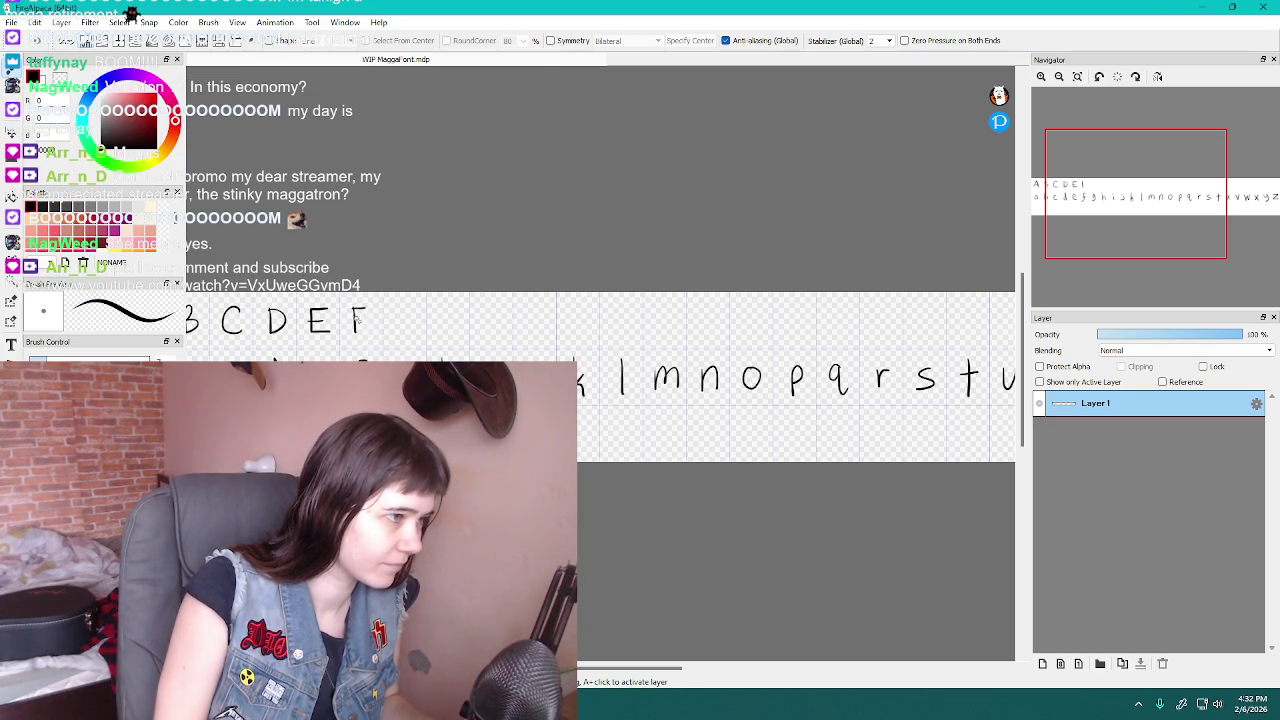
key("ctrl+z")
key("ctrl+z")
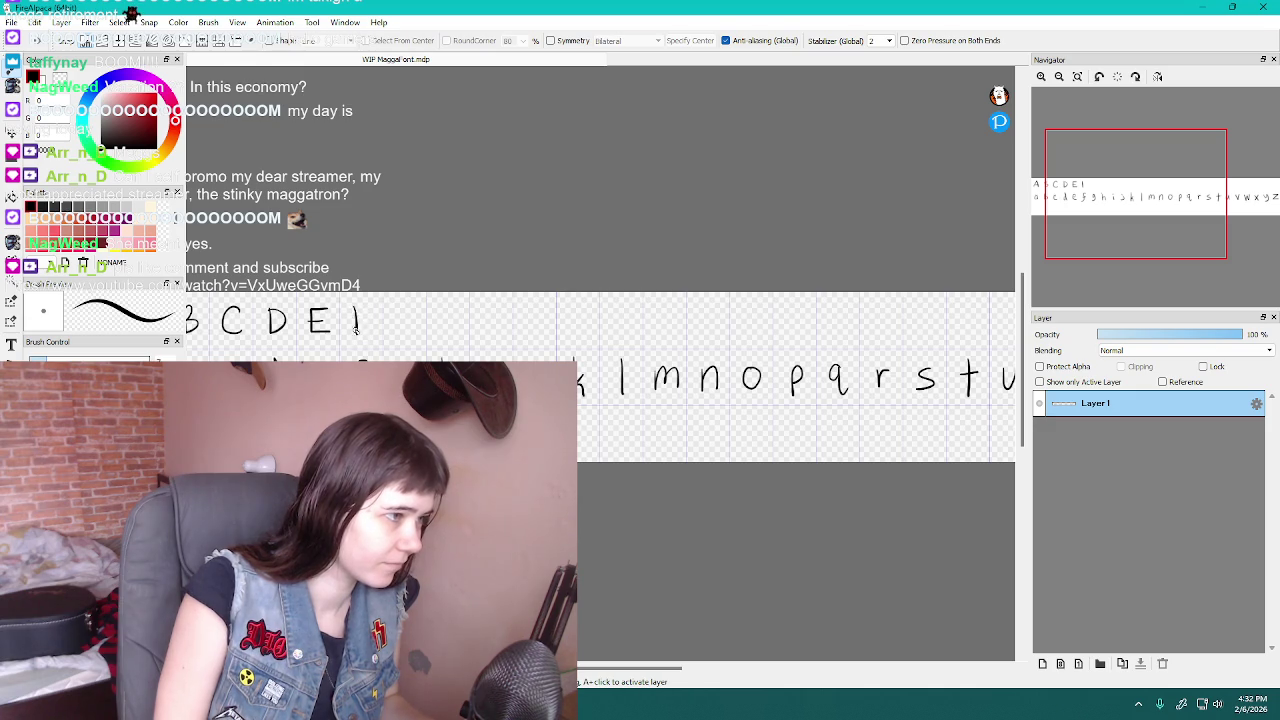
key("ctrl+z")
mouse_move(356, 309)
left_mouse_down()
mouse_move(368, 310)
mouse_move(356, 332)
left_mouse_up()
key("ctrl+z")
key("ctrl+z")
key("ctrl+z")
Undo the remaining F attempts and redraw a fresh vertical stem after E
mouse_move(356, 307)
left_mouse_down()
mouse_move(370, 306)
mouse_move(356, 332)
mouse_move(370, 306)
left_mouse_up()
key("ctrl+z")
key("ctrl+z")
key("ctrl+z")
key("ctrl+z")
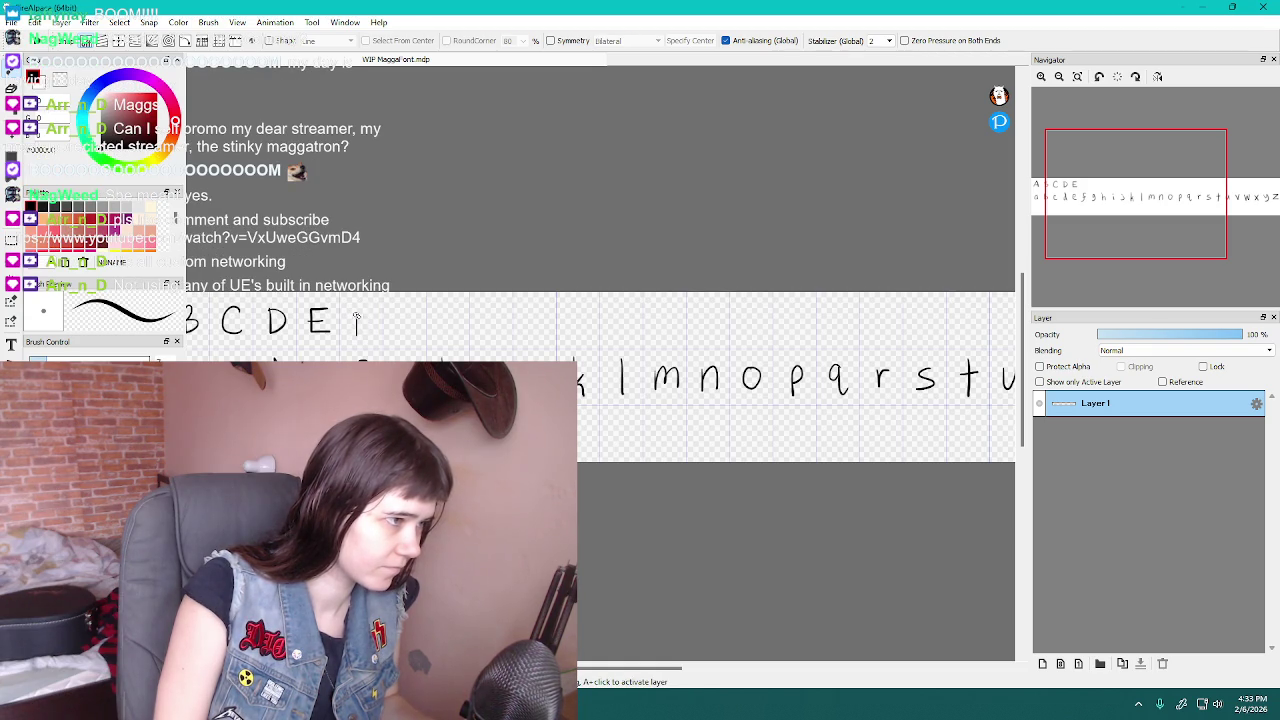
key("ctrl+z")
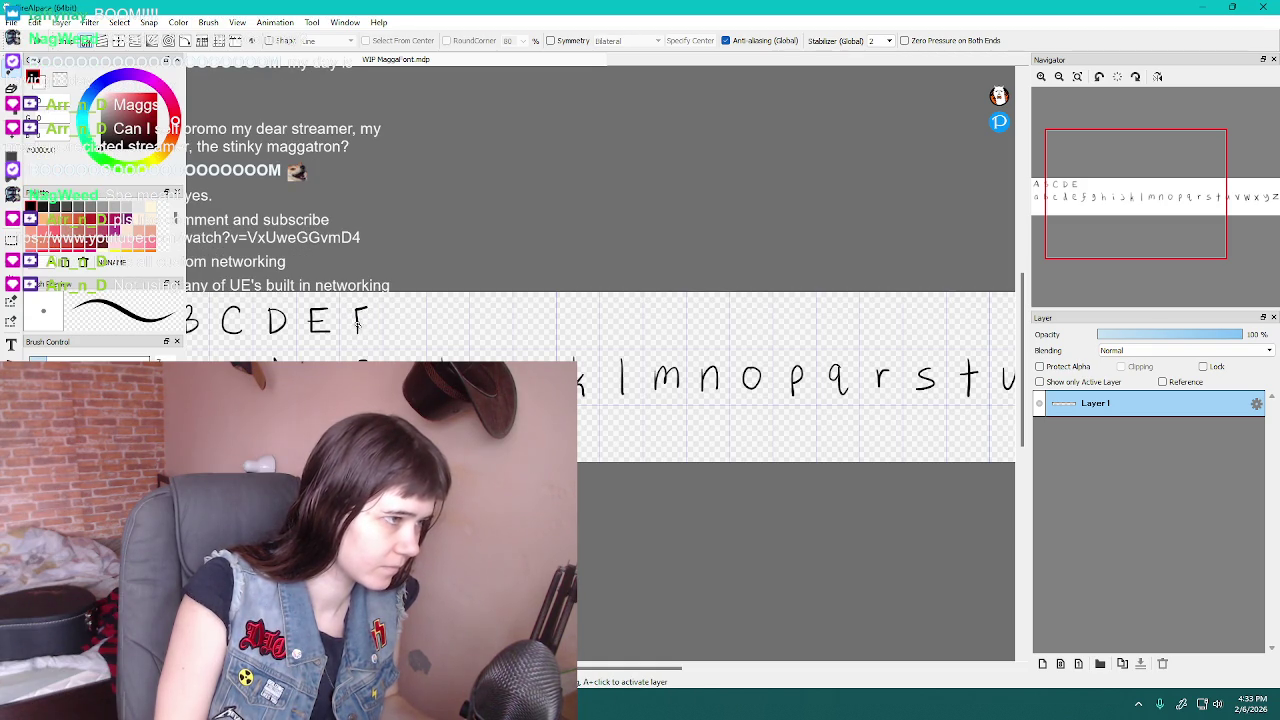
key("ctrl+z")
key("ctrl+z")
key("ctrl+z")
mouse_move(357, 307)
left_mouse_down()
mouse_move(357, 332)
mouse_move(370, 306)
left_mouse_up()
key("ctrl+z")
key("ctrl+z")
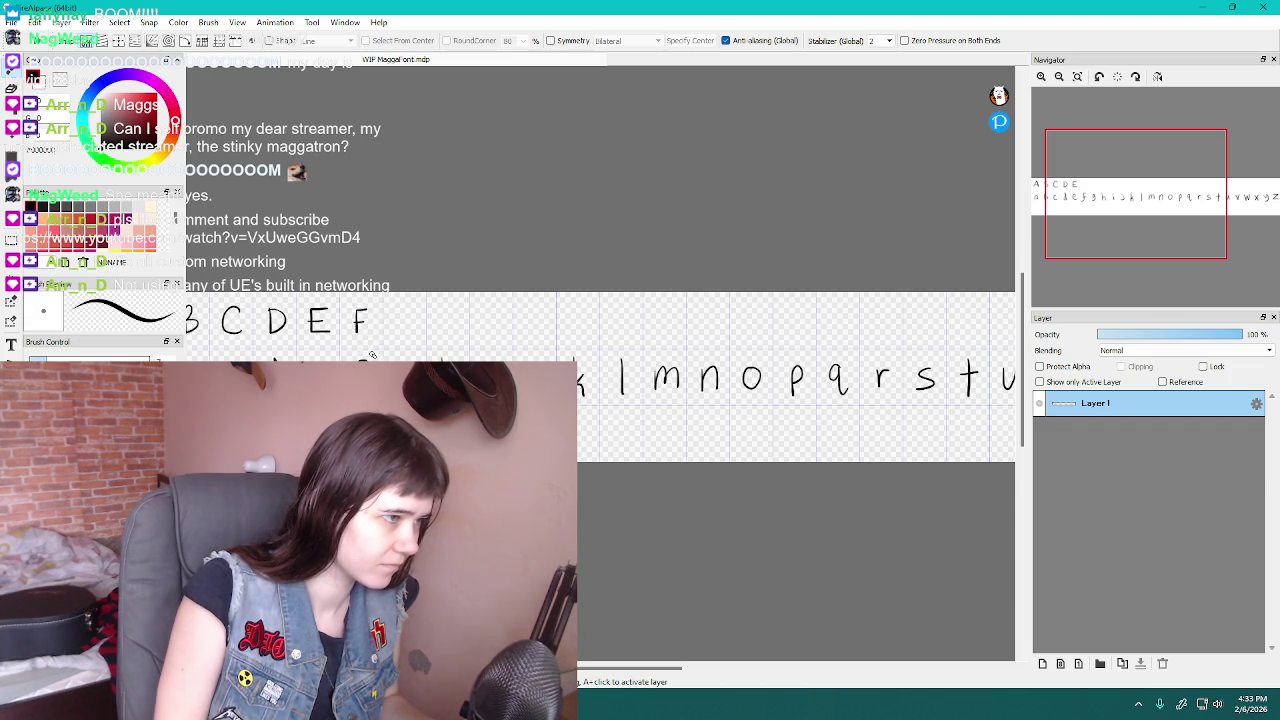
key("ctrl+z")
key("ctrl+z")
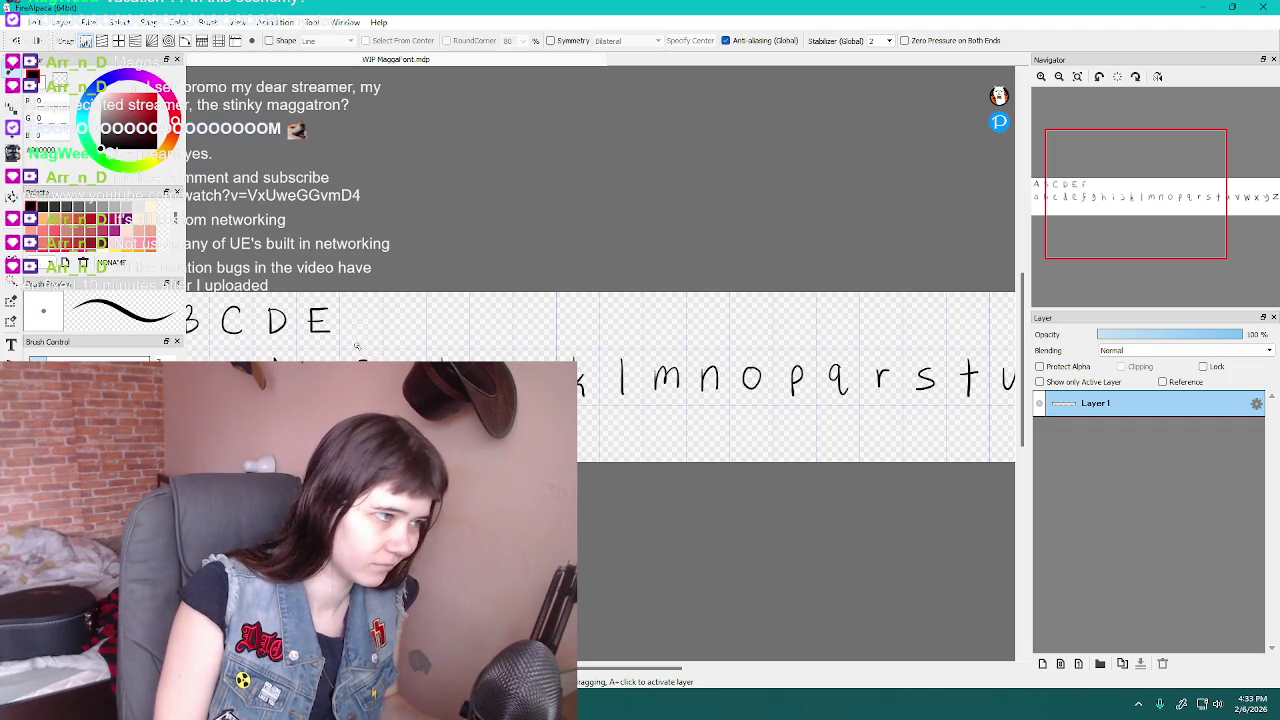
key("ctrl+z")
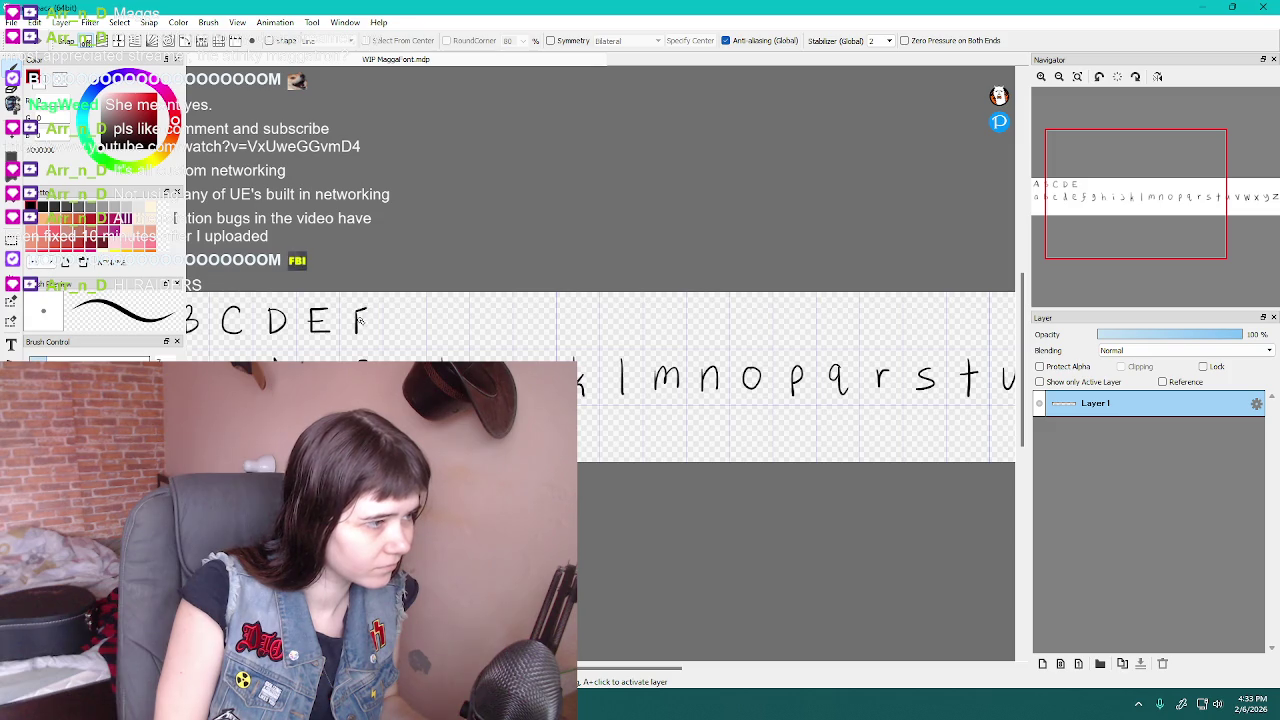
key("ctrl+z")
left_click_drag(358, 311, 358, 336)
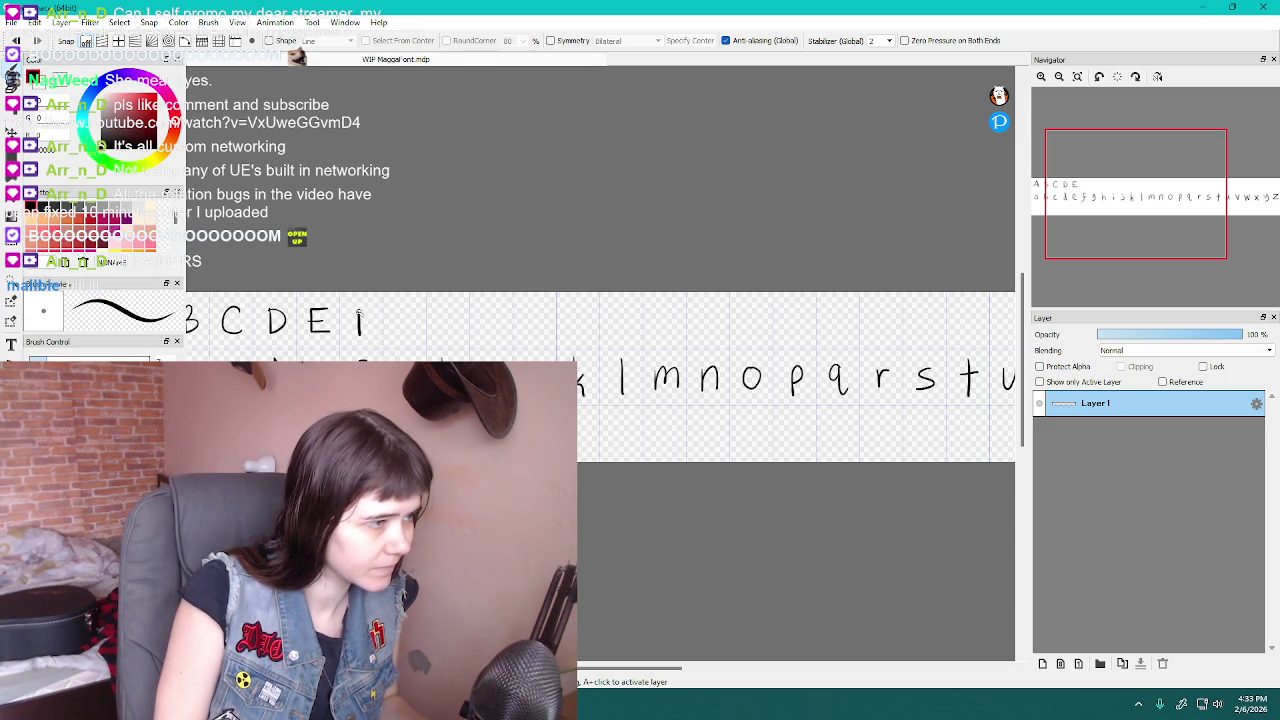
key("ctrl+z")
key("ctrl+z")
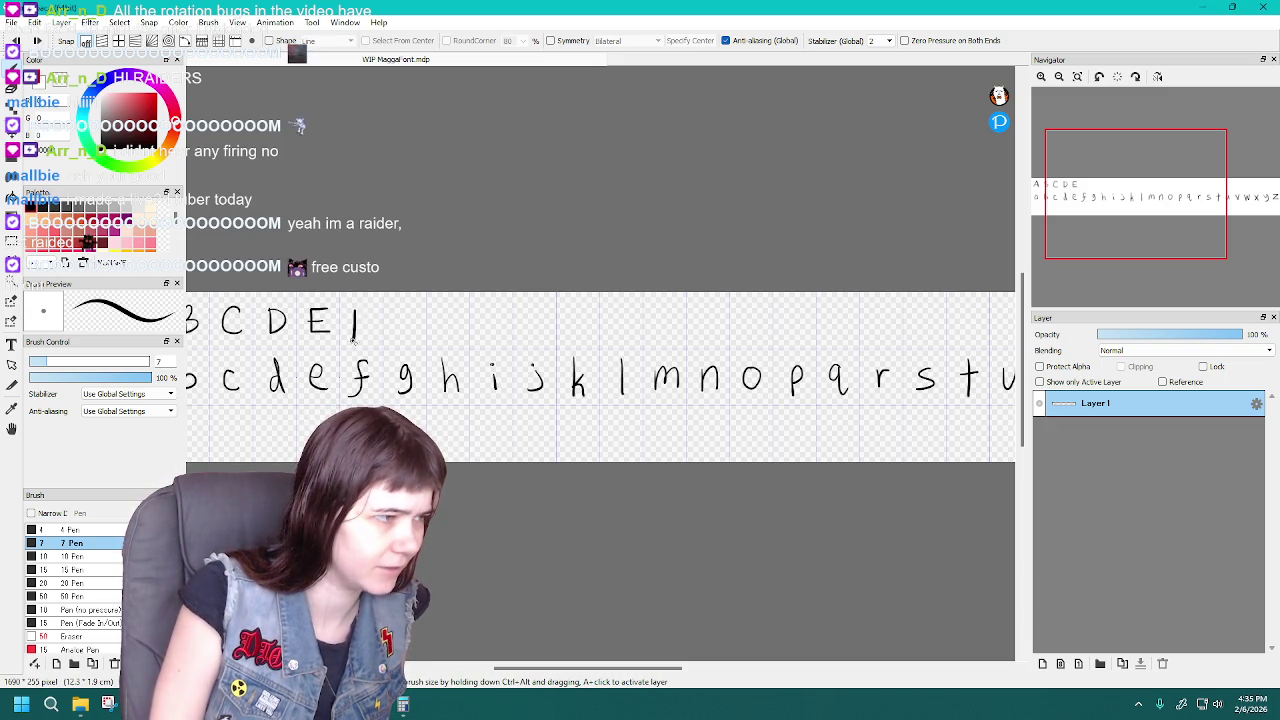
Redraw capitals F and G after E, undoing the rejected strokes
key("ctrl+z")
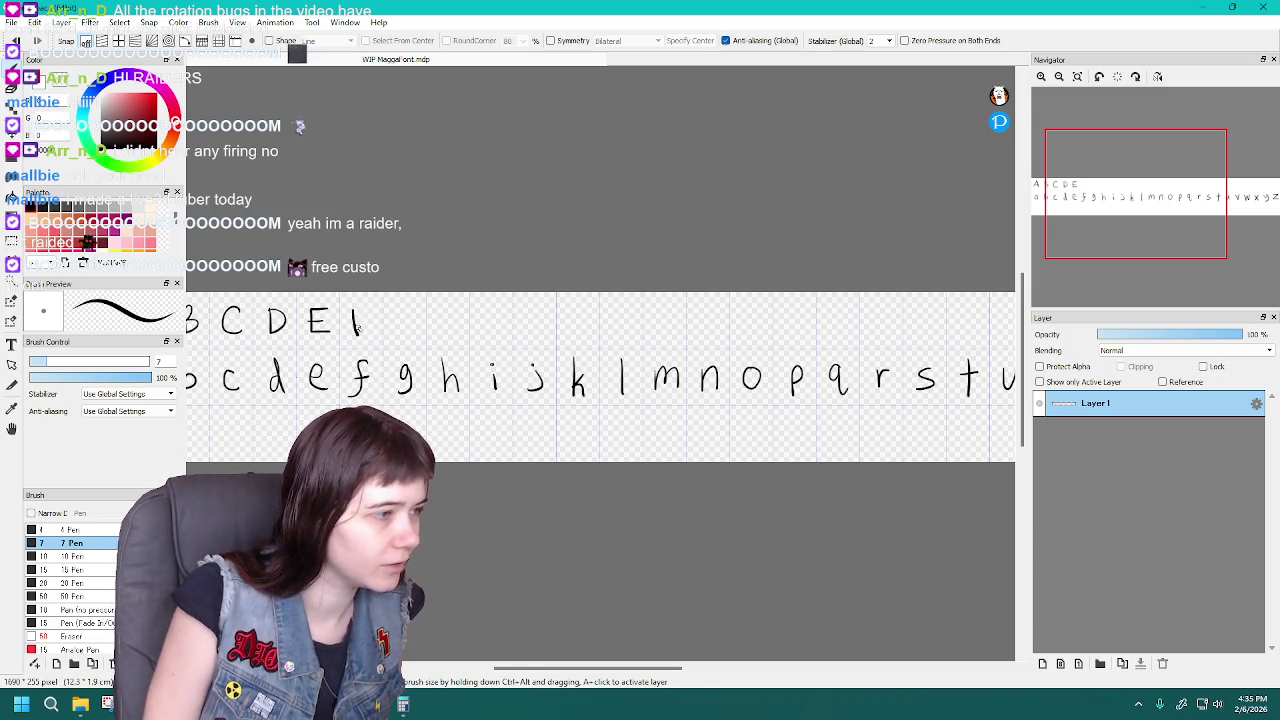
mouse_move(353, 310)
left_mouse_down()
mouse_move(371, 308)
mouse_move(367, 320)
left_mouse_up()
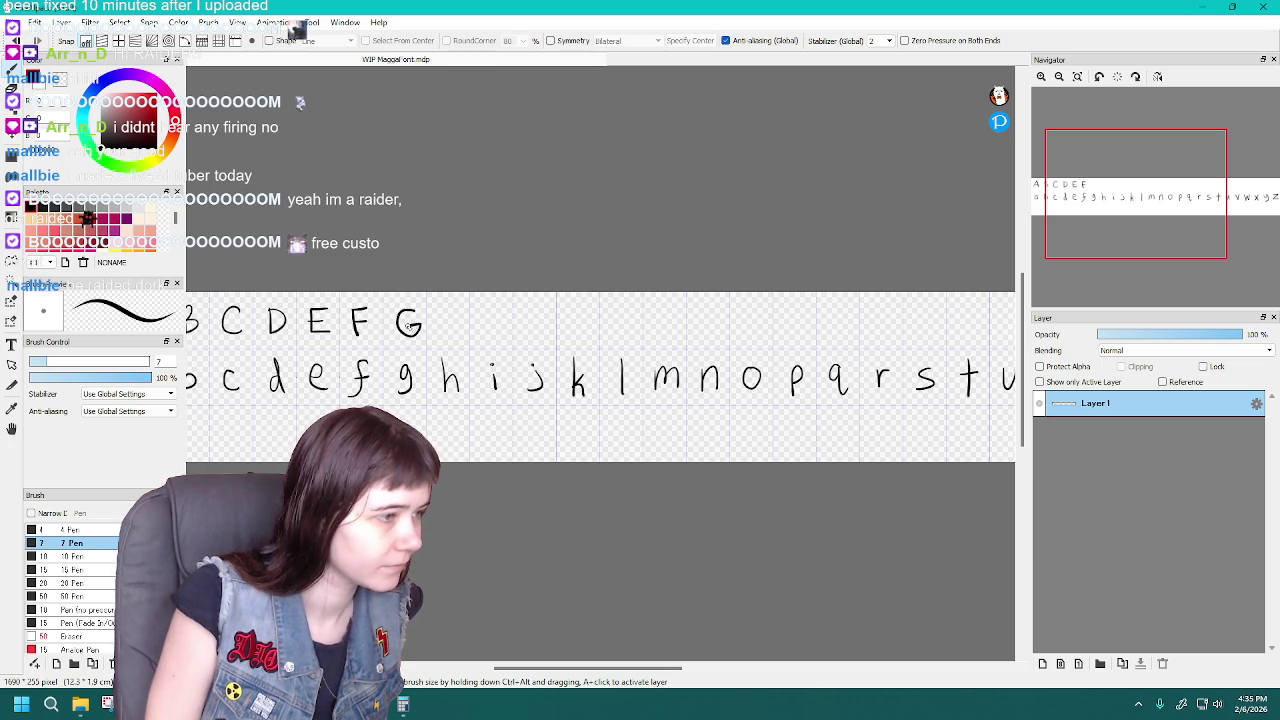
left_click_drag(409, 333, 416, 322)
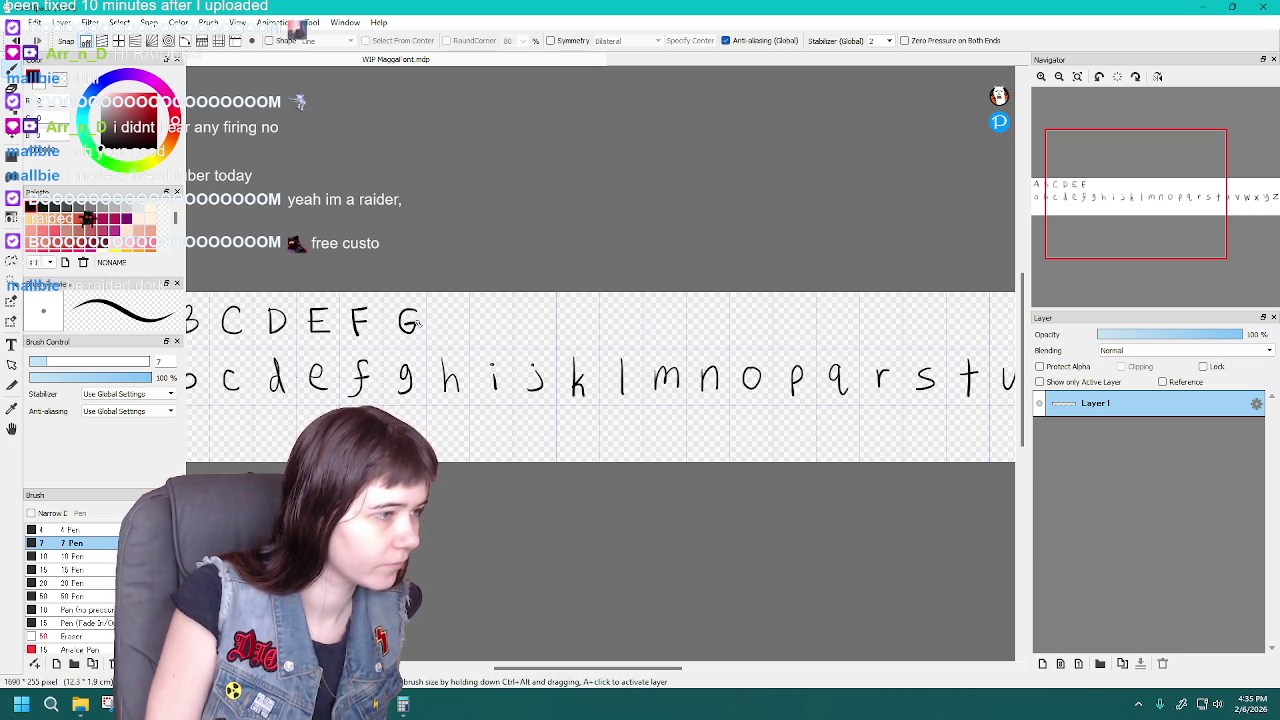
key("ctrl+z")
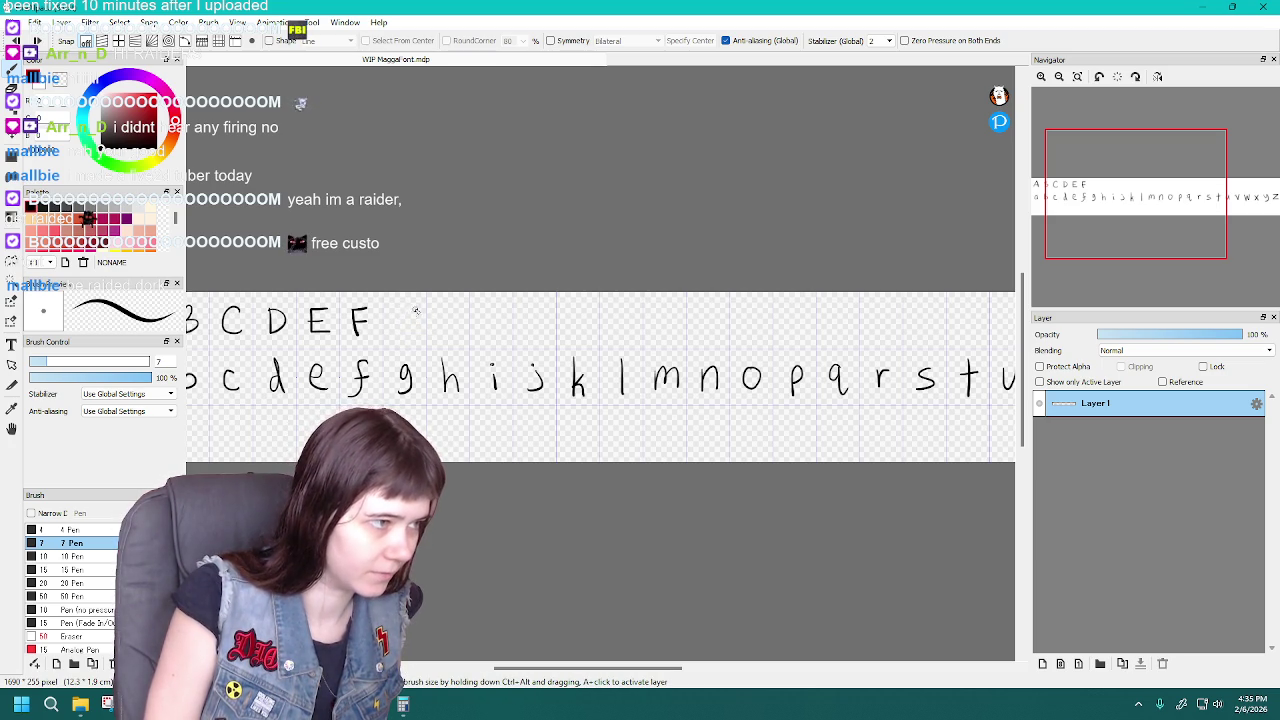
key("ctrl+z")
left_click_drag(414, 312, 416, 322)
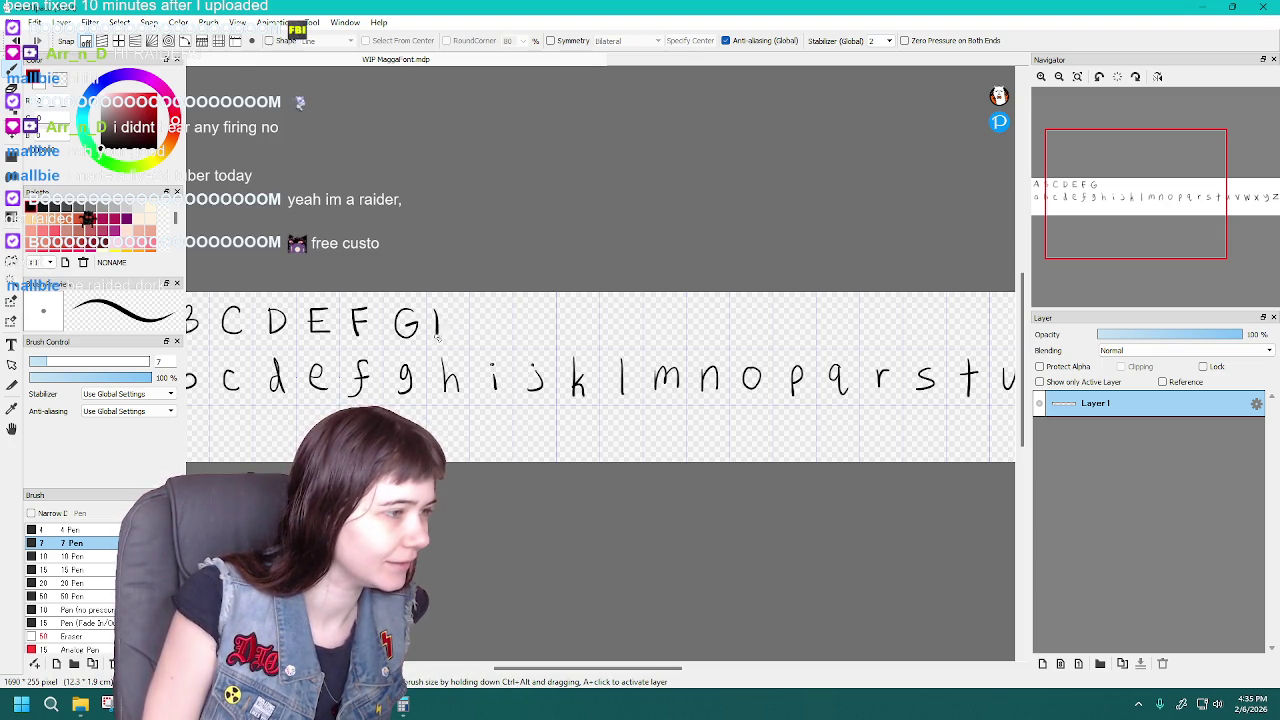
Draw capitals H through O after G, redoing weak H, K, L, M and O strokes
key("ctrl+z")
key("ctrl+z")
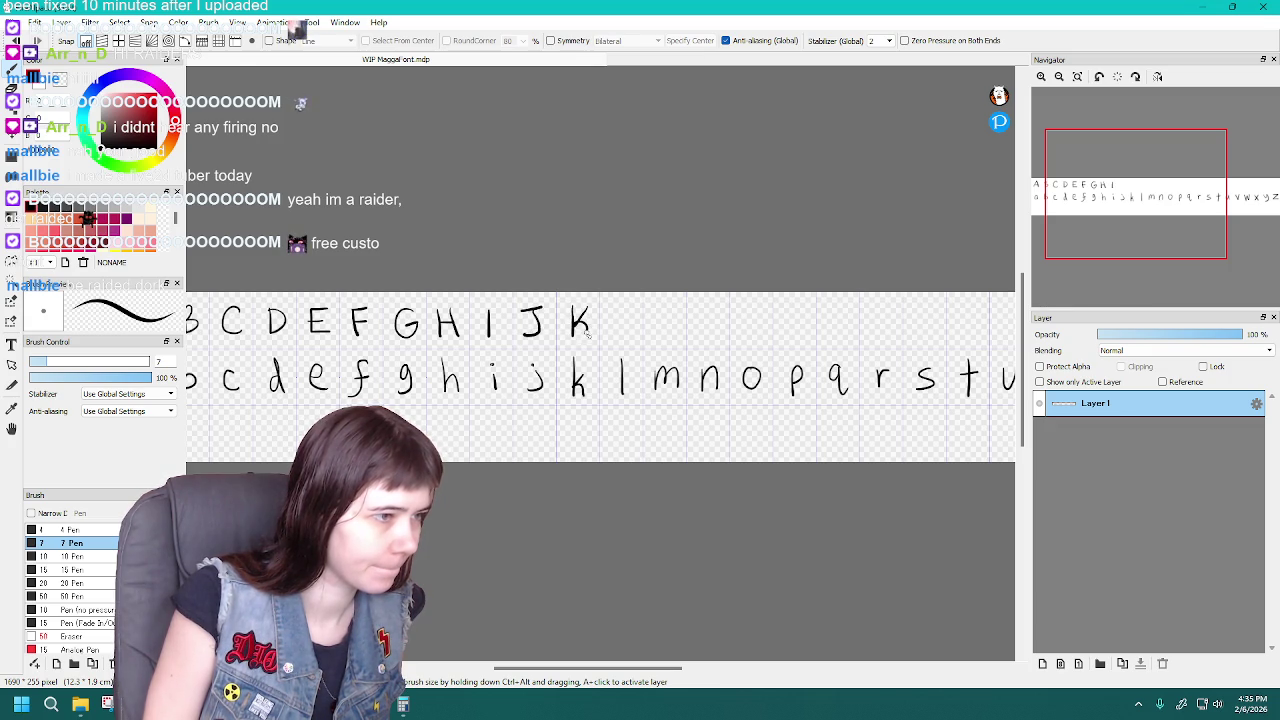
key("ctrl+z")
key("ctrl+z")
mouse_move(568, 310)
left_mouse_down()
mouse_move(569, 334)
mouse_move(573, 324)
left_mouse_up()
key("ctrl+z")
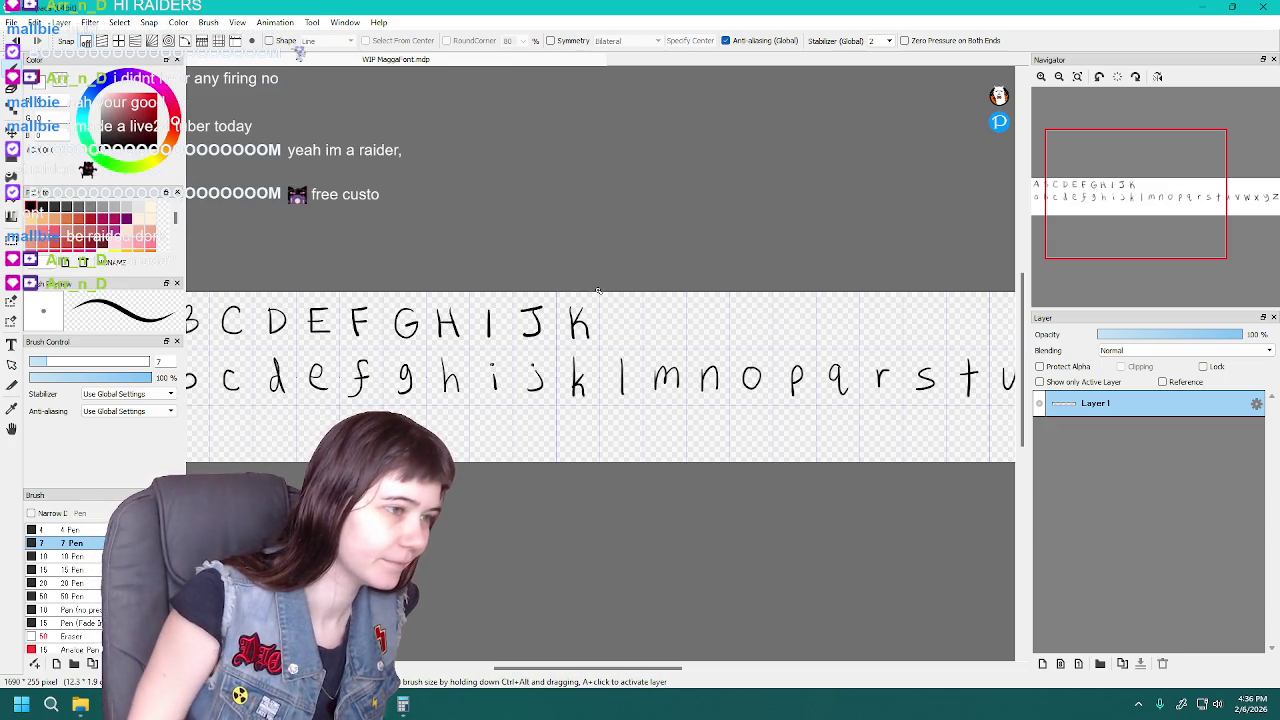
left_click_drag(614, 306, 614, 341)
mouse_move(614, 341)
left_mouse_down()
mouse_move(638, 341)
mouse_move(613, 338)
mouse_move(638, 339)
mouse_move(657, 308)
mouse_move(678, 338)
left_mouse_up()
key("ctrl+z")
key("ctrl+z")
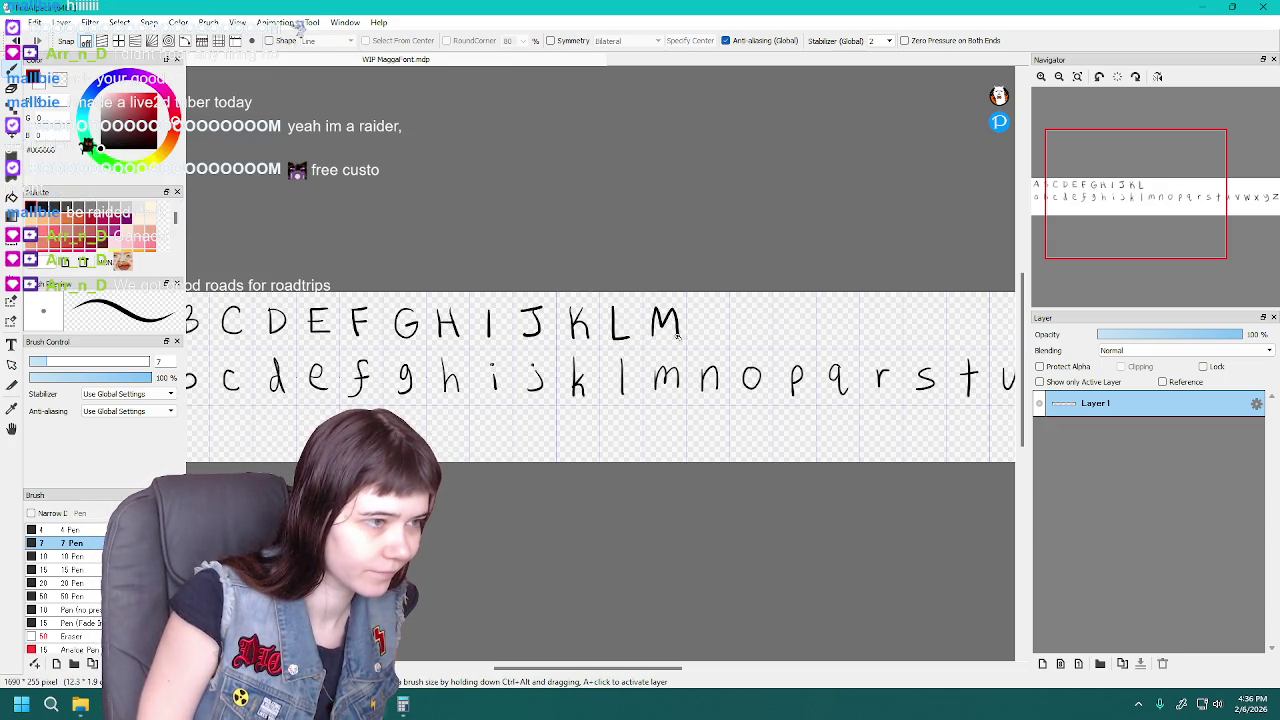
key("ctrl+z")
key("ctrl+z")
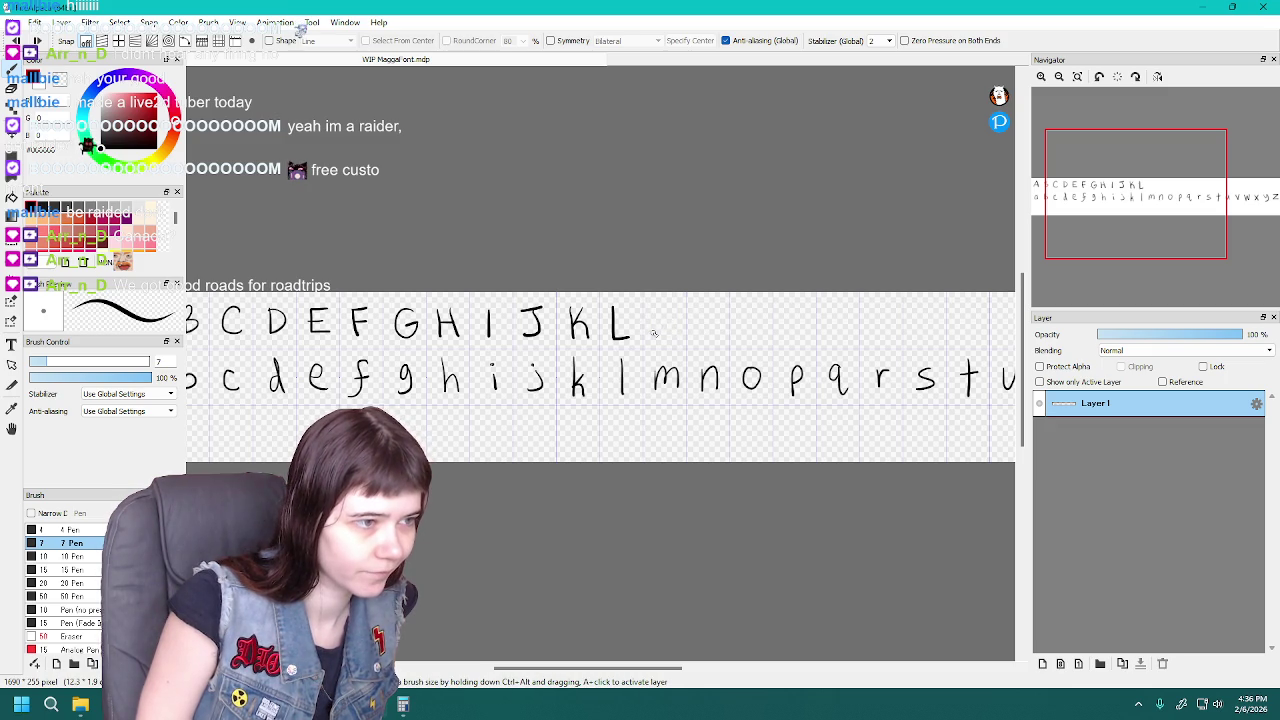
mouse_move(655, 309)
left_mouse_down()
mouse_move(682, 340)
mouse_move(721, 312)
mouse_move(757, 318)
left_mouse_up()
key("ctrl+z")
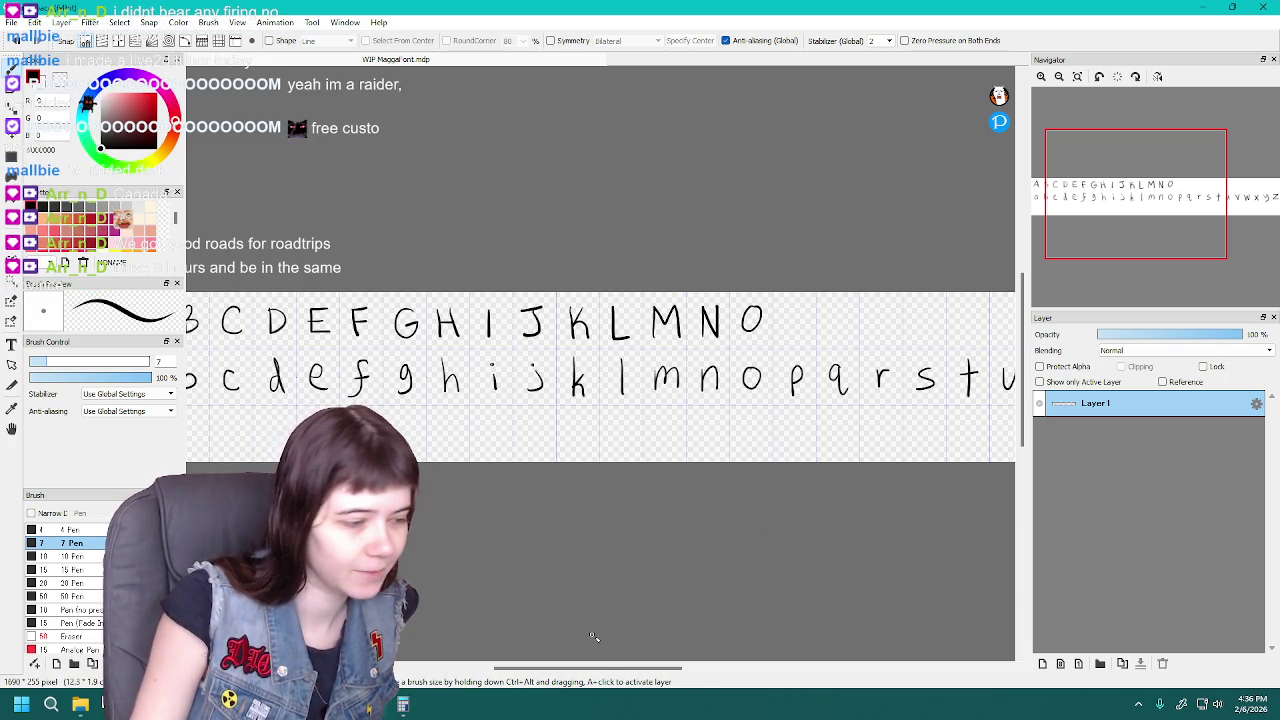
left_click_drag(639, 668, 690, 670)
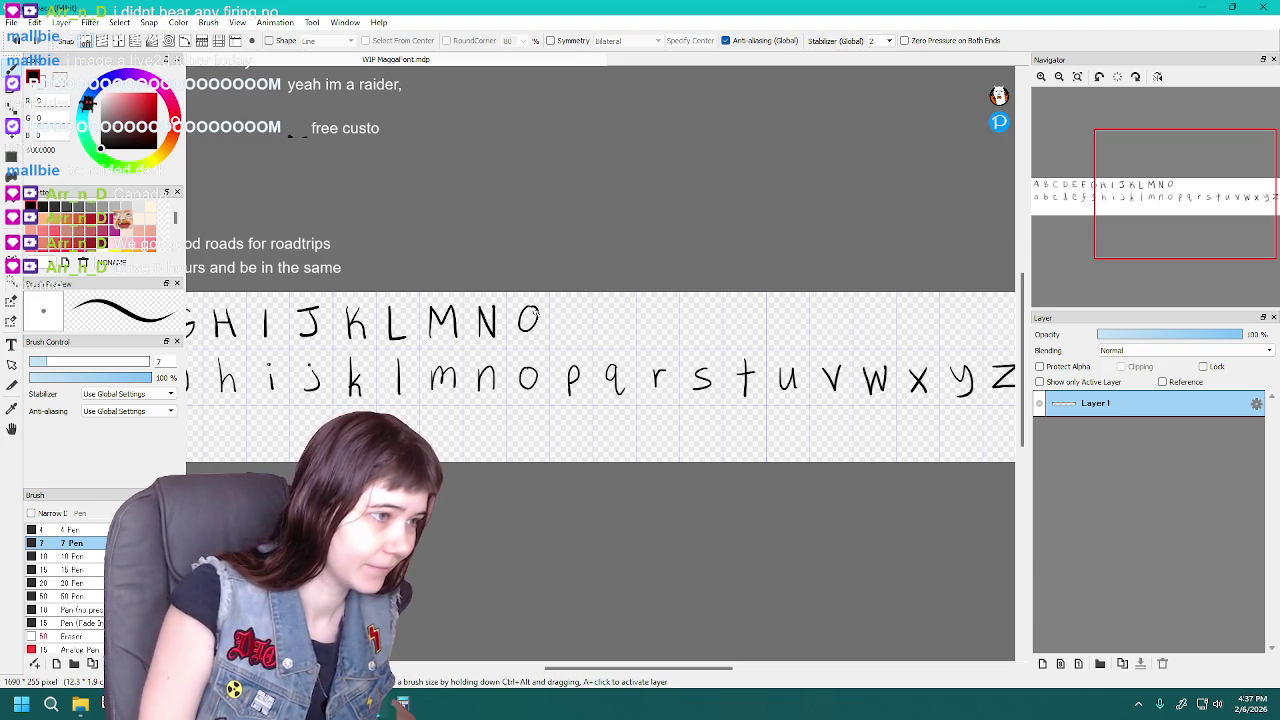
Draw the capital P after O, retrying it until the bowl is large enough
left_click_drag(564, 309, 566, 338)
key("ctrl+z")
key("ctrl+z")
left_click_drag(566, 309, 564, 338)
key("ctrl+z")
key("ctrl+z")
left_click_drag(563, 307, 566, 338)
key("ctrl+z")
key("ctrl+z")
mouse_move(566, 307)
left_mouse_down()
mouse_move(569, 325)
mouse_move(609, 330)
left_mouse_up()
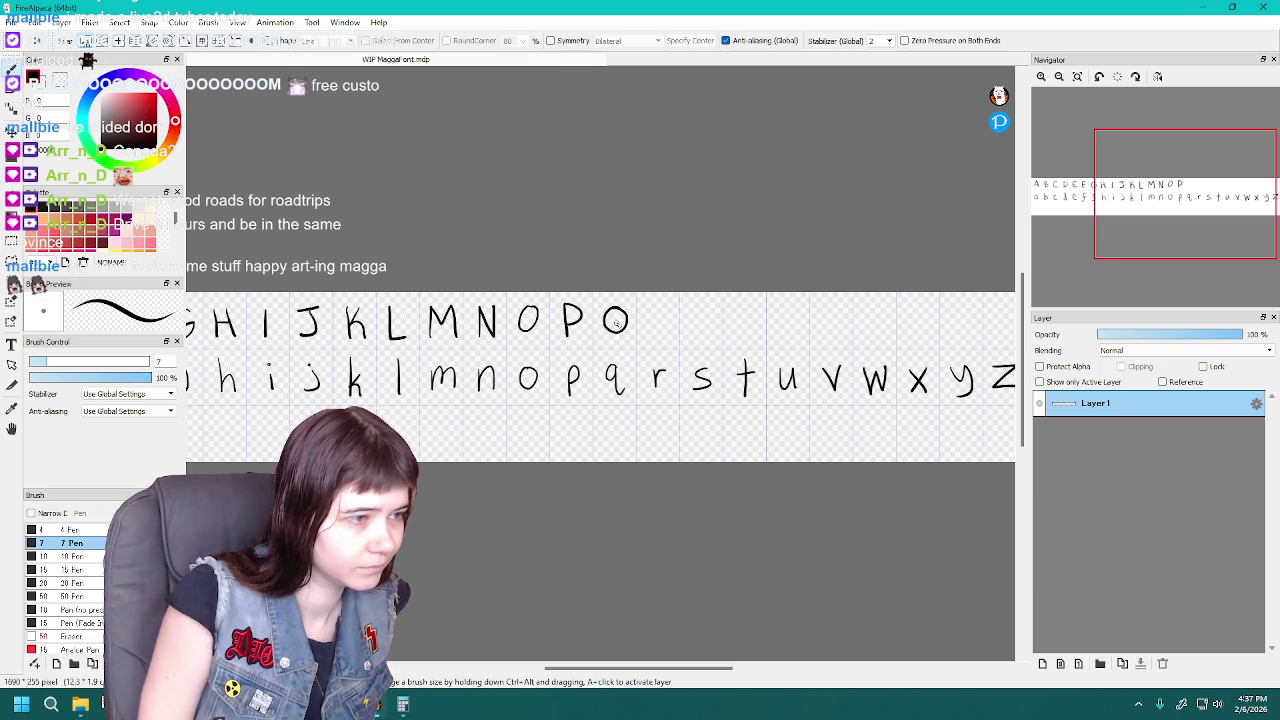
Draw the capital Q after P, toggling its tail with undo and redo to compare
key("ctrl+z")
key("ctrl+z")
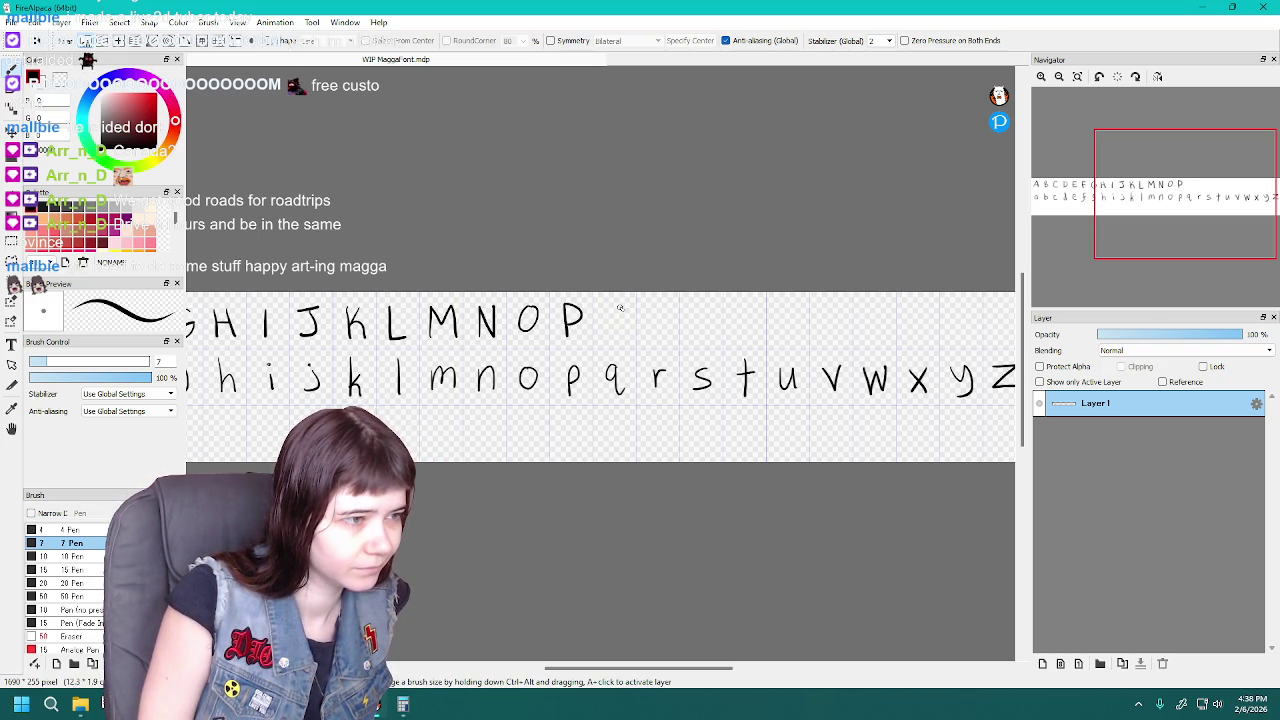
key("ctrl+z")
left_click_drag(621, 307, 625, 309)
key("ctrl+z")
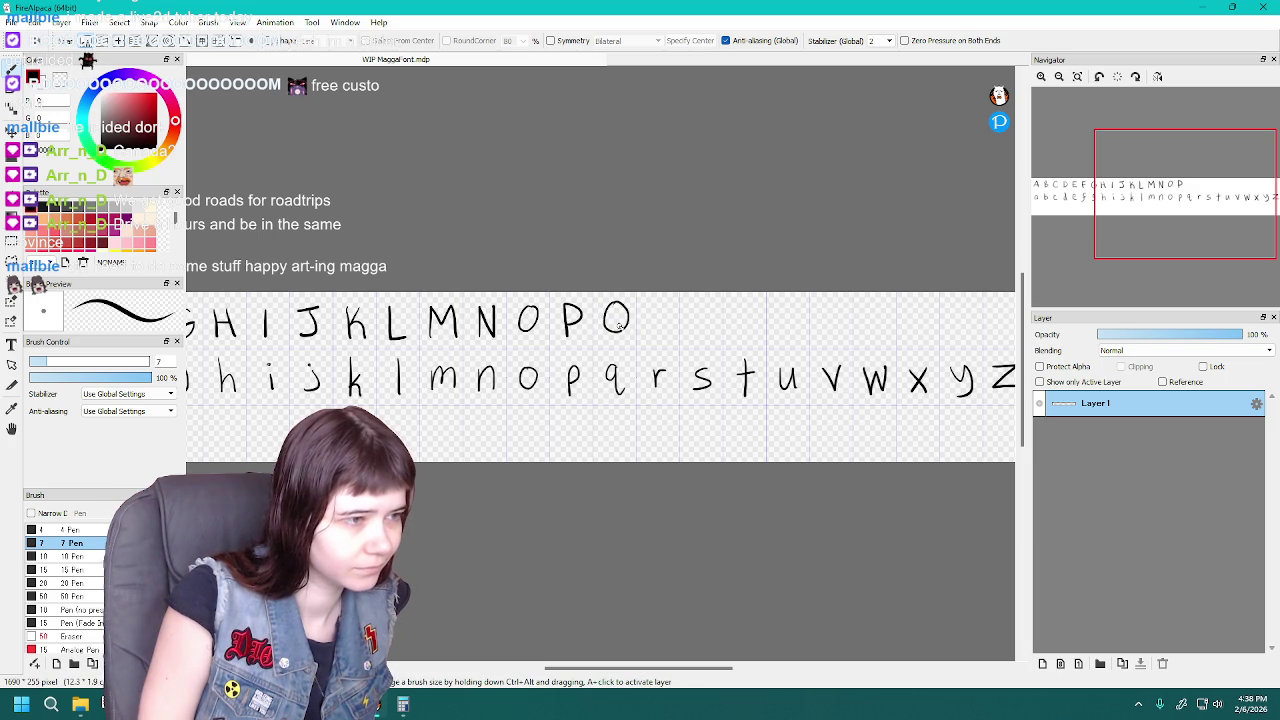
key("ctrl+z")
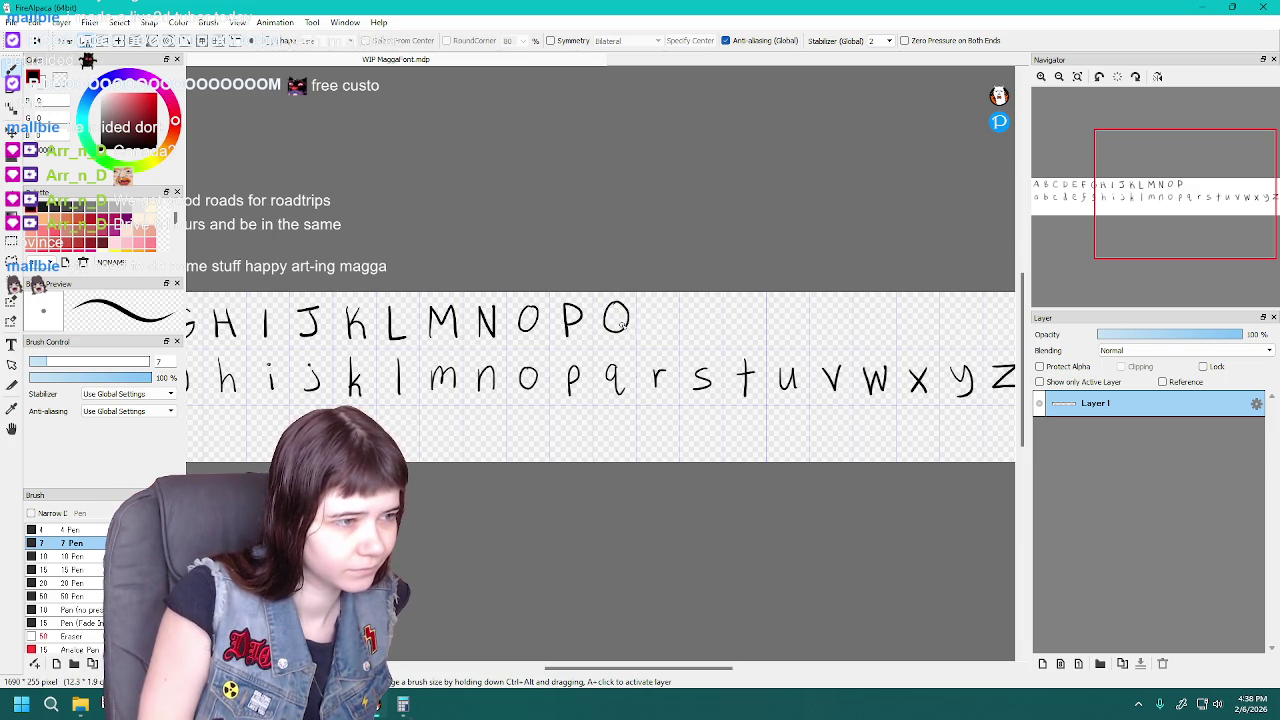
key("ctrl+z")
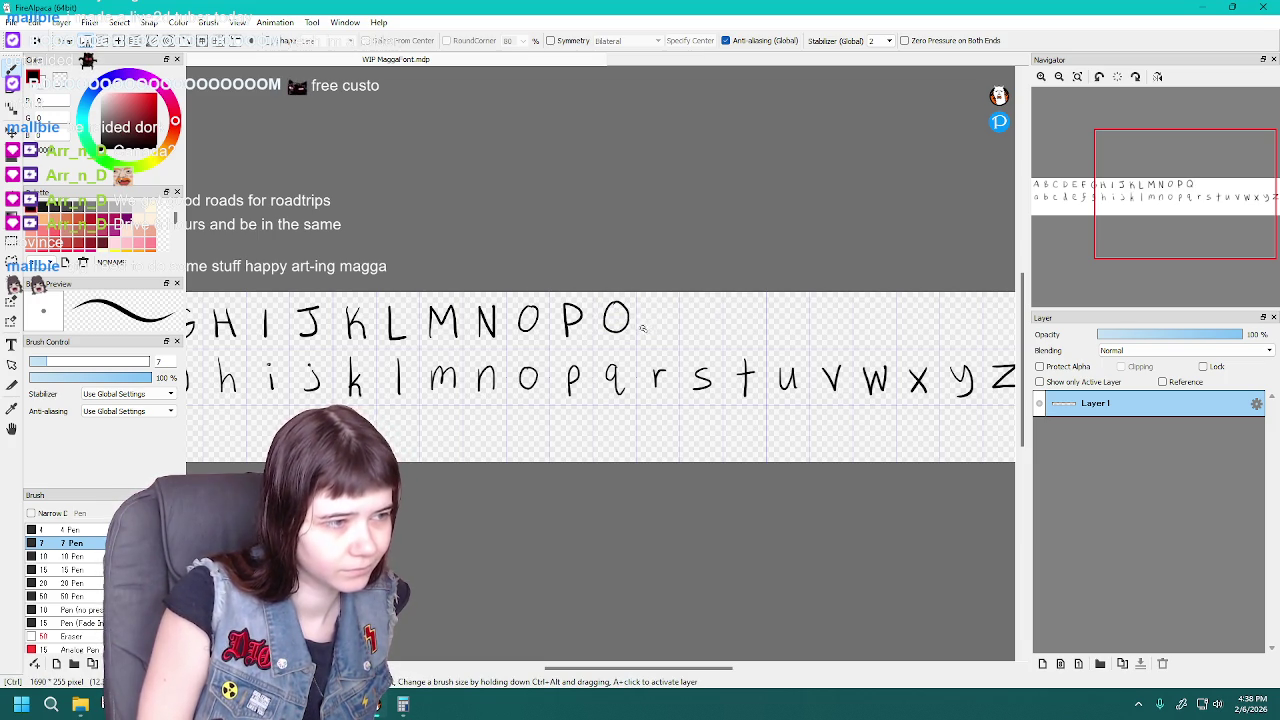
key("ctrl+y")
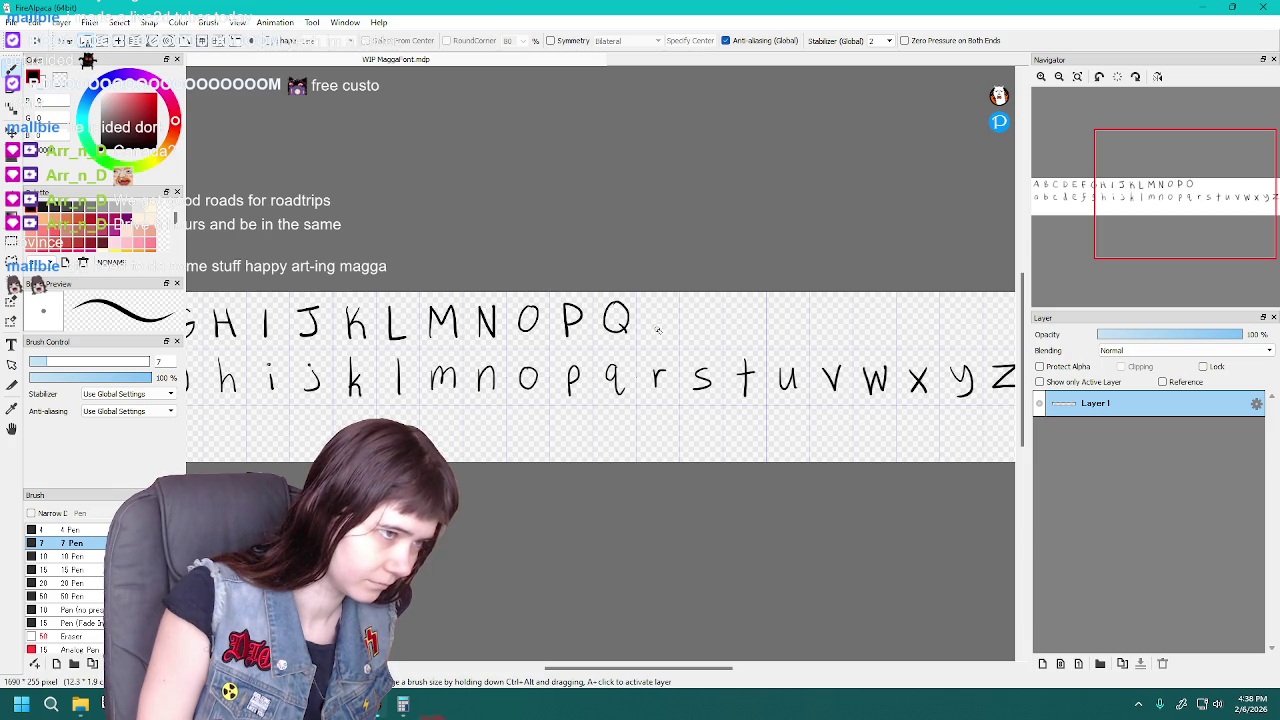
key("ctrl+z")
key("ctrl+y")
key("ctrl+z")
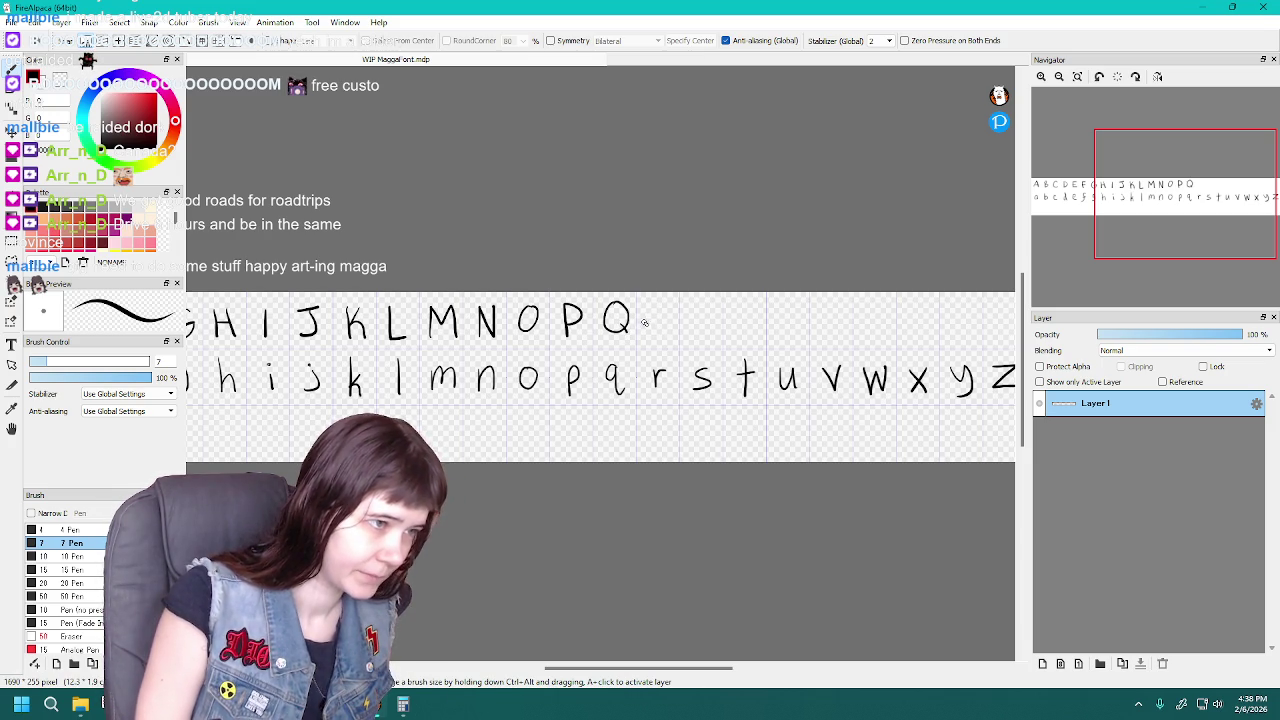
key("ctrl+z")
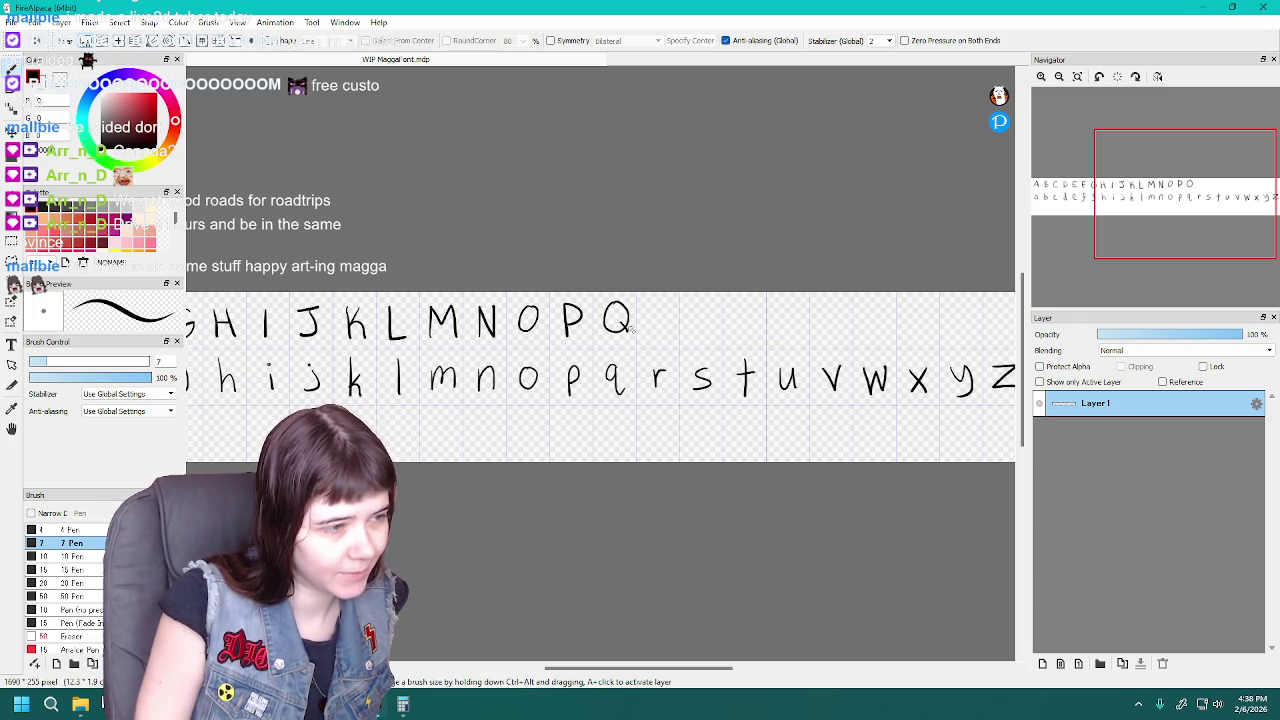
key("ctrl+z")
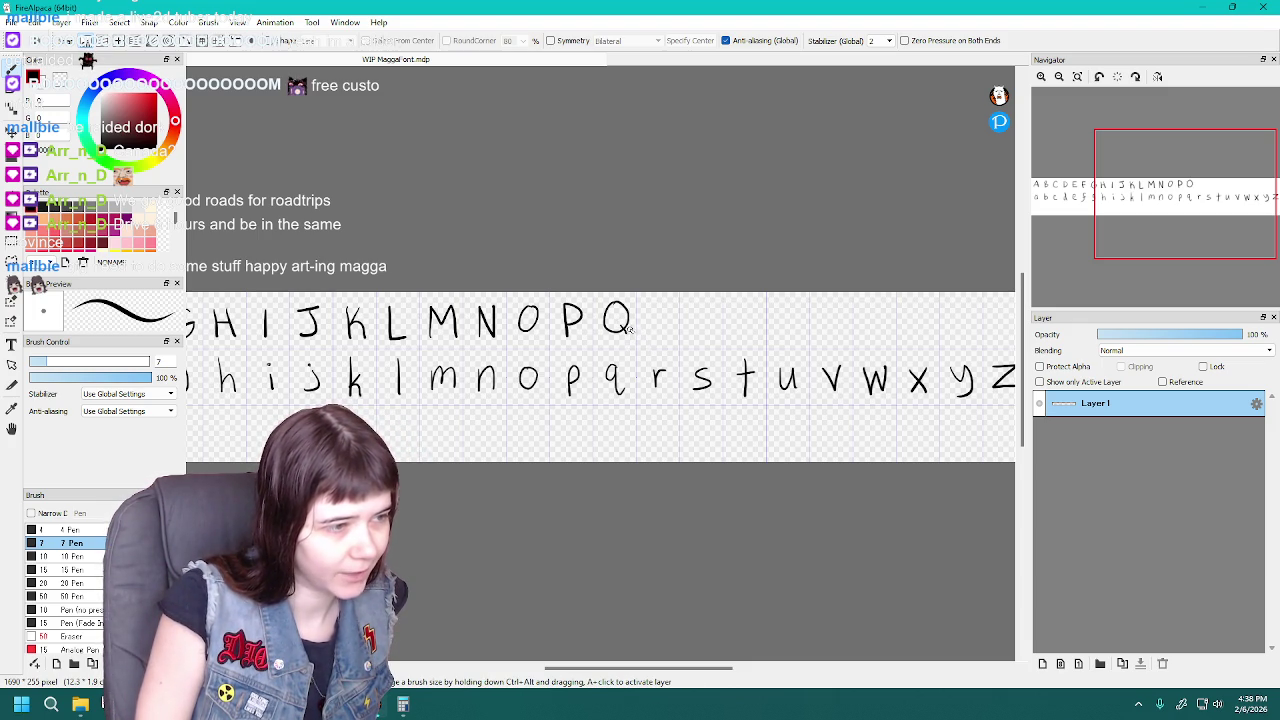
key("ctrl+z")
key("ctrl+z")
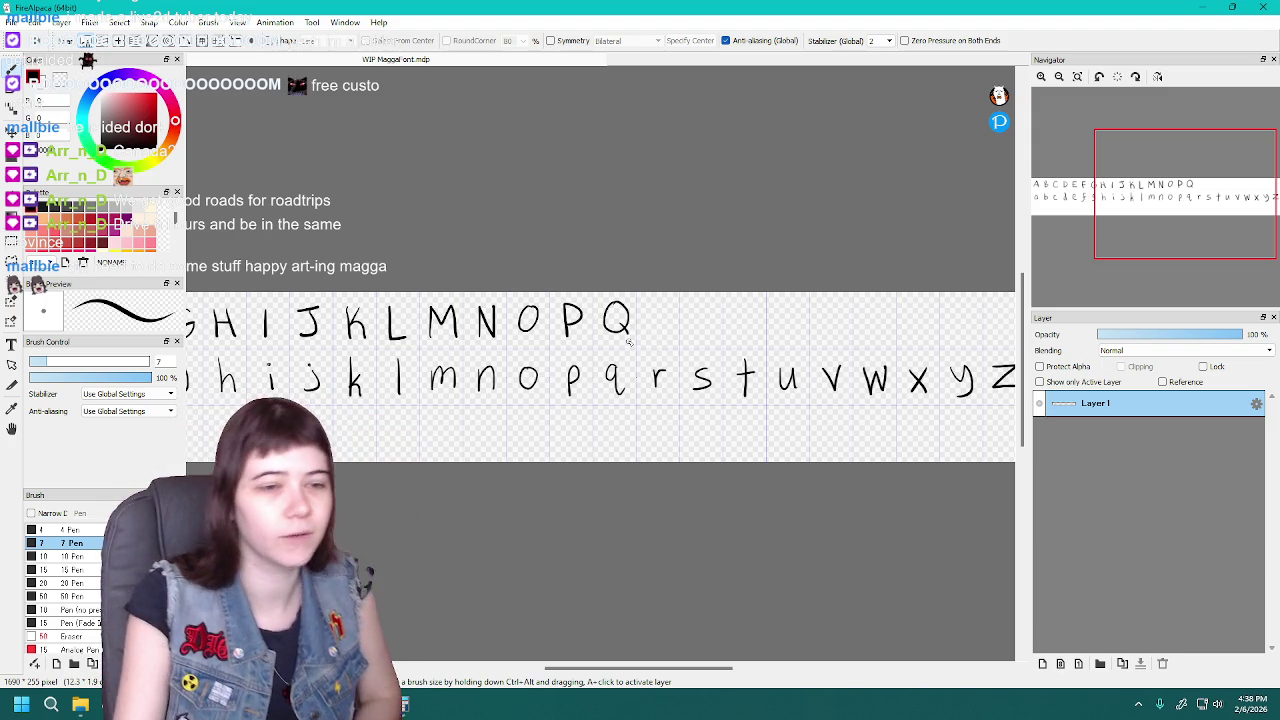
left_click_drag(687, 670, 707, 670)
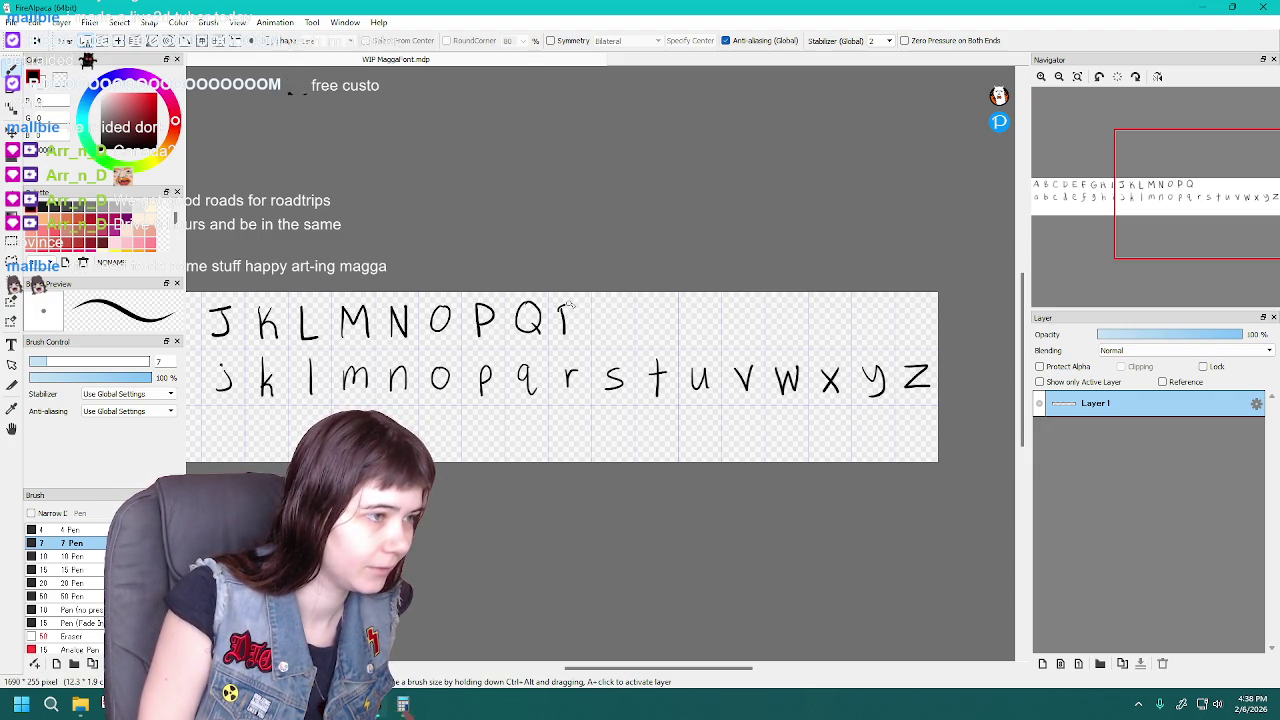
Strip the R after Q back to its stem and redraw the bowl and leg
key("ctrl+z")
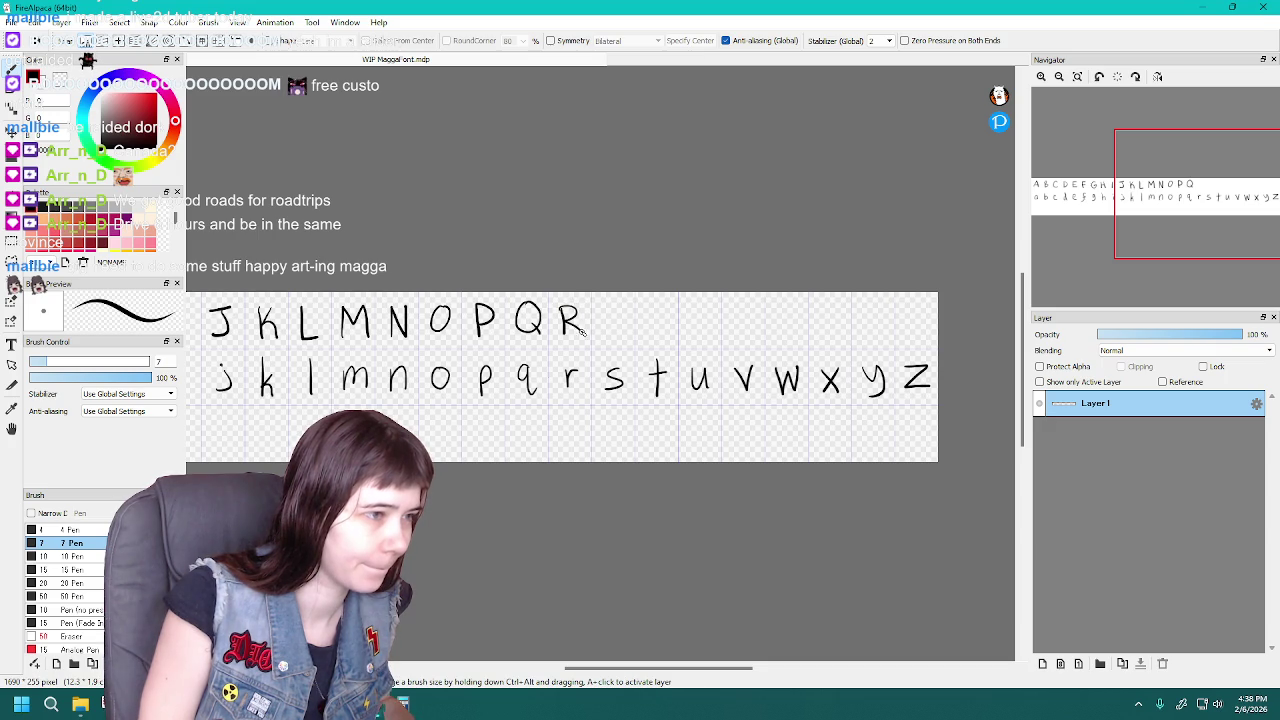
key("ctrl+z")
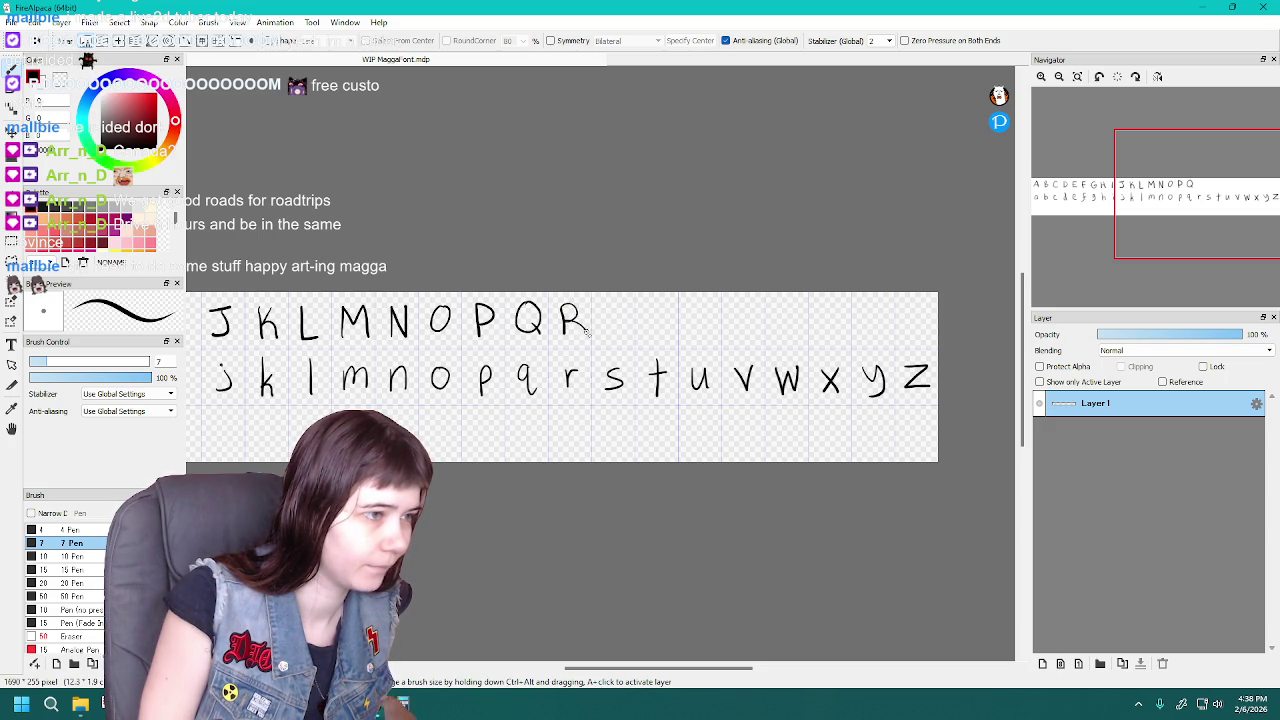
key("ctrl+z")
key("ctrl+z")
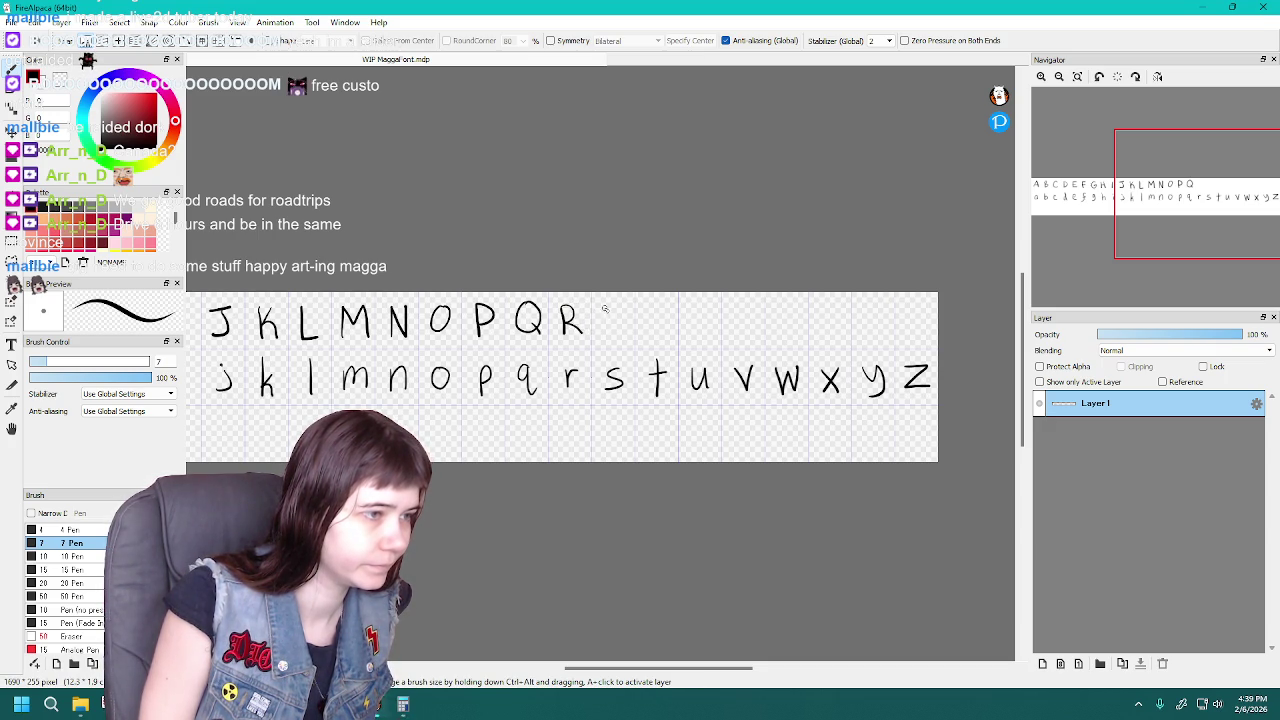
key("ctrl+z")
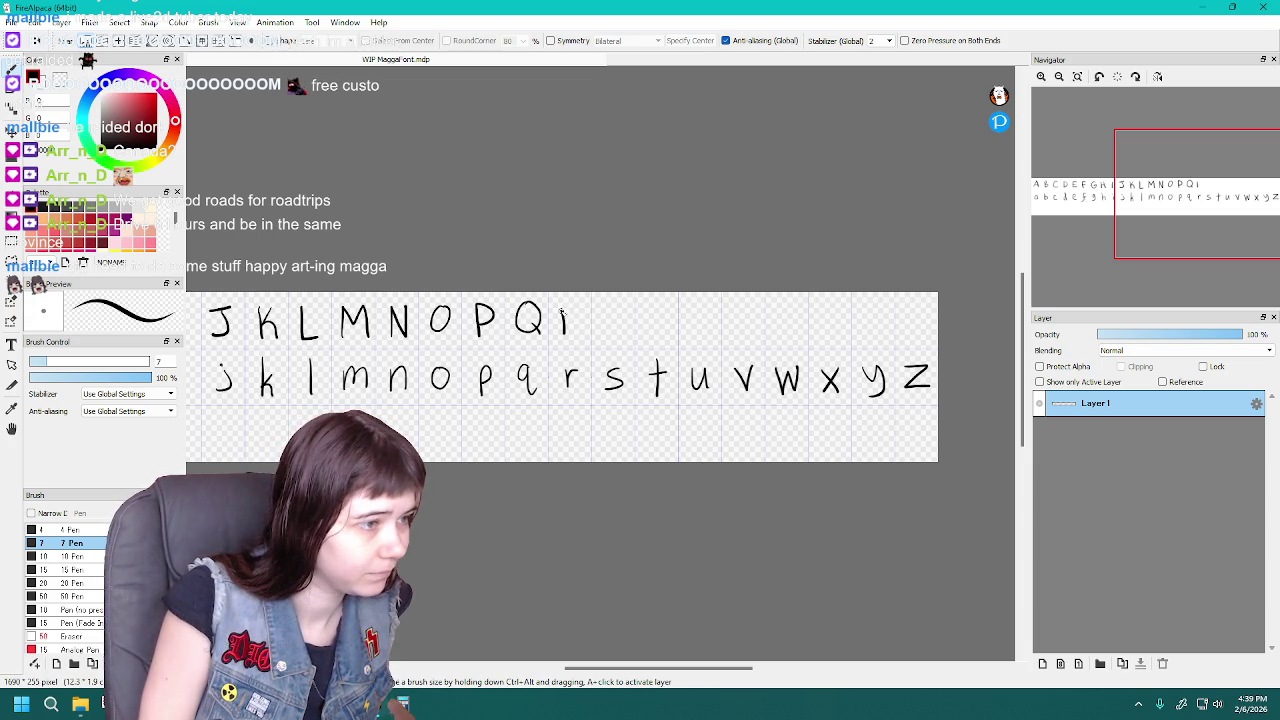
key("ctrl+z")
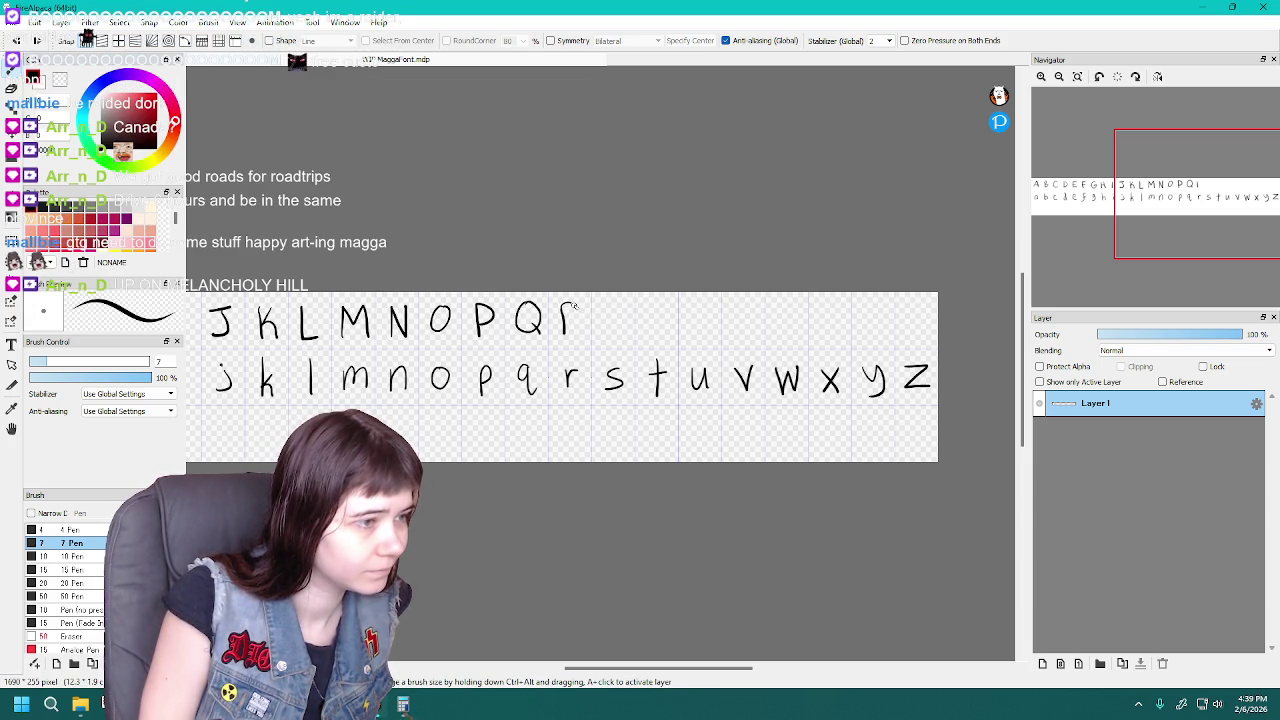
key("ctrl+z")
left_click_drag(568, 306, 585, 330)
key("ctrl+z")
key("ctrl+z")
key("ctrl+z")
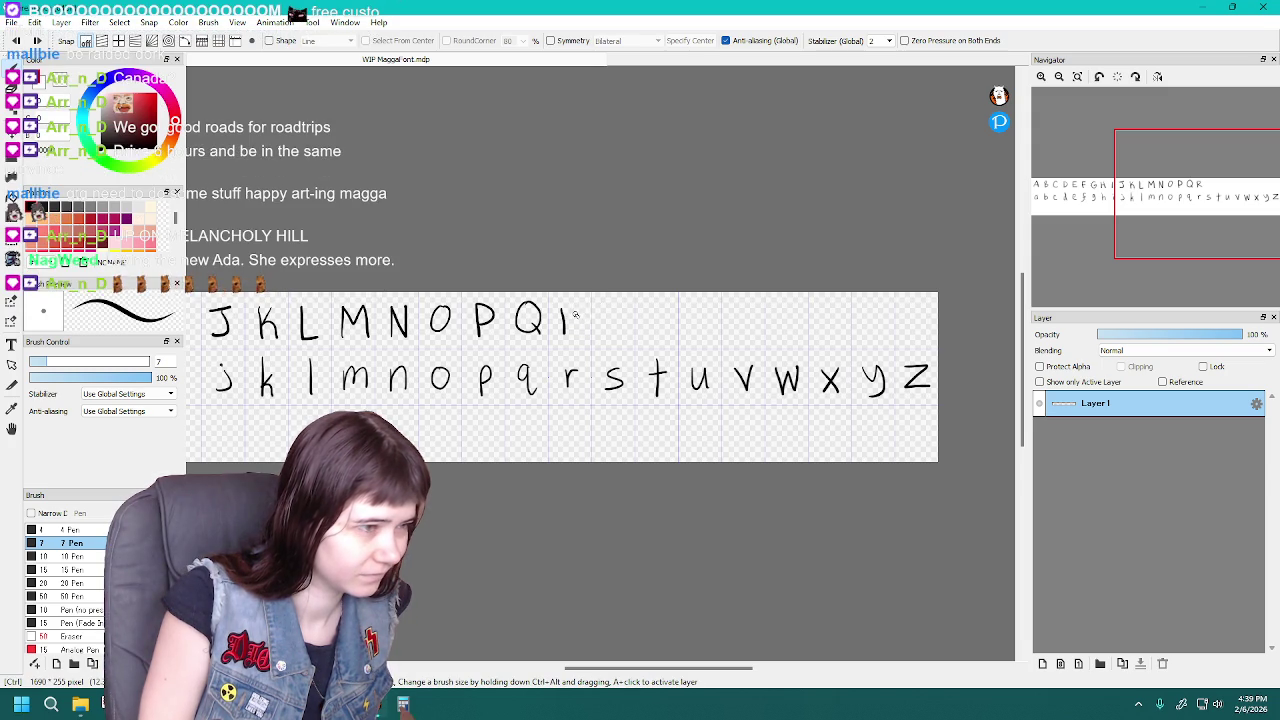
mouse_move(658, 310)
left_mouse_down()
mouse_move(659, 340)
mouse_move(672, 340)
left_mouse_up()
key("ctrl+z")
key("ctrl+z")
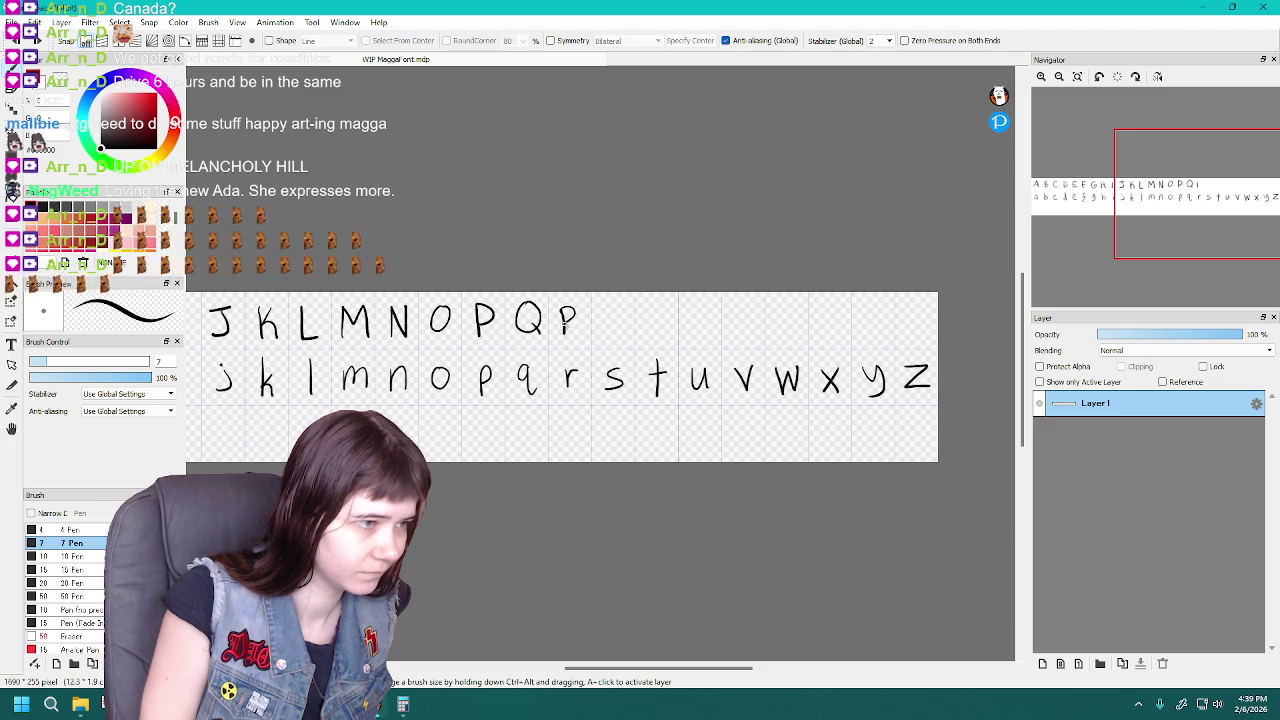
key("ctrl+z")
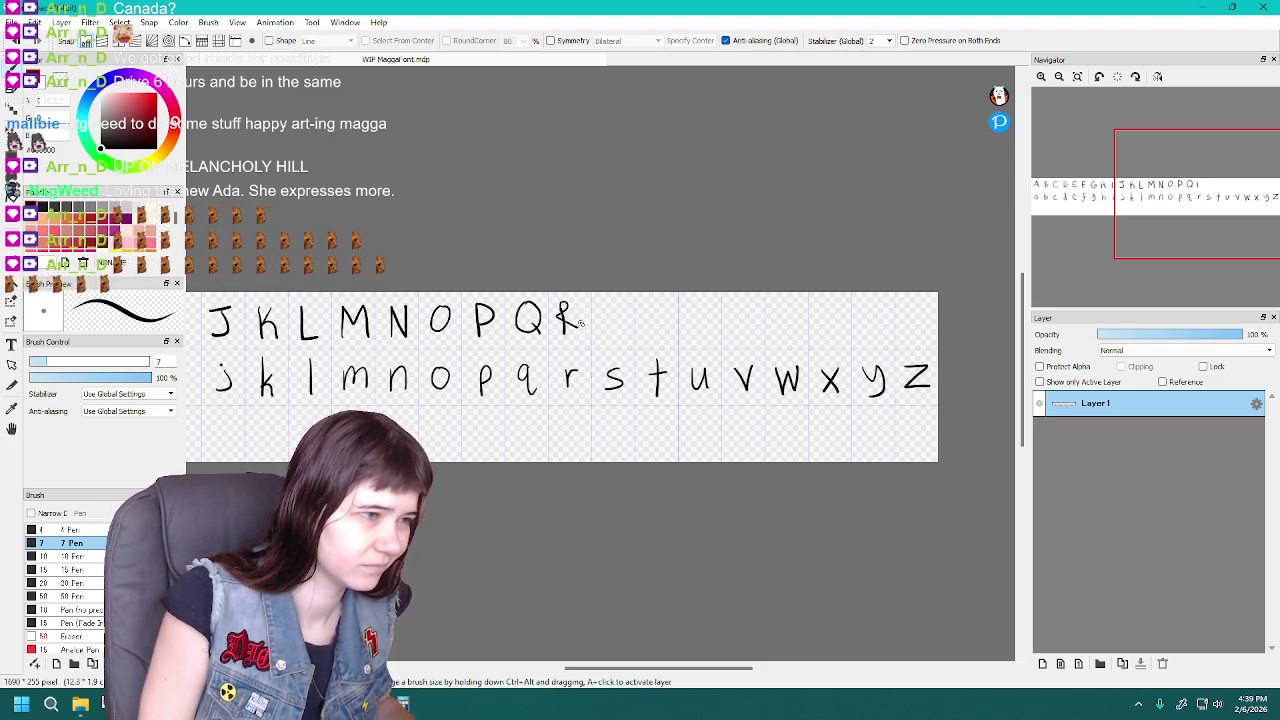
left_click_drag(563, 306, 575, 329)
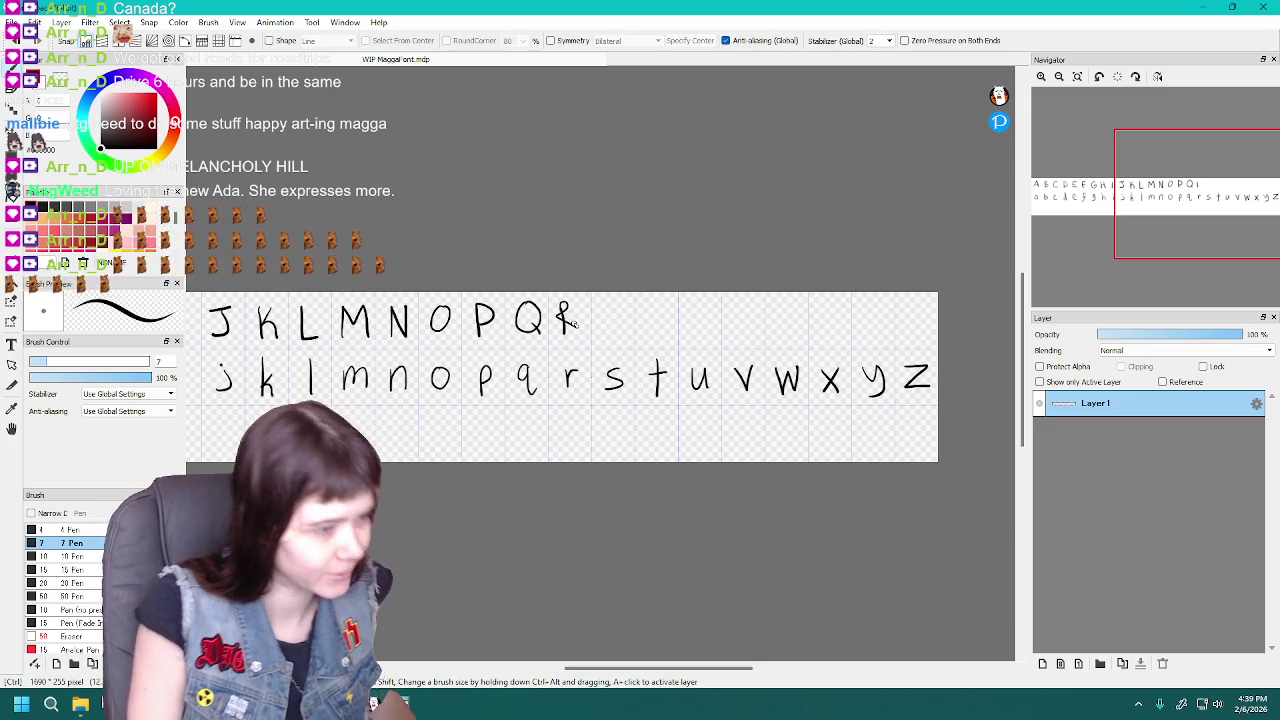
Zoom in to inspect the wobbly R after Q, then zoom back out
scroll(572, 320, "down", 2)
scroll(572, 320, "up", 5)
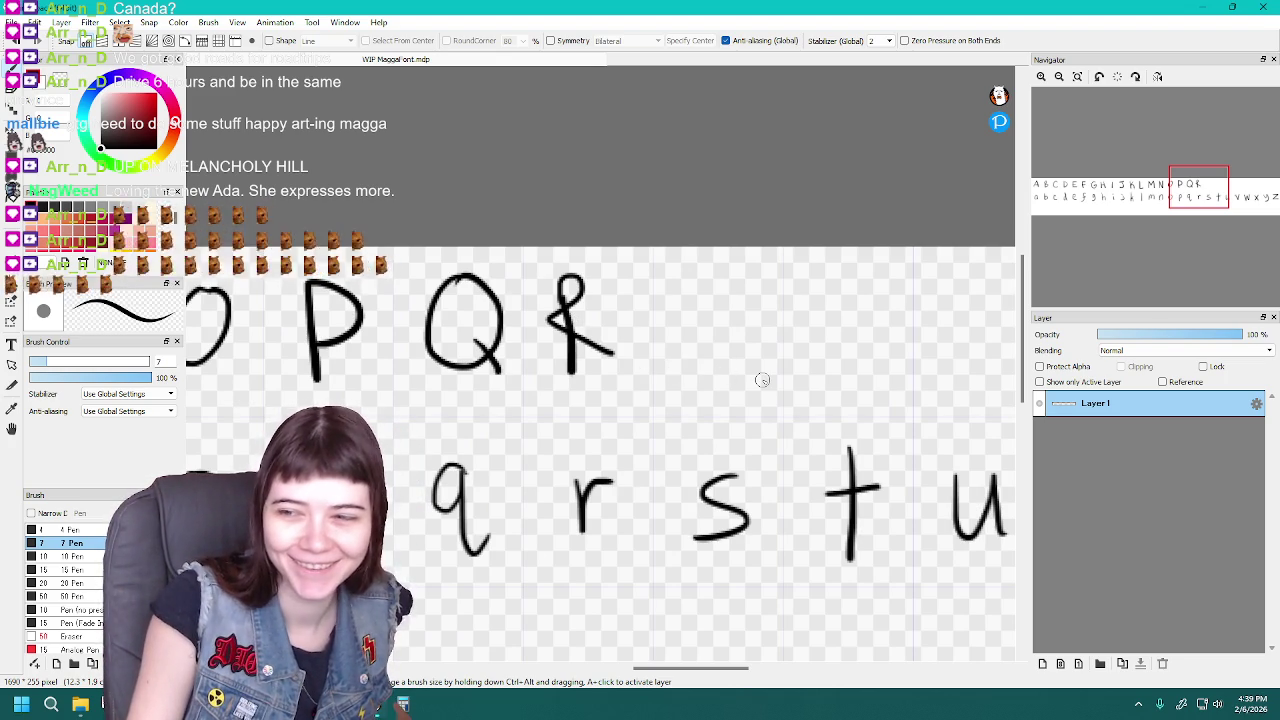
scroll(762, 380, "down", 2)
scroll(762, 380, "down", 1)
scroll(762, 380, "up", 1)
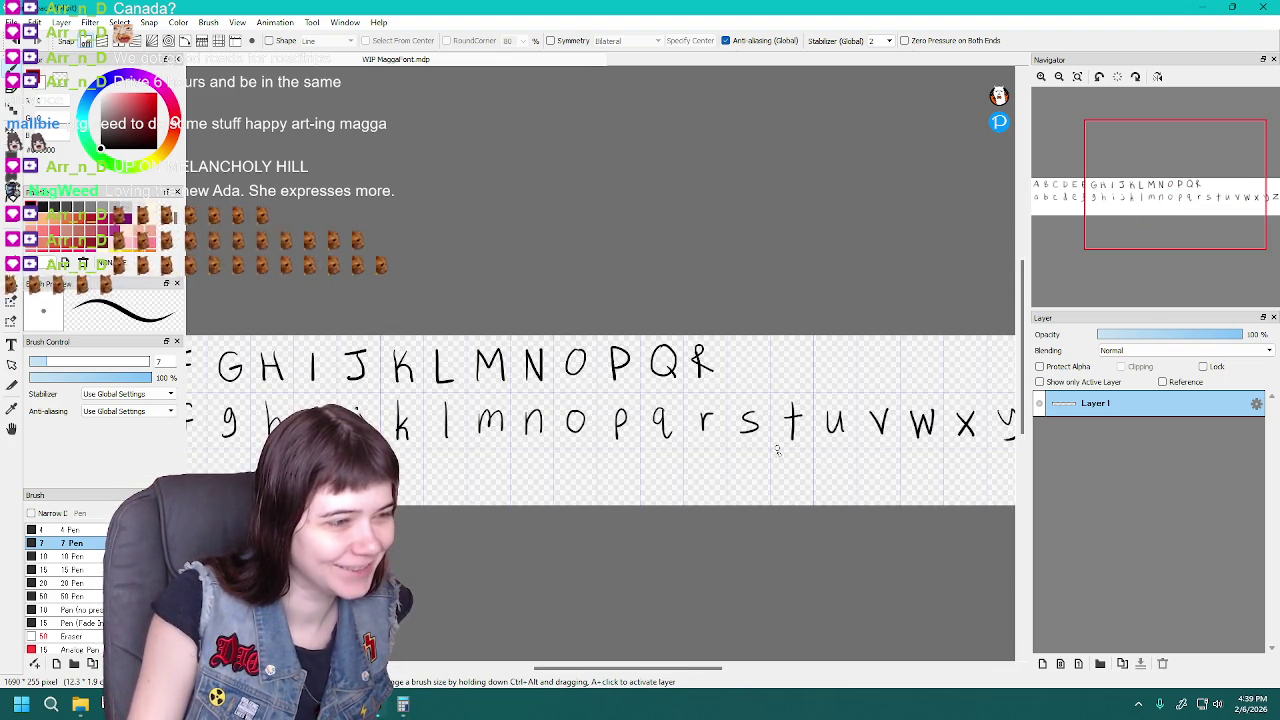
left_click_drag(716, 674, 746, 674)
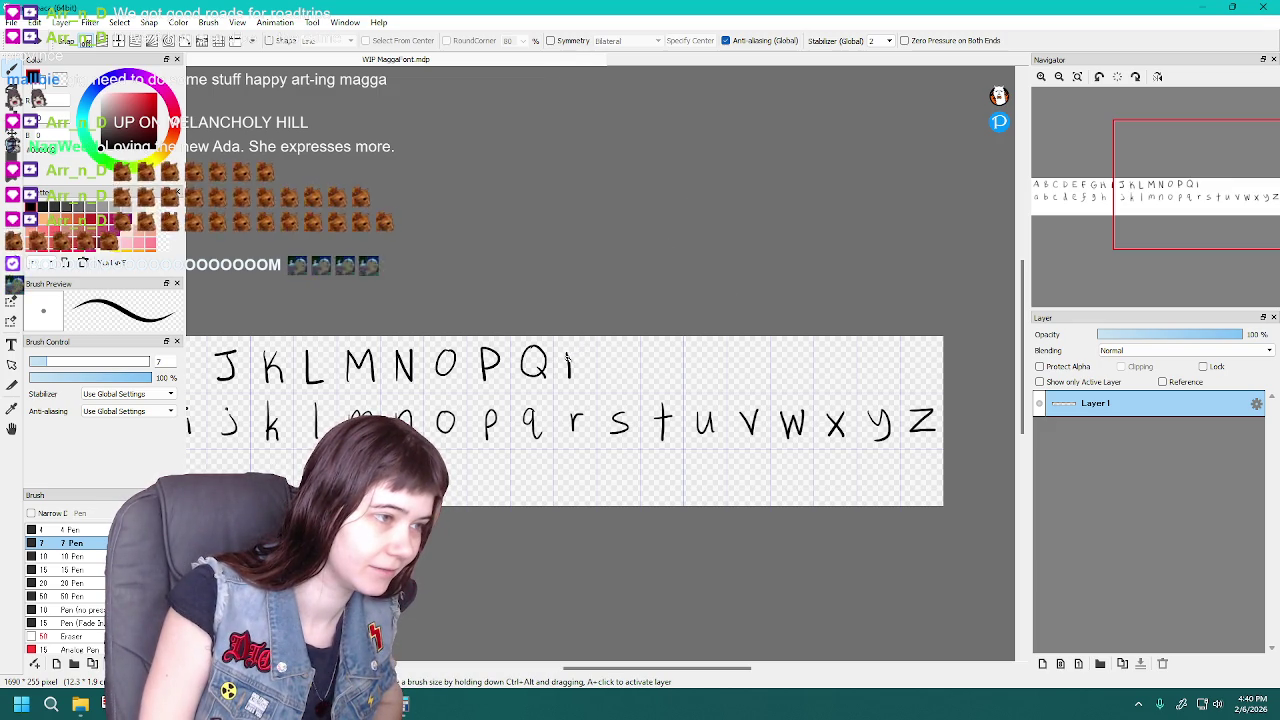
Restore the R's bowl and leg on its stem and redo the S after it
left_click_drag(569, 350, 589, 379)
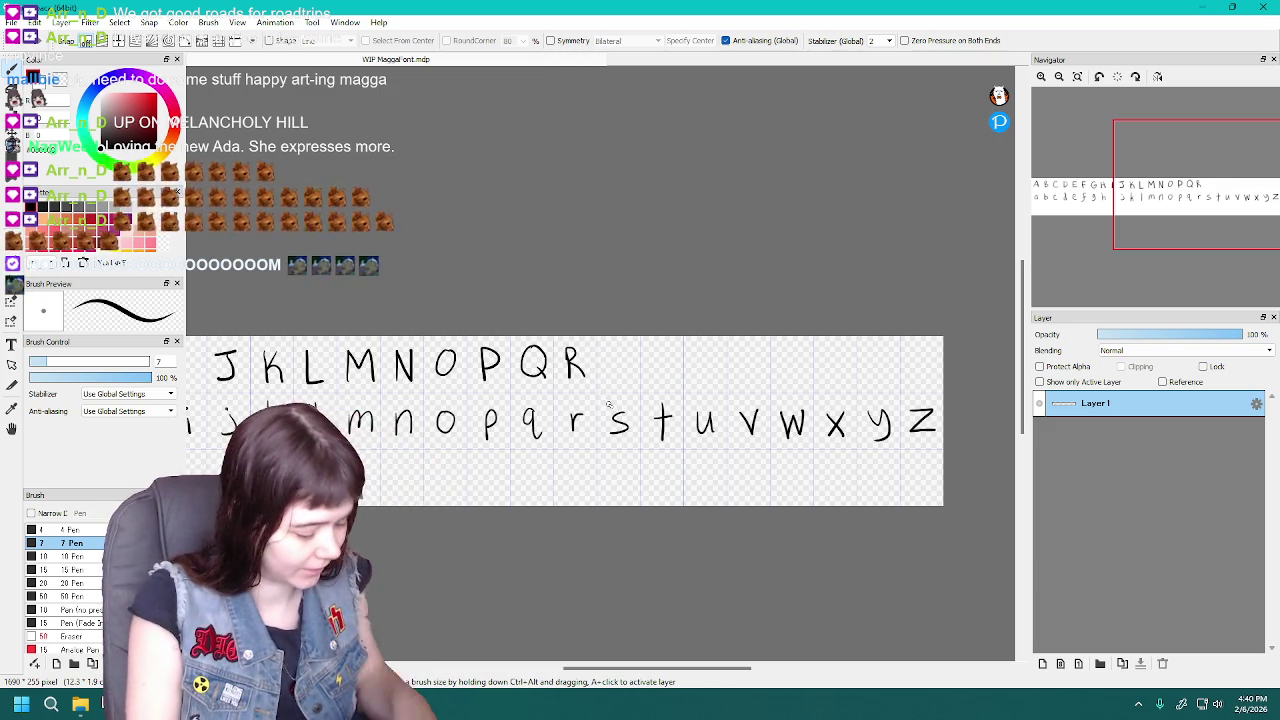
key("ctrl+z")
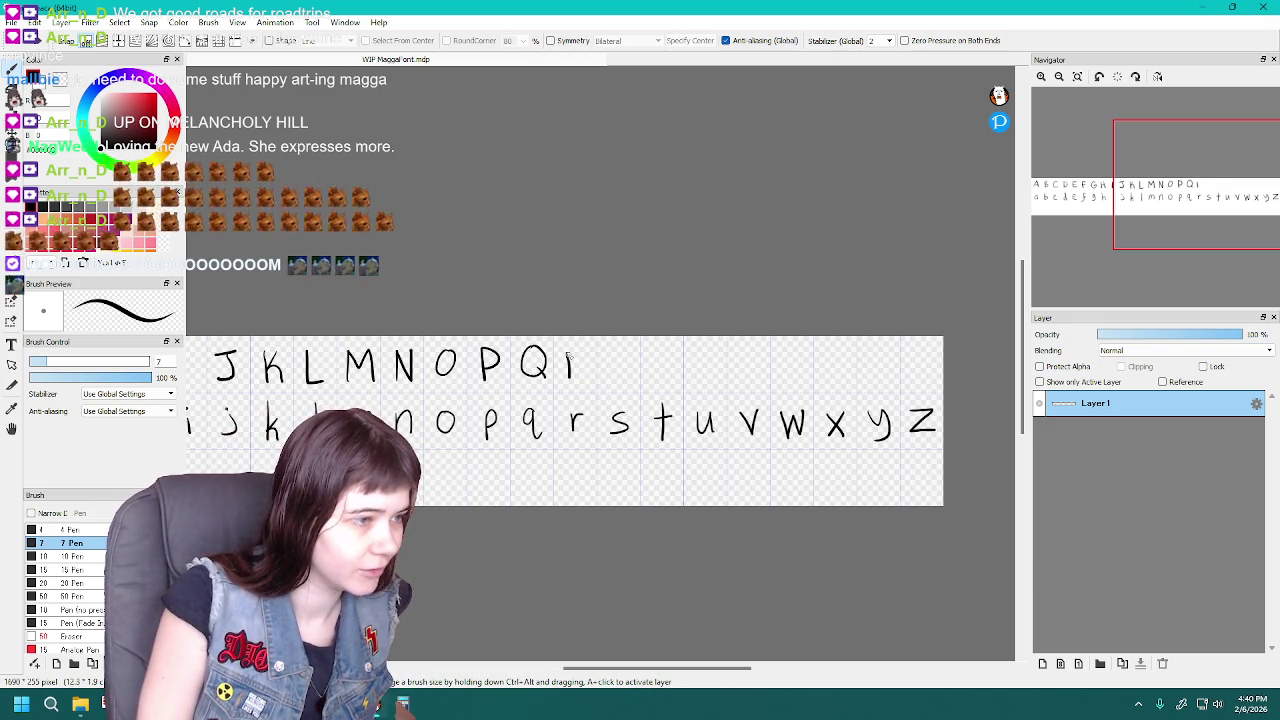
key("ctrl+z")
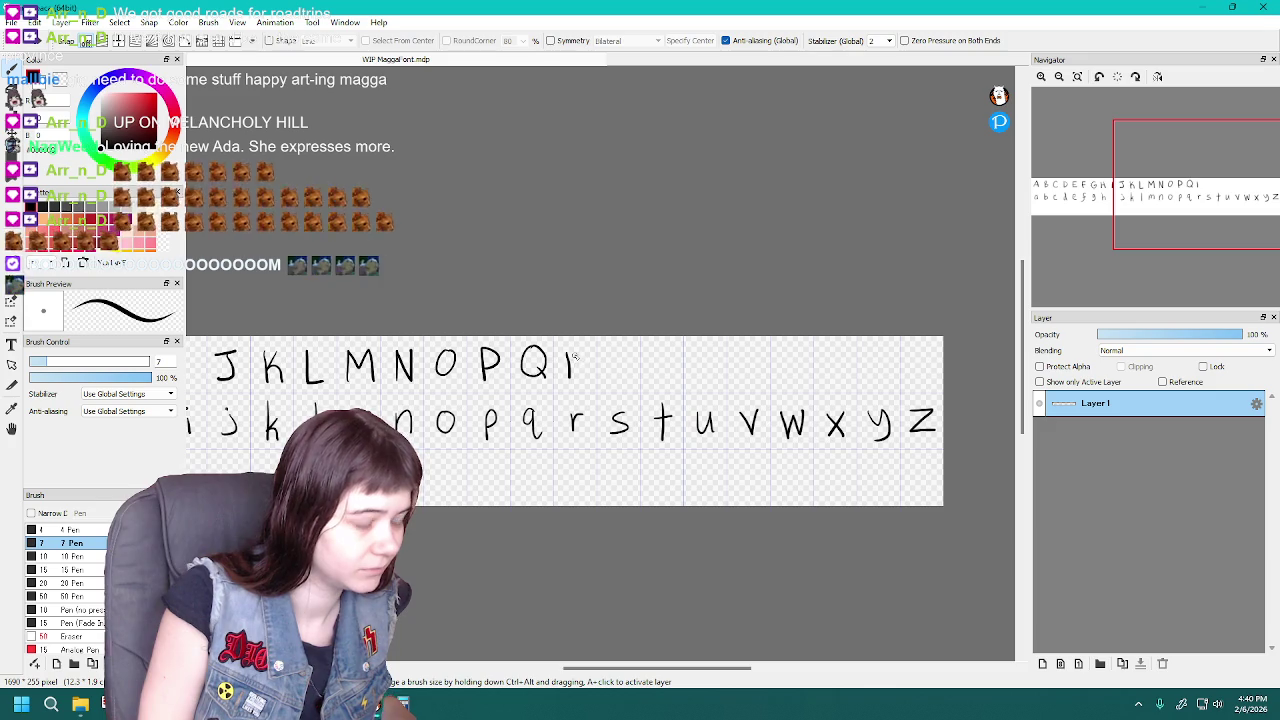
key("ctrl+y")
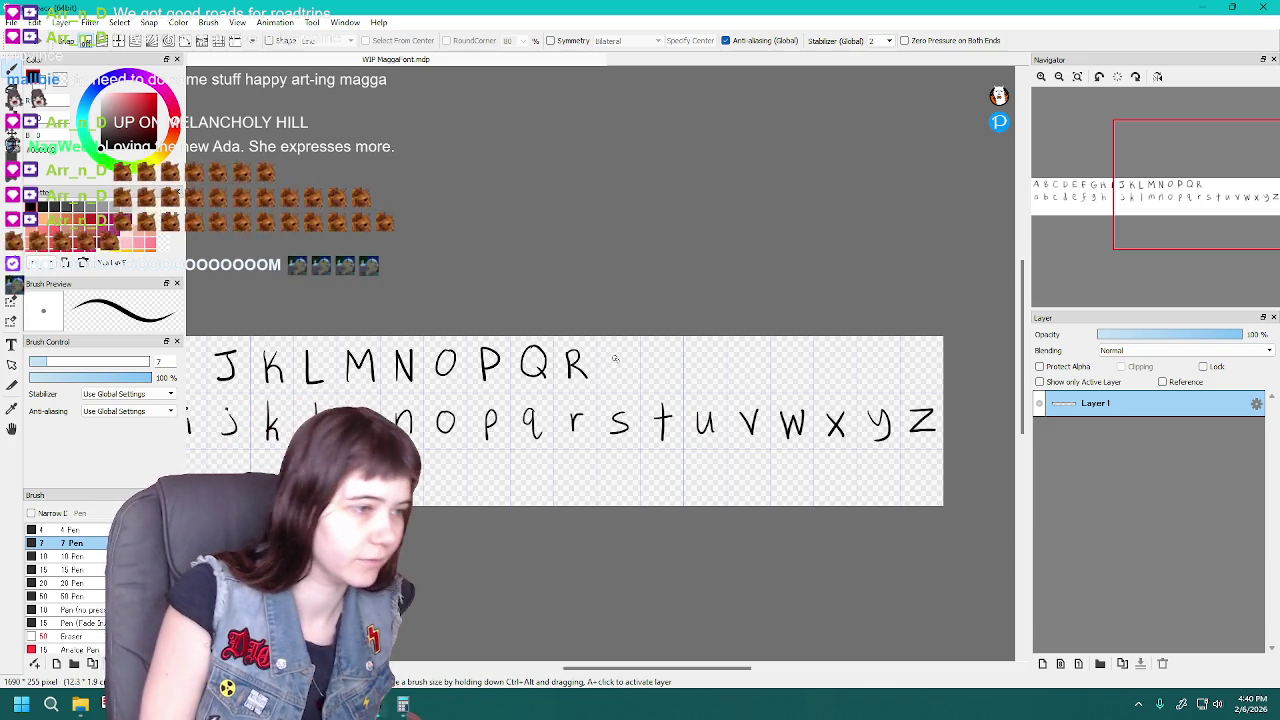
key("ctrl+z")
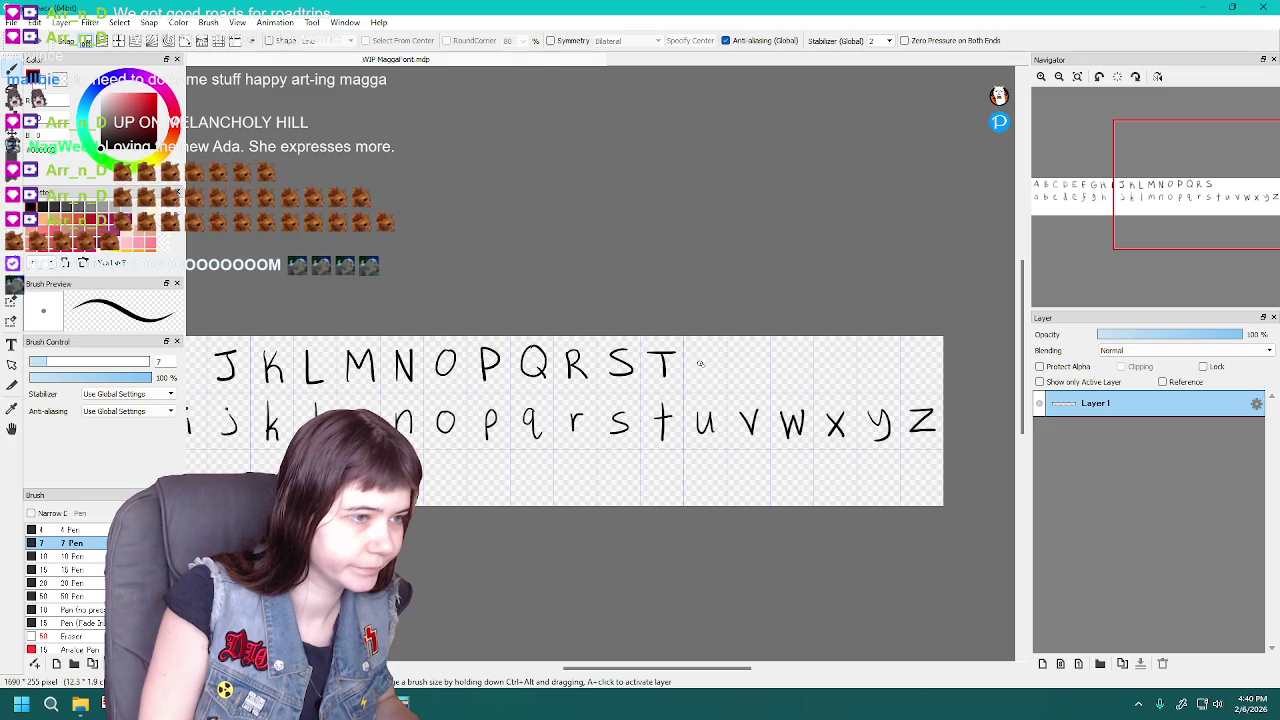
Draw capitals T and U, retrying the U several times
key("ctrl+z")
left_click_drag(697, 352, 704, 378)
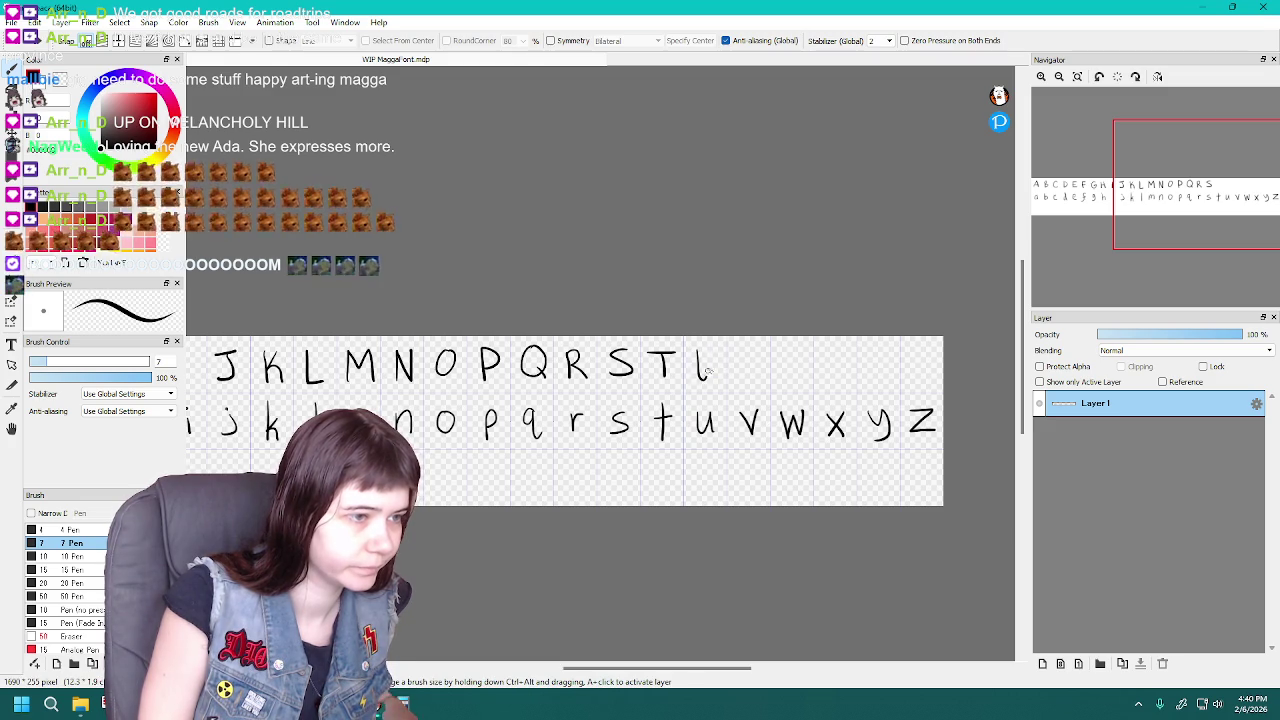
key("ctrl+z")
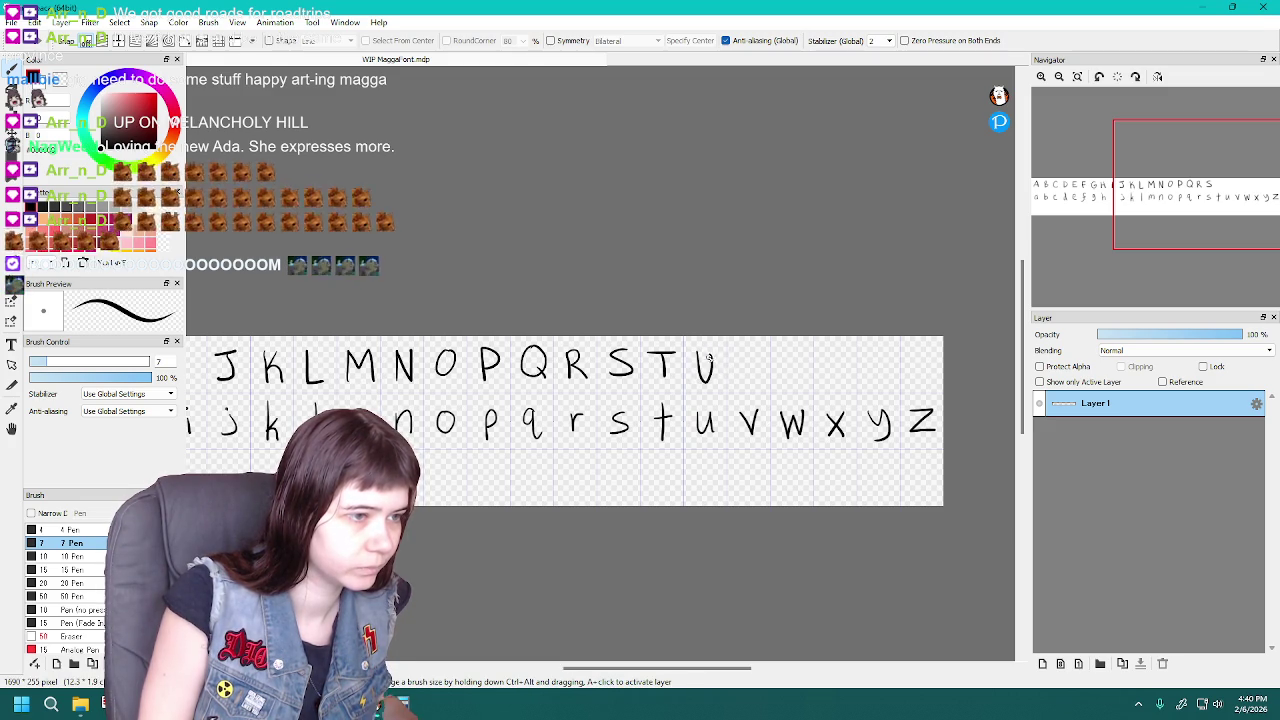
key("ctrl+z")
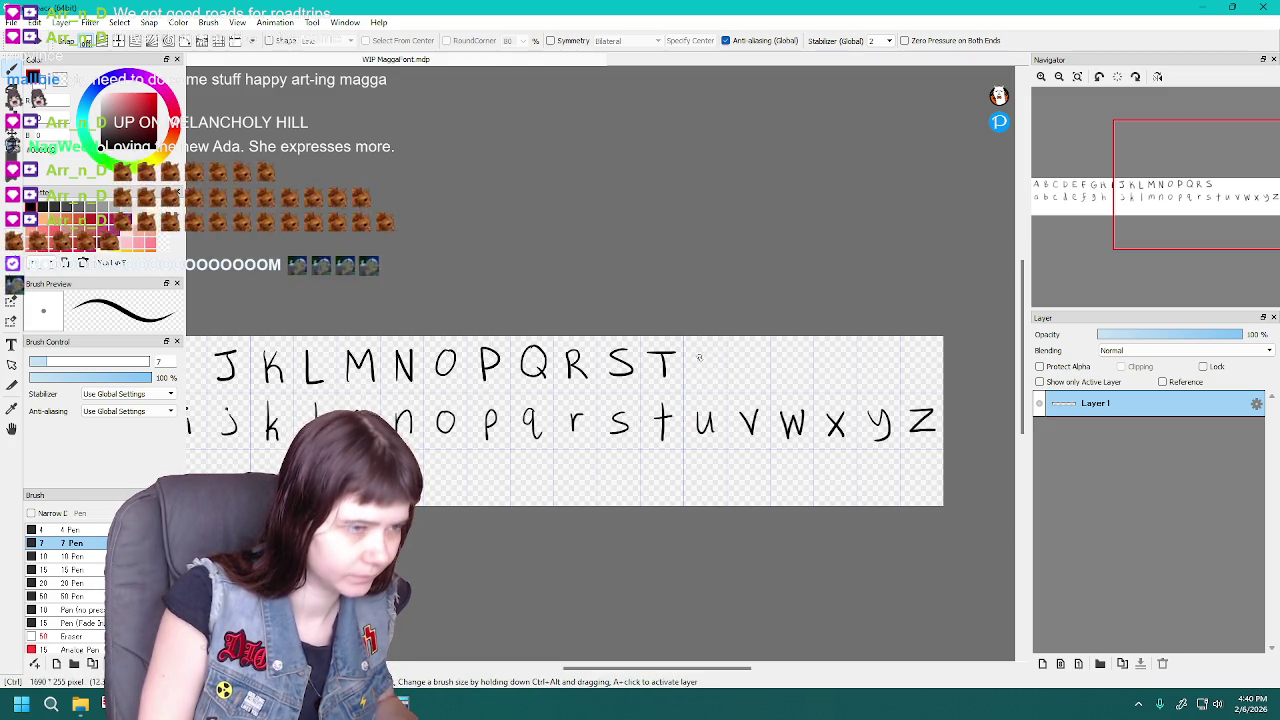
left_click_drag(697, 352, 714, 352)
key("ctrl+z")
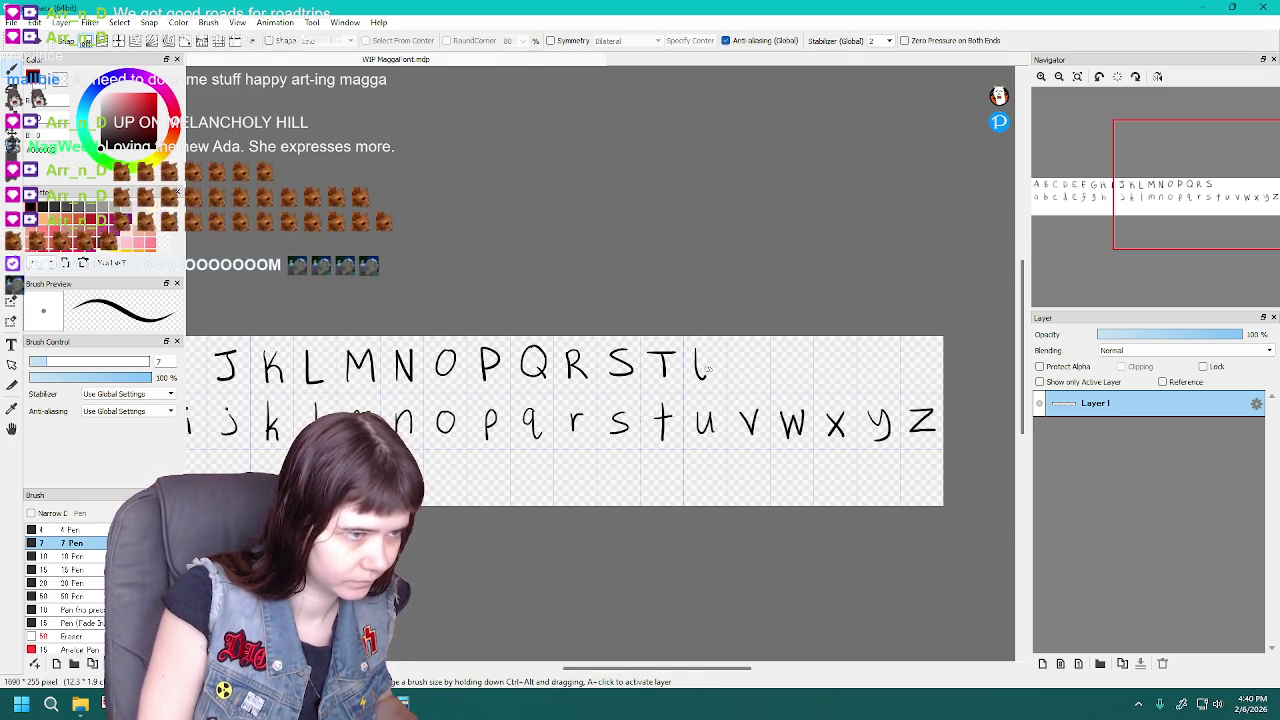
key("ctrl+z")
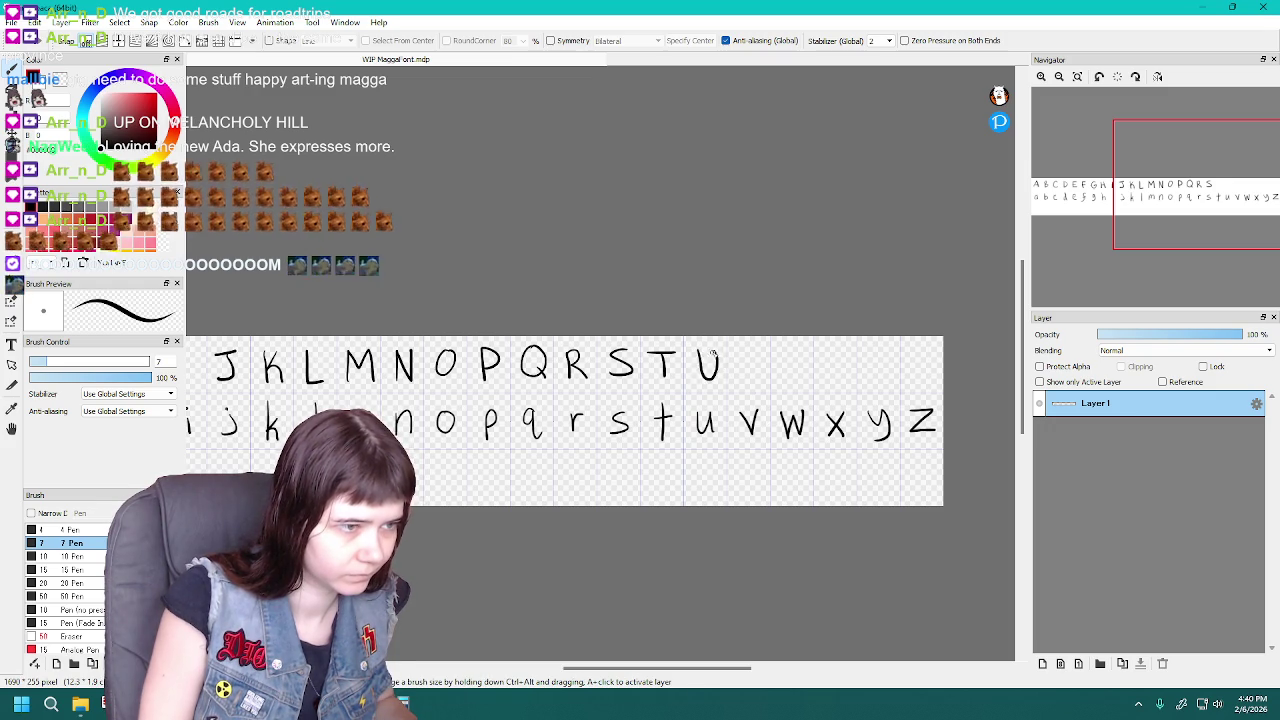
key("ctrl+z")
left_click_drag(697, 350, 712, 350)
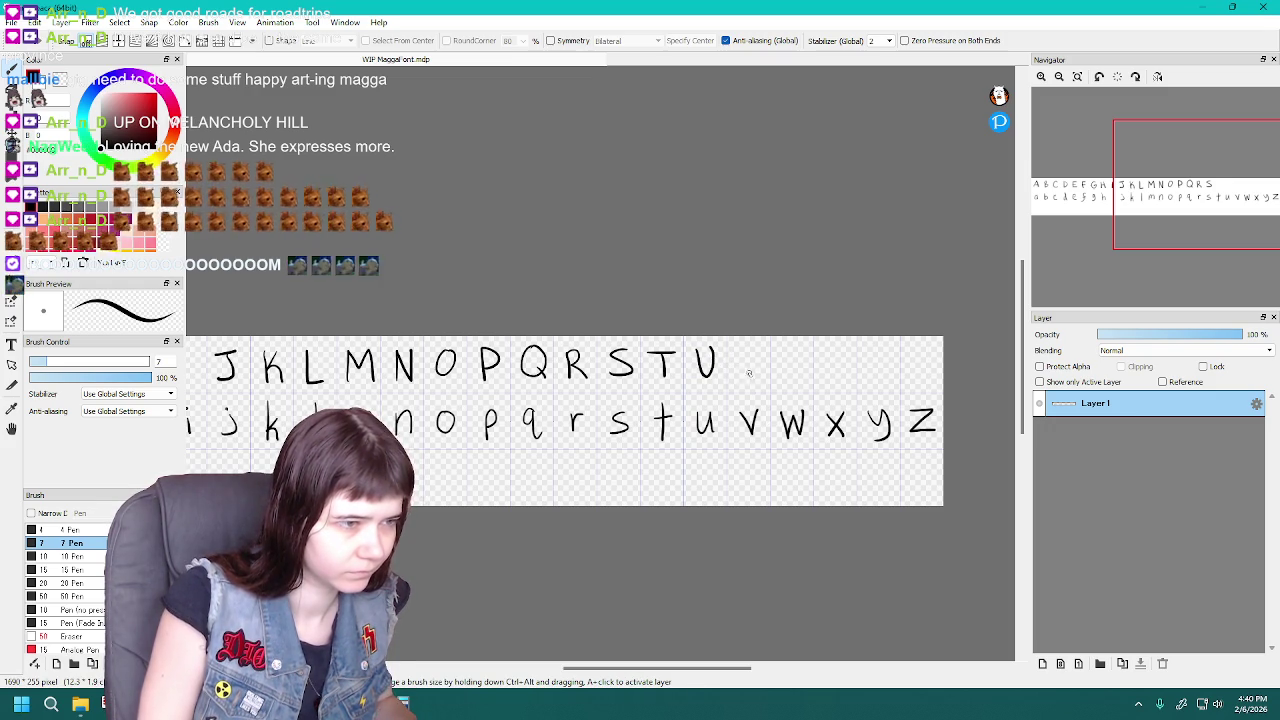
key("ctrl+z")
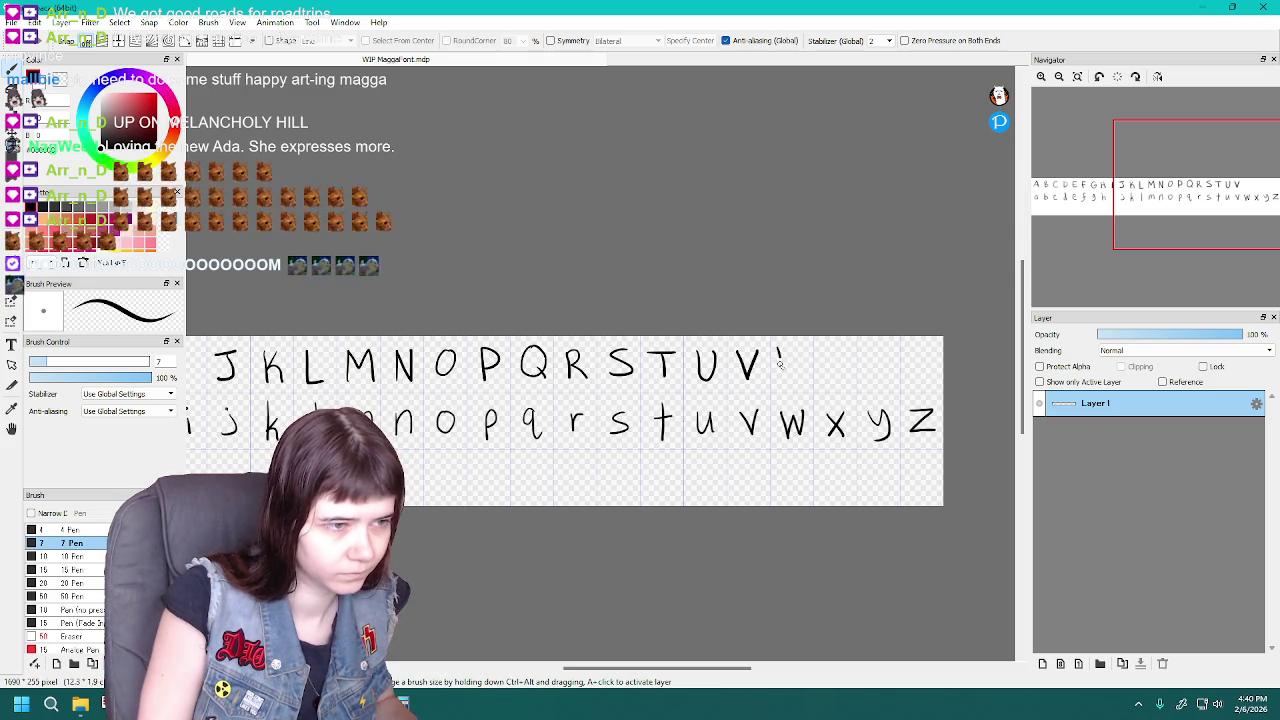
Draw the V and redraw the W after it until satisfied
key("ctrl+z")
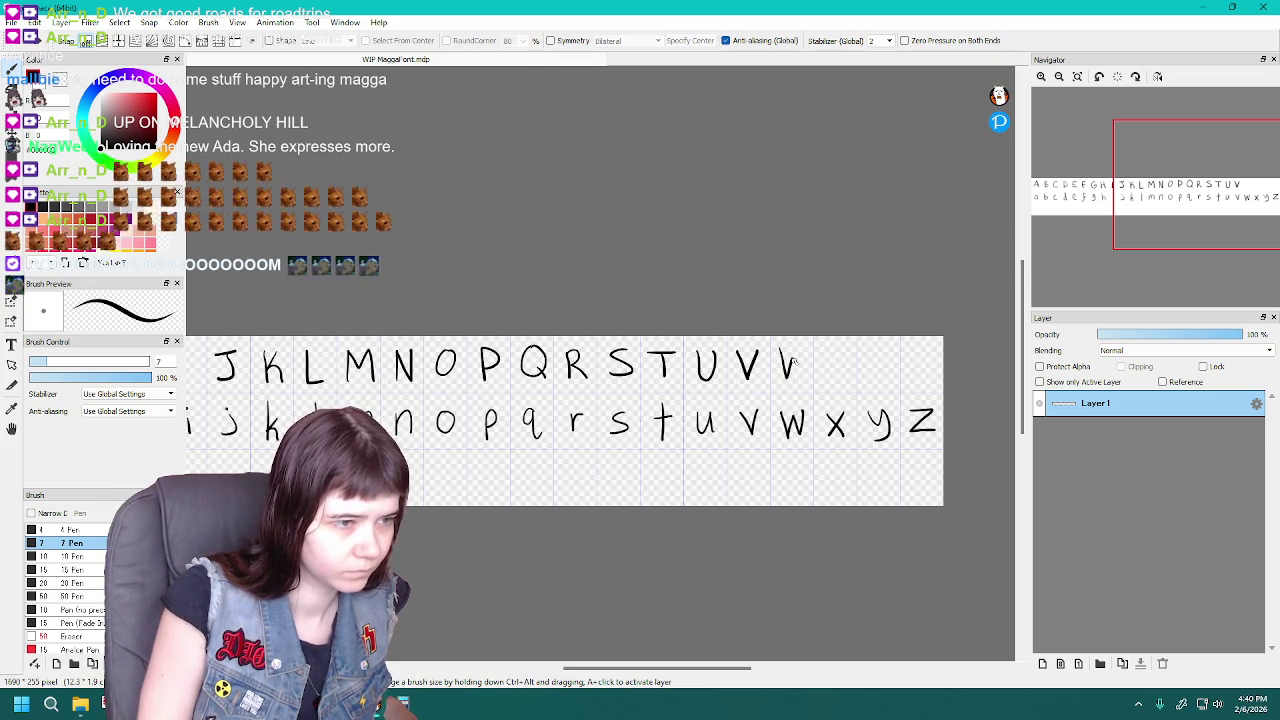
key("ctrl+z")
left_click_drag(784, 380, 806, 350)
key("ctrl+z")
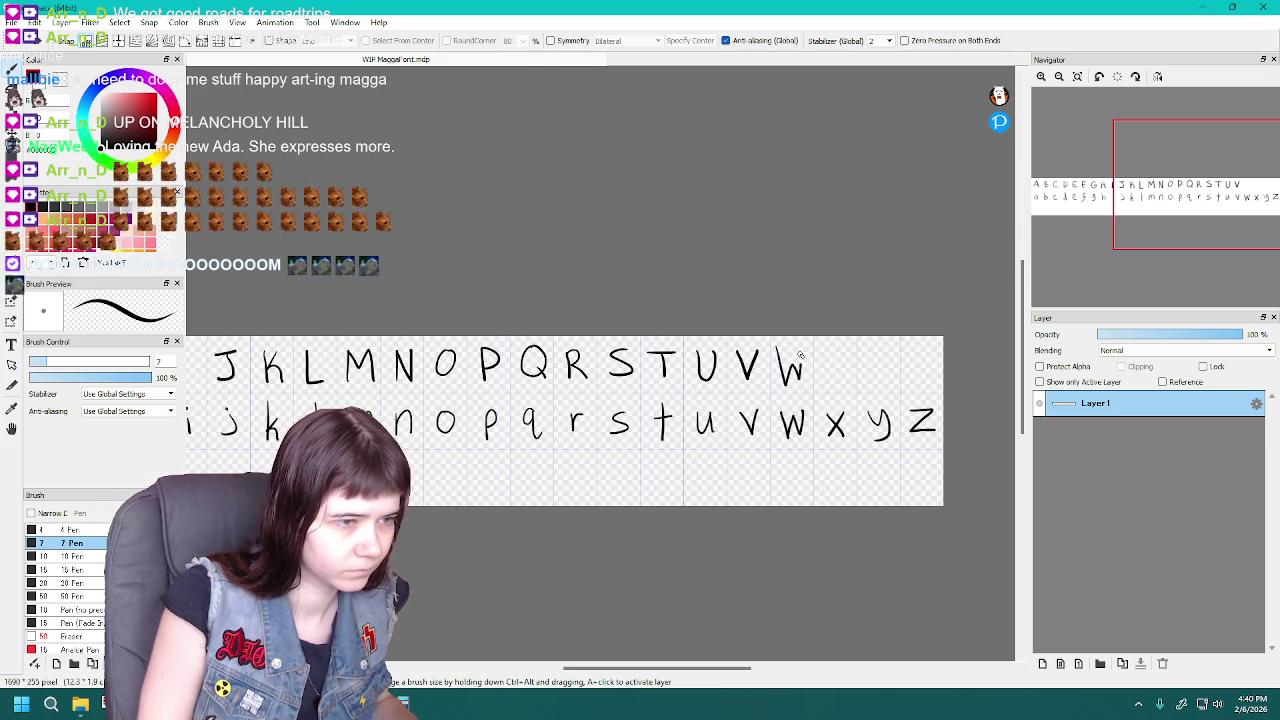
key("ctrl+z")
key("ctrl+z")
mouse_move(779, 349)
left_mouse_down()
mouse_move(785, 380)
mouse_move(804, 345)
left_mouse_up()
key("ctrl+z")
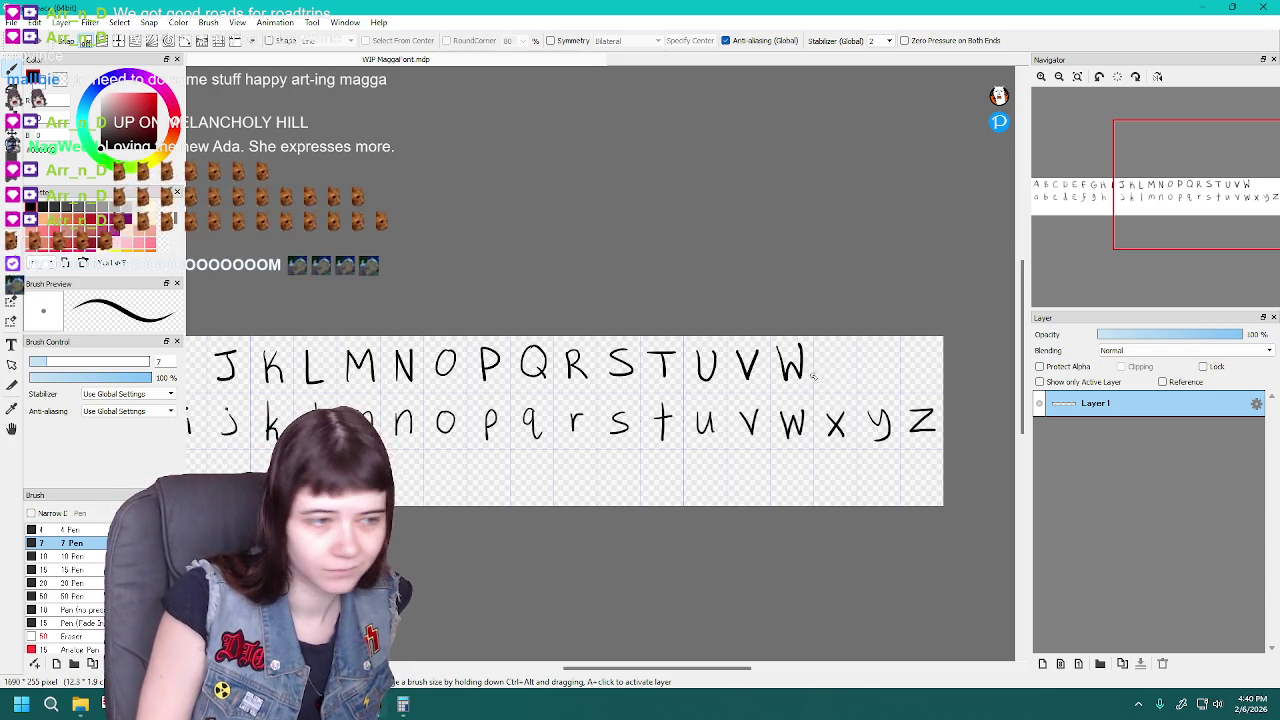
Finish the X and Y with shorter strokes, then draw the final Z
mouse_move(827, 380)
left_mouse_down()
mouse_move(855, 350)
mouse_move(843, 379)
mouse_move(849, 348)
left_mouse_up()
key("ctrl+z")
key("ctrl+z")
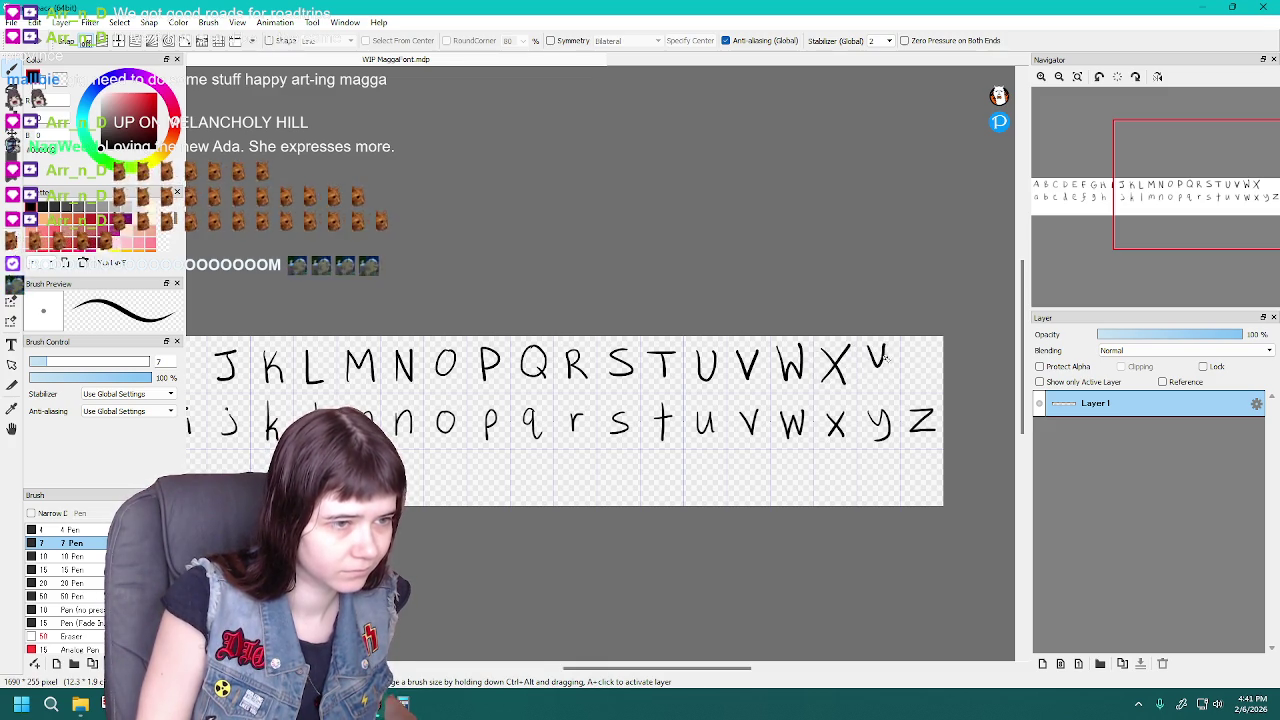
key("ctrl+z")
left_click_drag(885, 348, 877, 368)
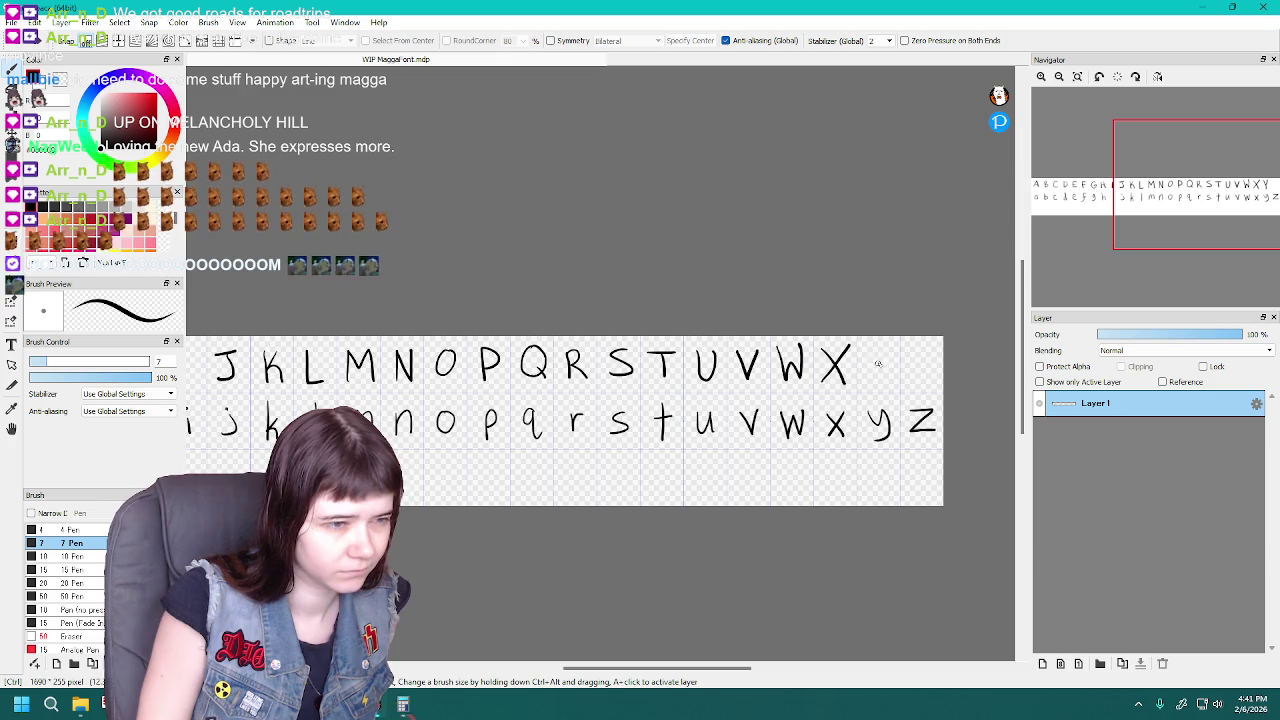
left_click_drag(869, 347, 880, 360)
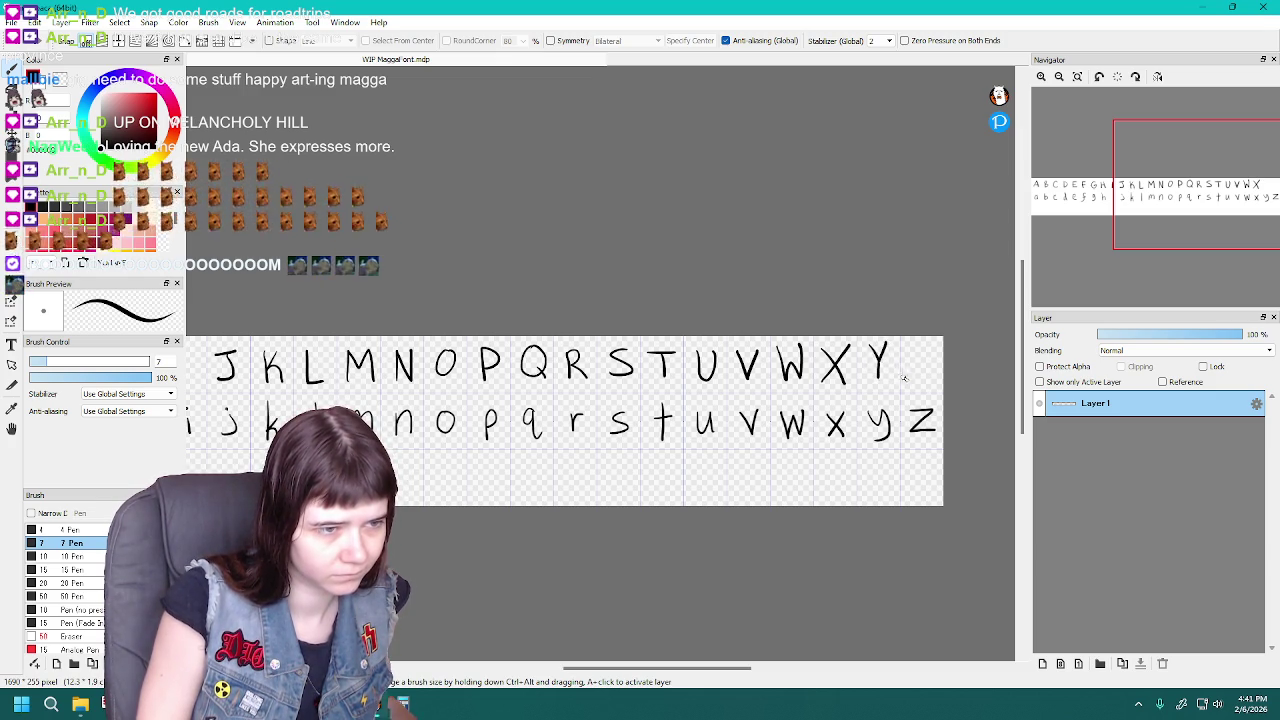
mouse_move(905, 348)
left_mouse_down()
mouse_move(906, 379)
mouse_move(936, 381)
left_mouse_up()
key("ctrl+z")
key("ctrl+z")
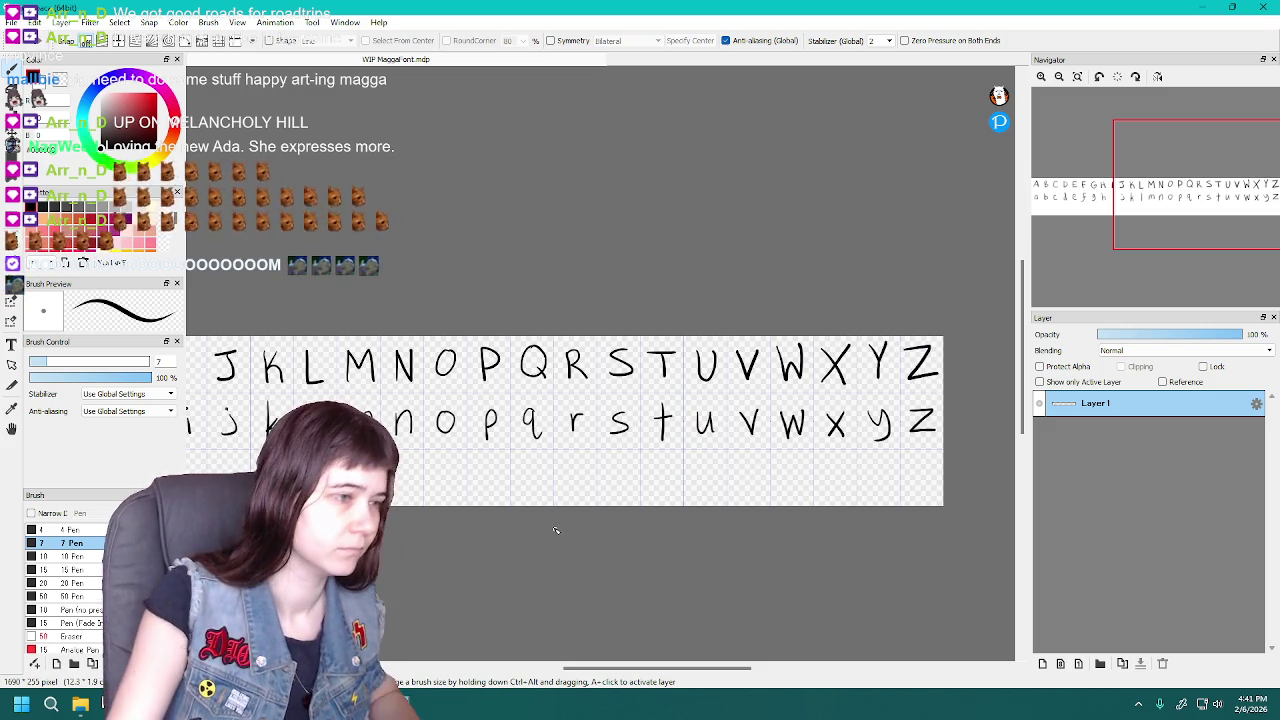
left_click_drag(709, 668, 650, 670)
scroll(637, 562, "down", 2)
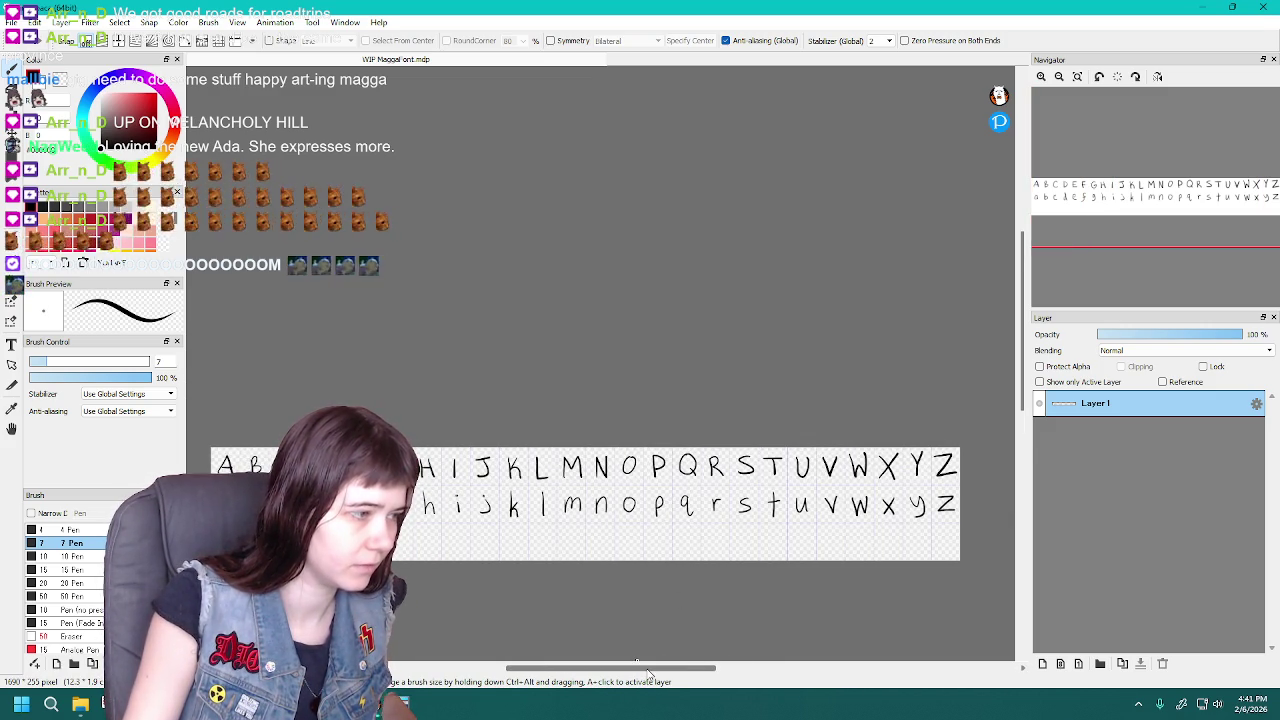
scroll(395, 436, "down", 2)
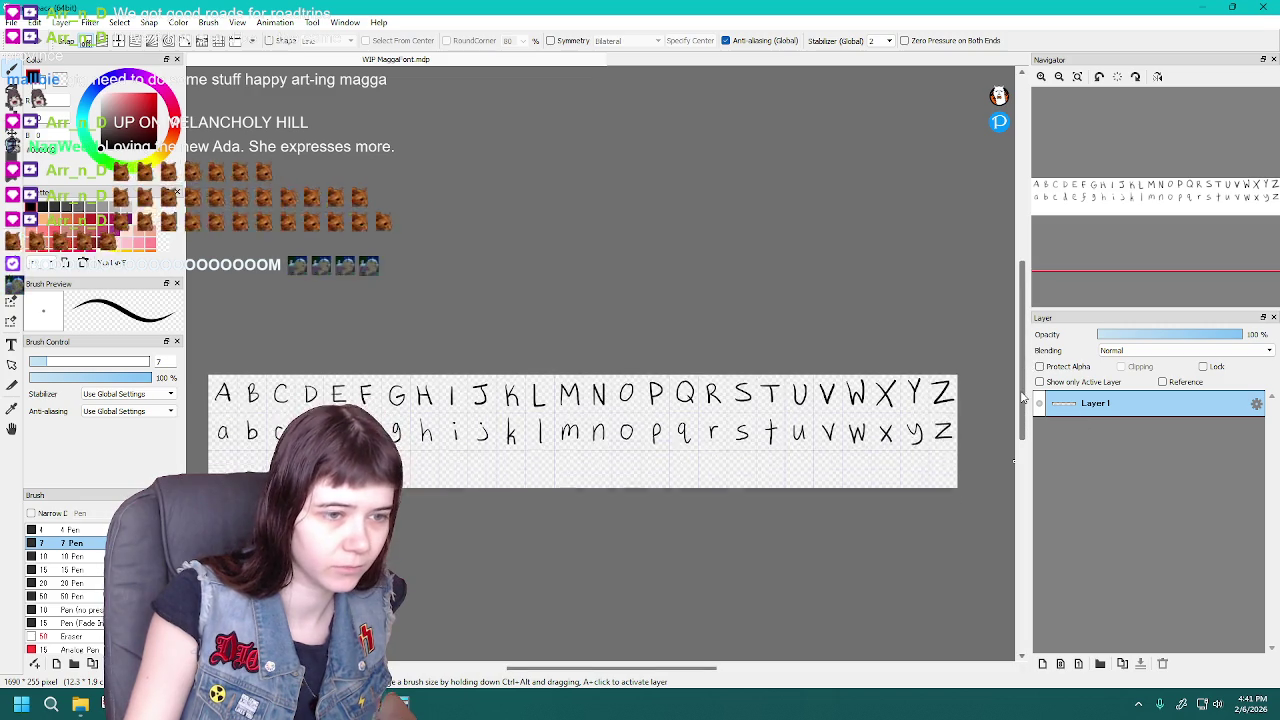
left_click(402, 705)
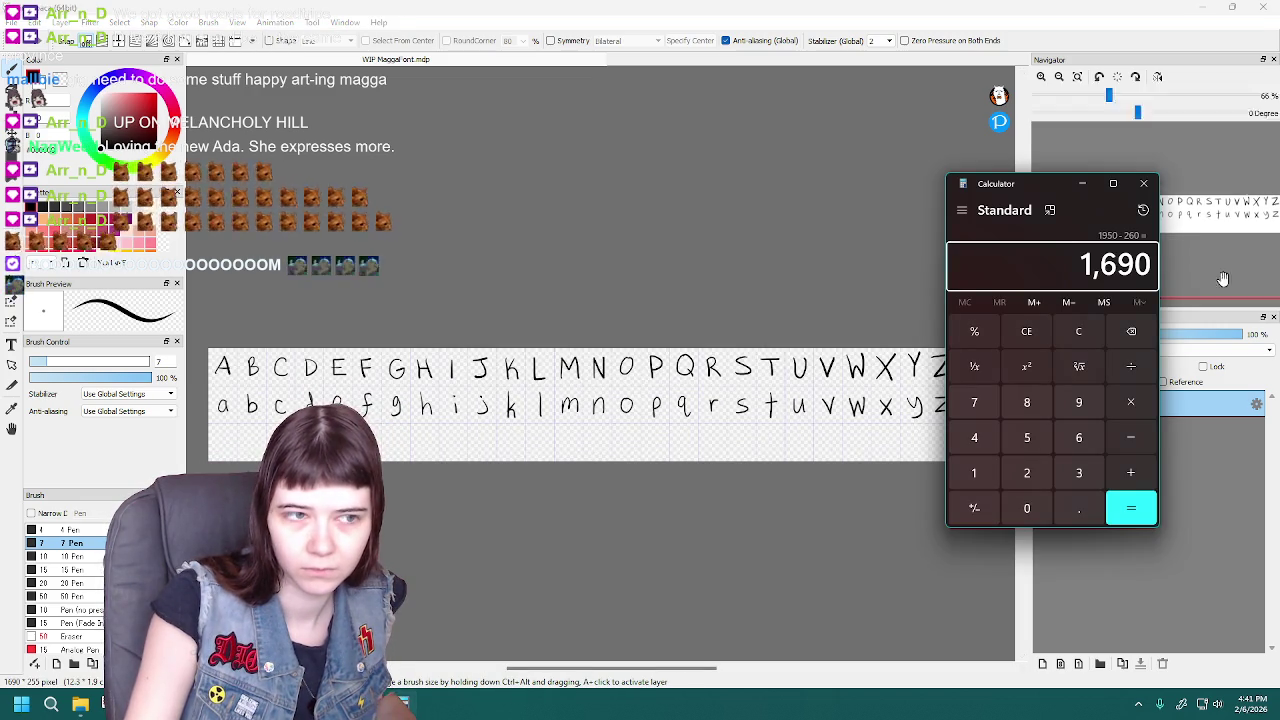
left_click(1144, 184)
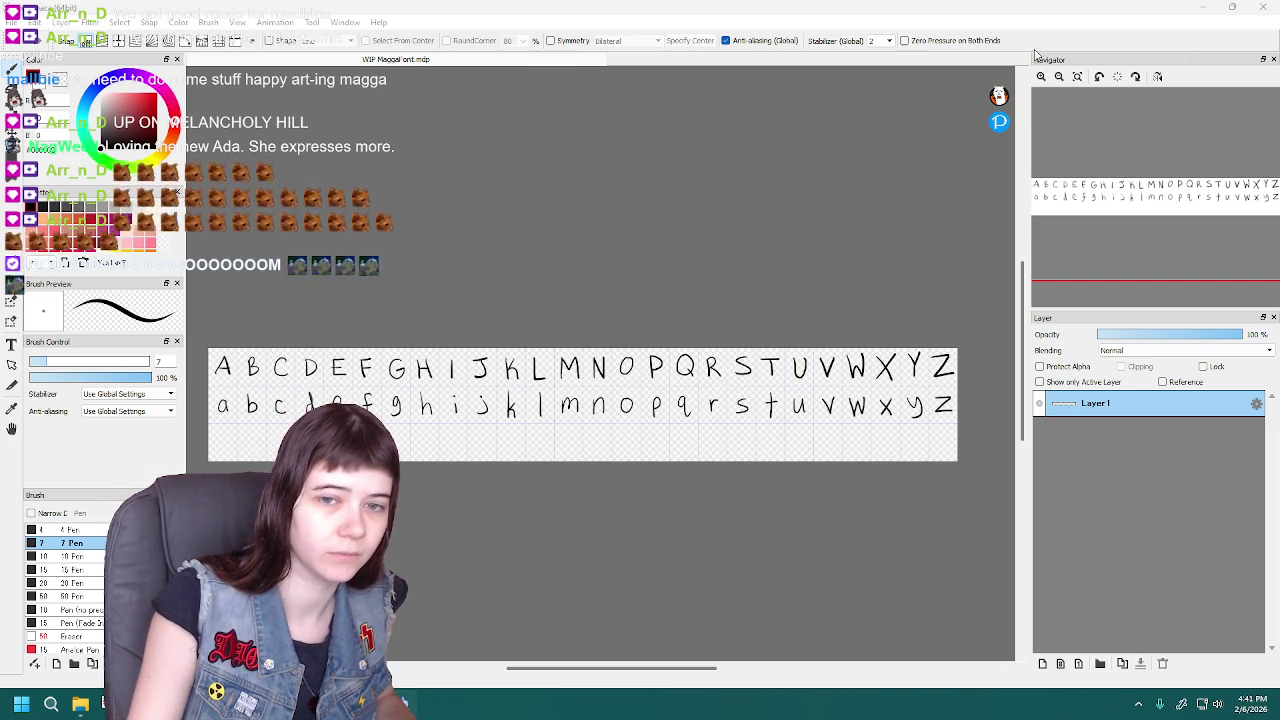
left_click(571, 346)
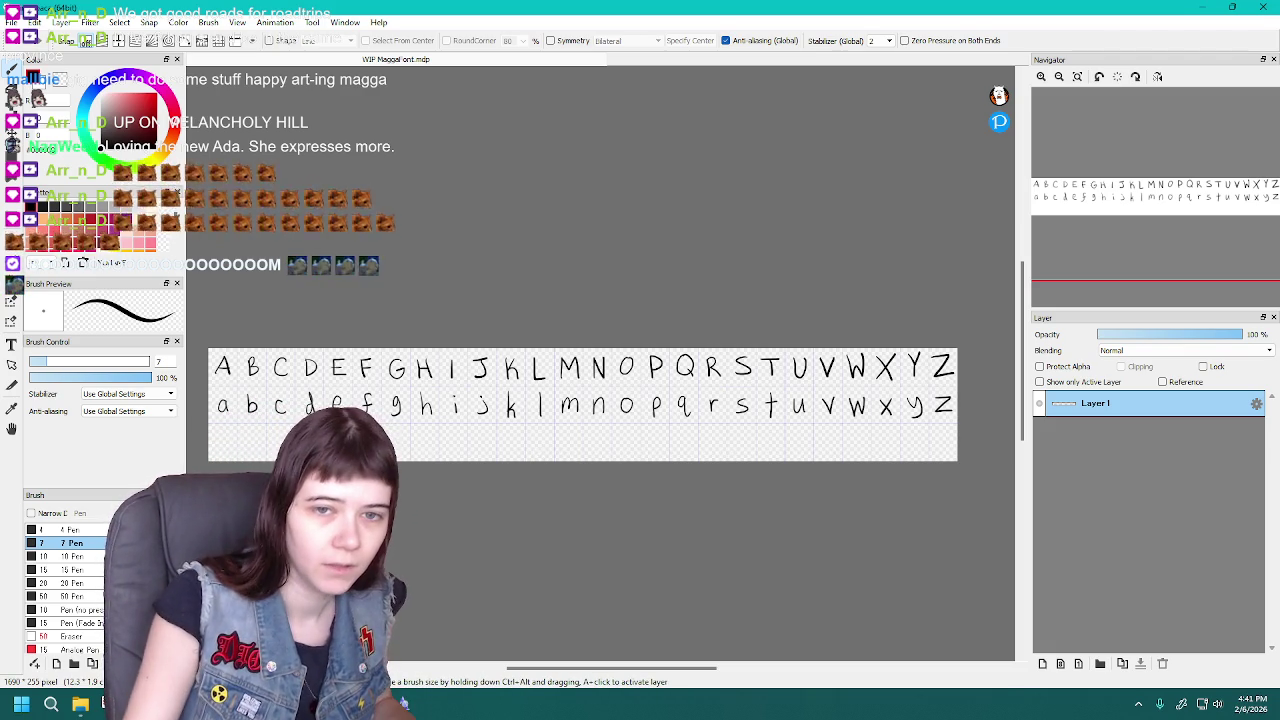
Zoom into the left side of the sheet and begin a 1 on the third row
scroll(545, 676, "up", 2)
scroll(545, 676, "up", 1)
scroll(545, 676, "down", 1)
scroll(545, 668, "left", 1)
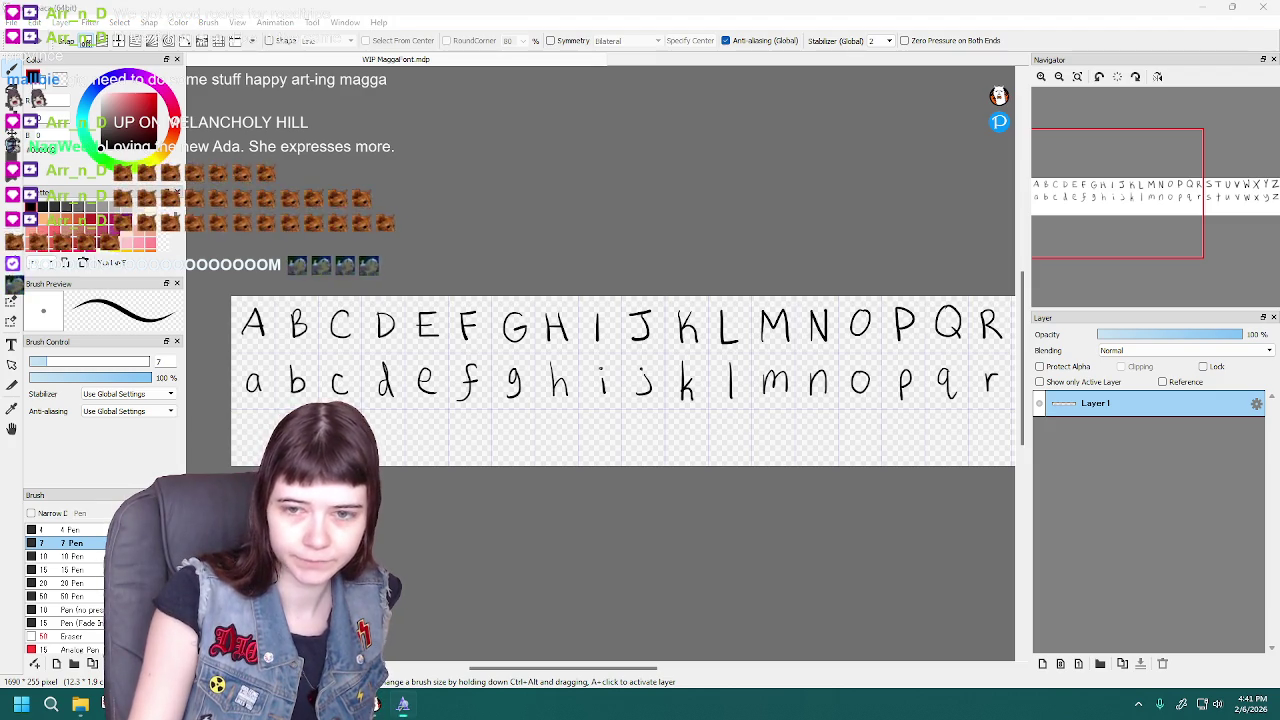
left_click(560, 18)
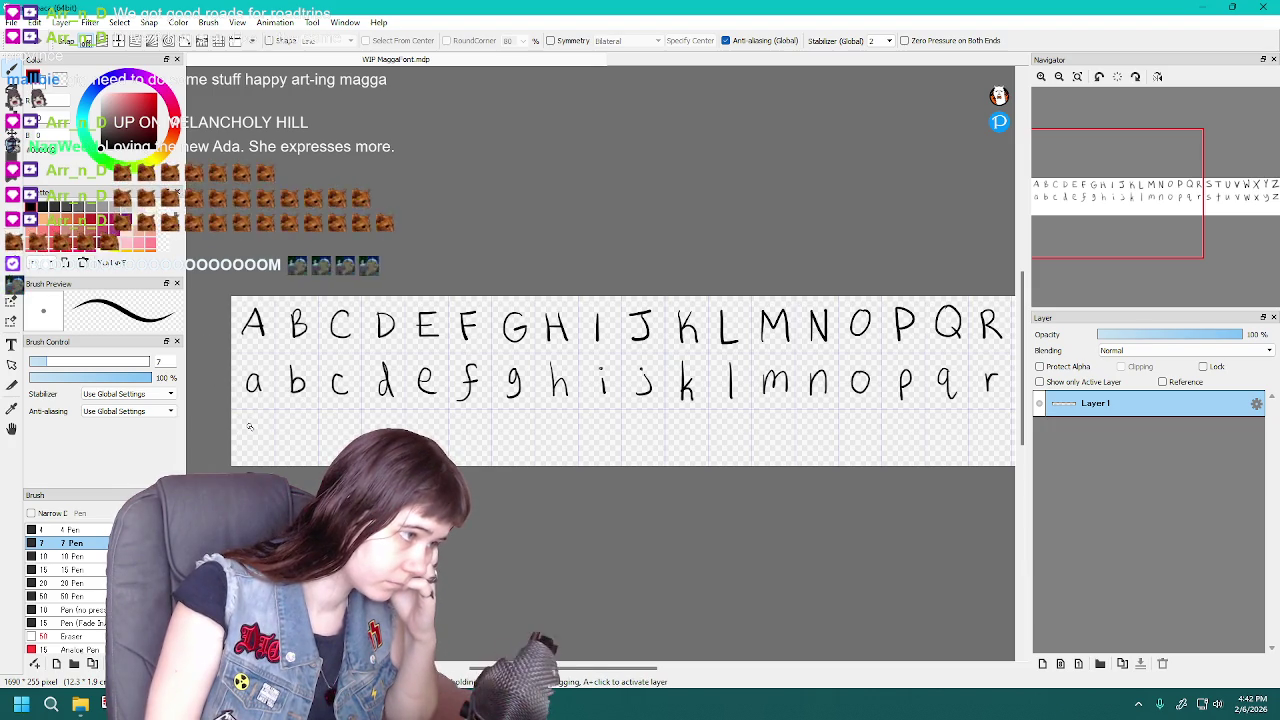
left_click_drag(247, 424, 255, 446)
Draw digits 1, 2, 3 and 4 on the third row, redoing rejected strokes, and begin the 5
key("ctrl+z")
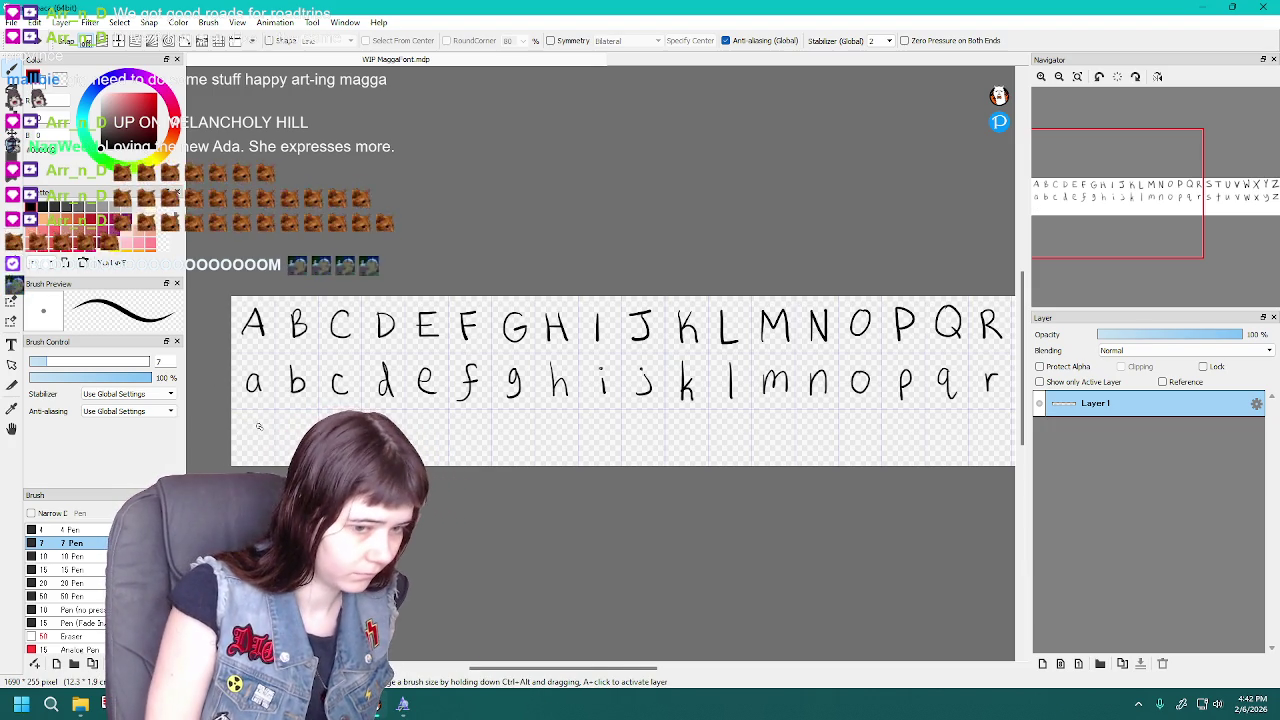
left_click_drag(252, 420, 253, 452)
key("ctrl+z")
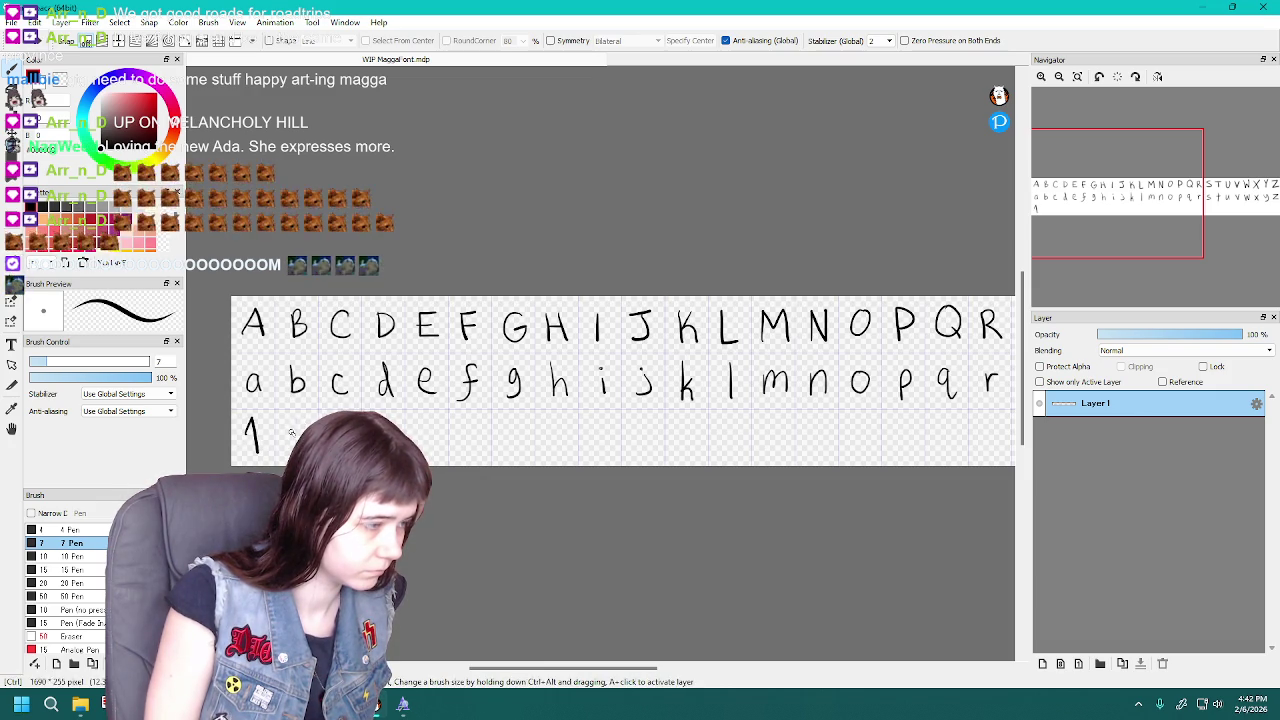
key("ctrl+z")
left_click_drag(289, 426, 300, 424)
key("ctrl+z")
key("ctrl+z")
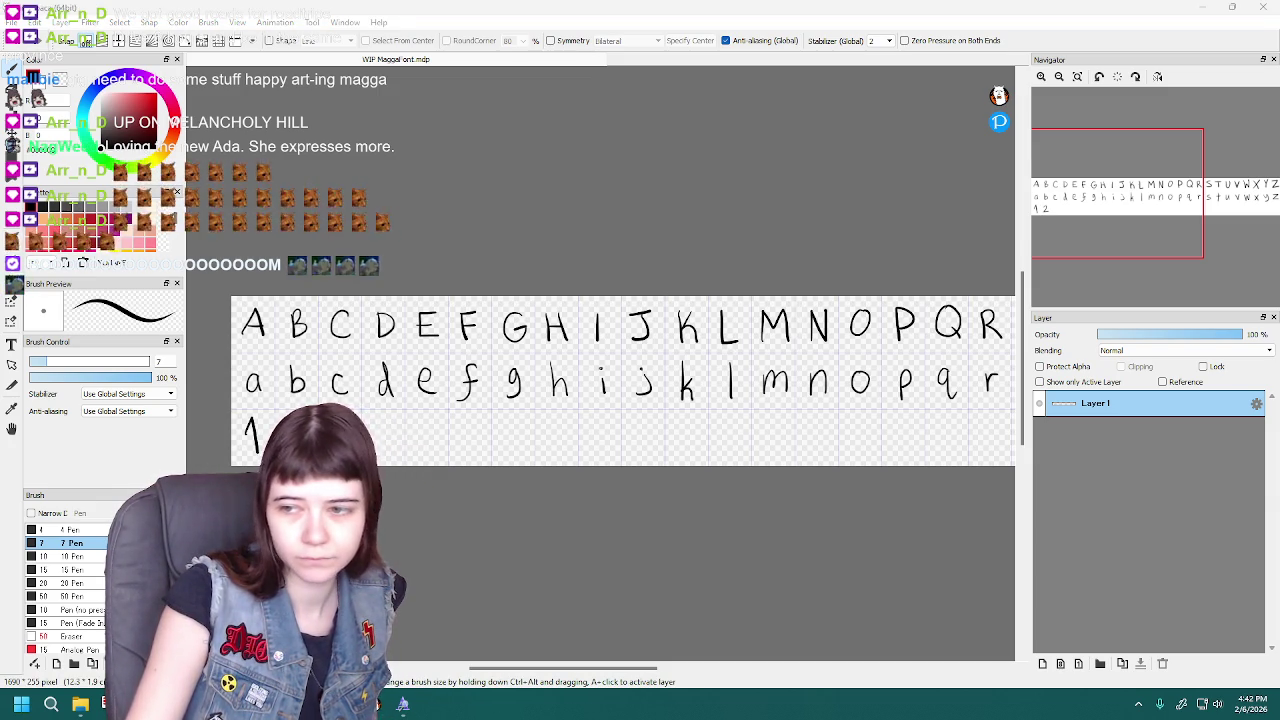
left_click(920, 12)
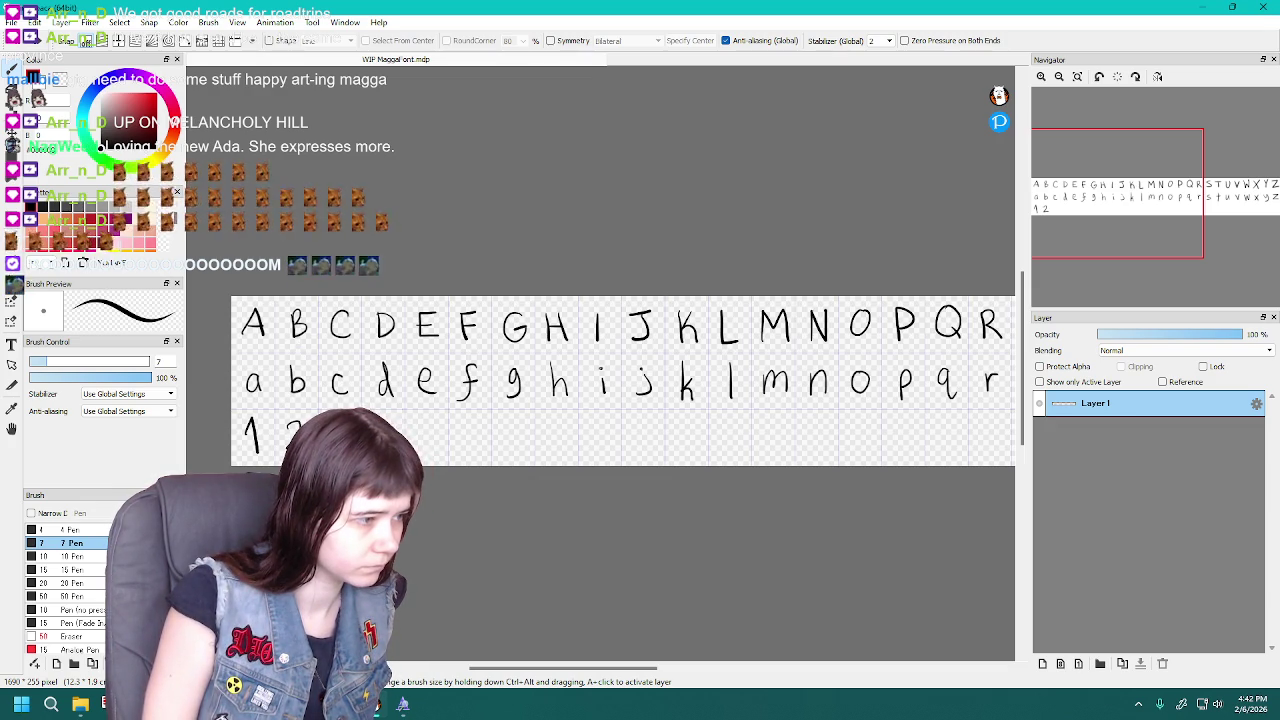
left_click_drag(326, 420, 328, 452)
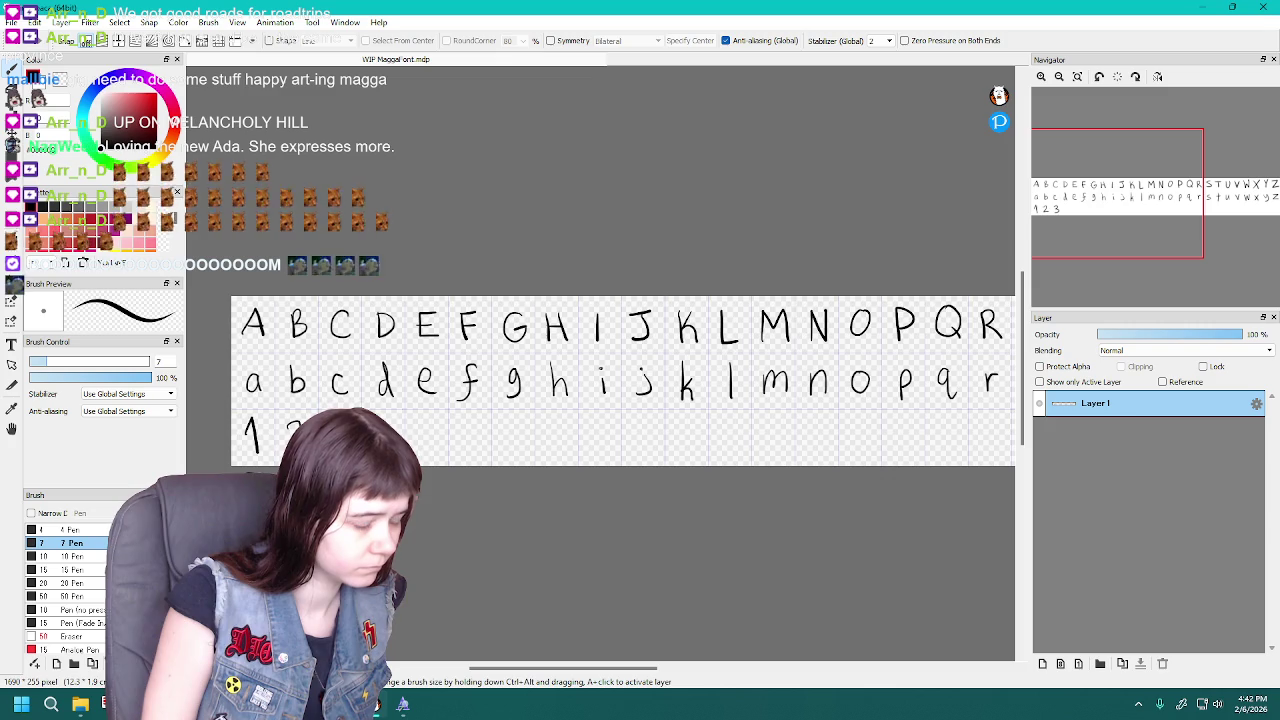
key("ctrl+z")
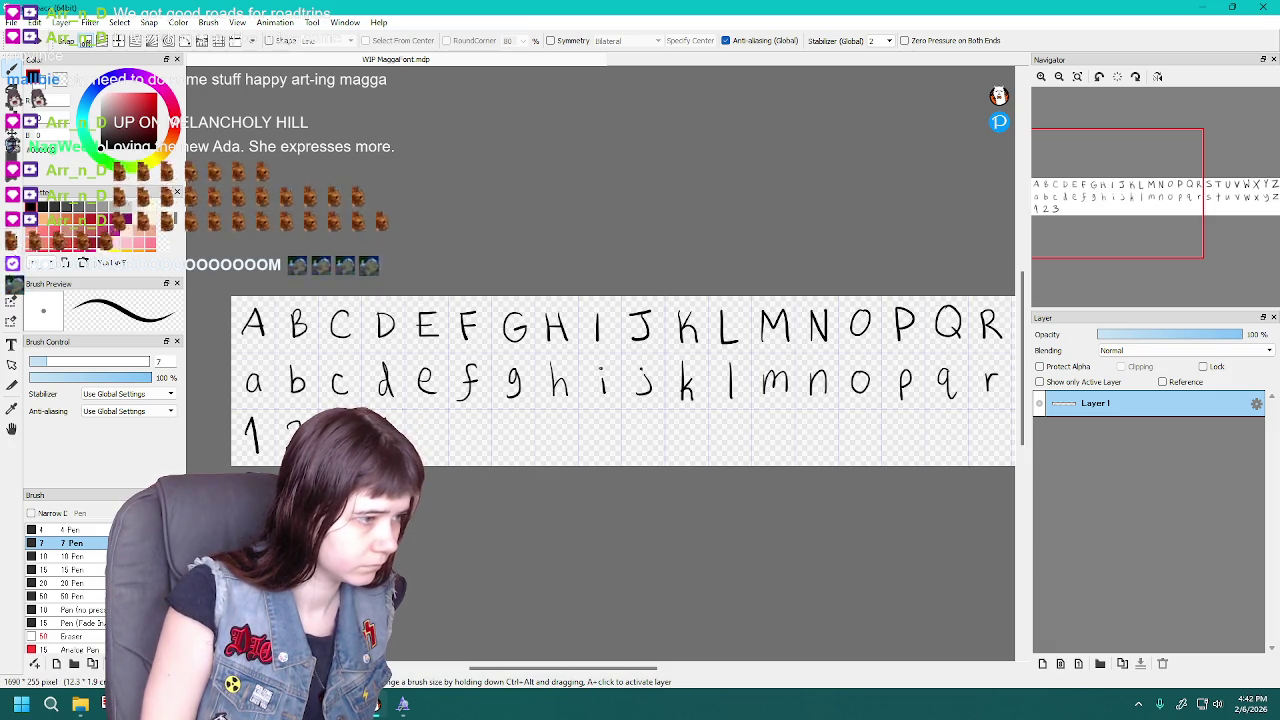
mouse_move(384, 416)
left_mouse_down()
mouse_move(390, 450)
mouse_move(422, 421)
mouse_move(419, 448)
left_mouse_up()
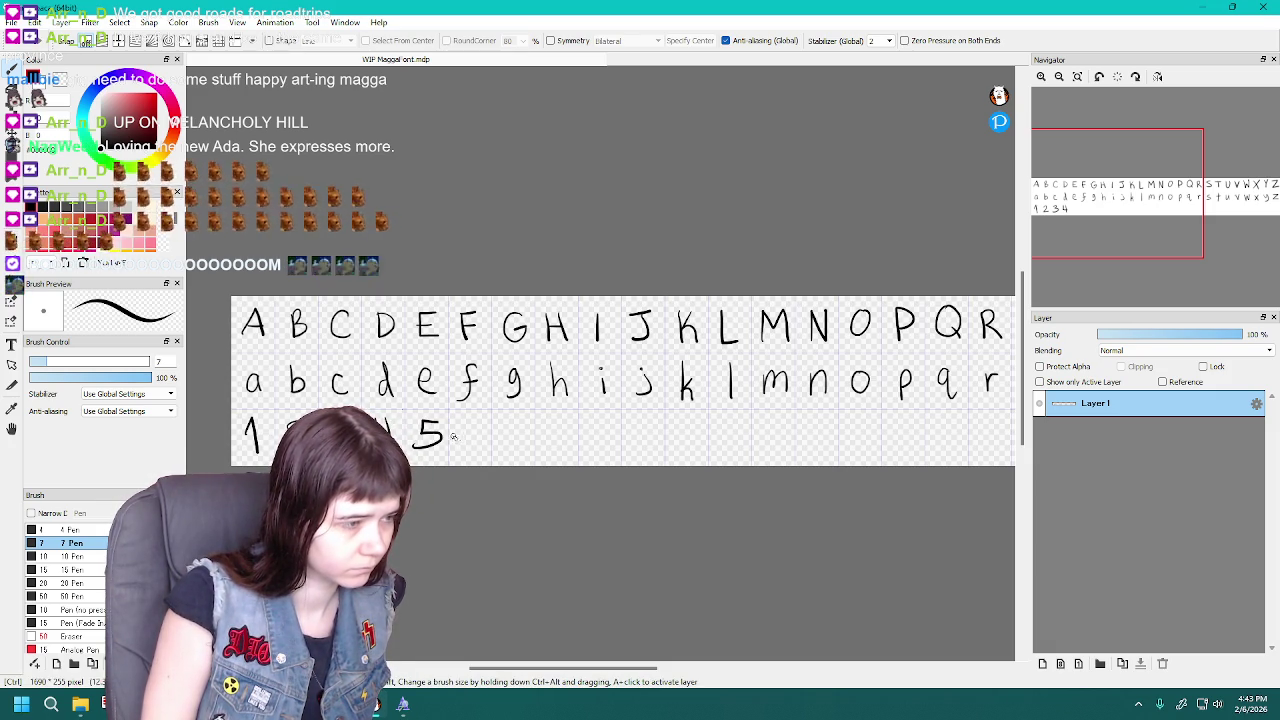
Fix the 5's lower stroke and draw the 6 after it, retrying several times
key("ctrl+z")
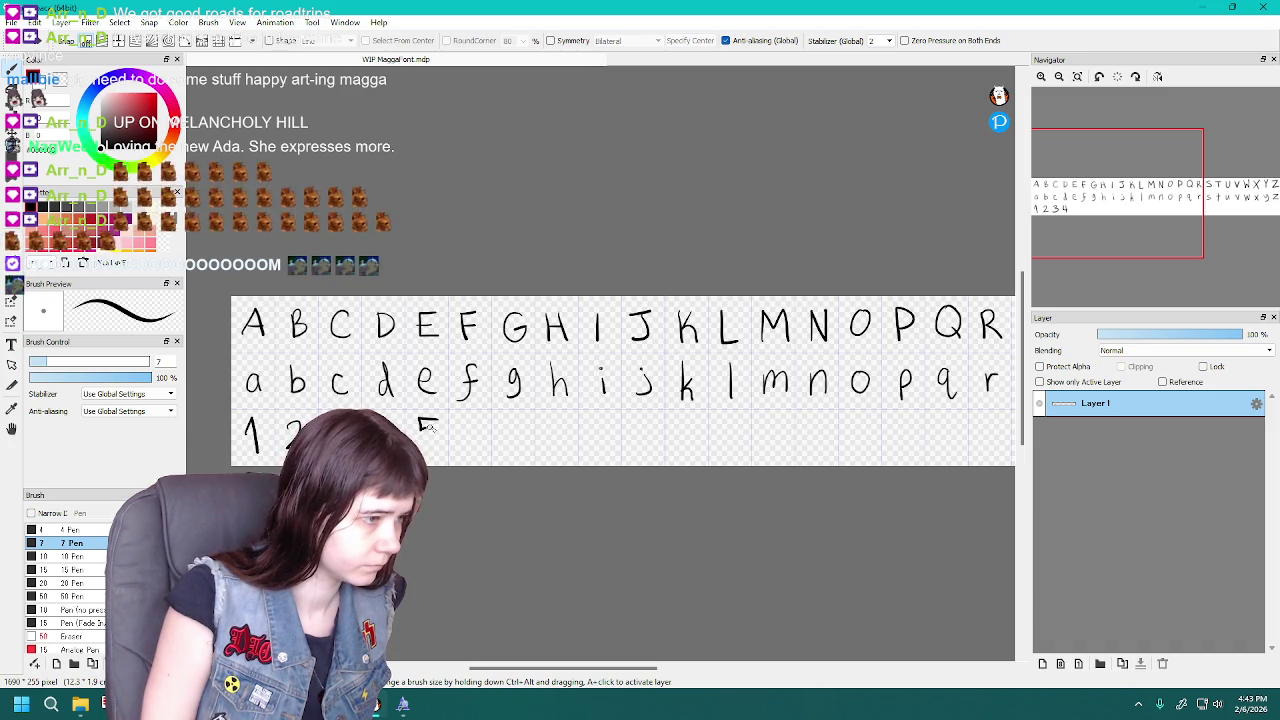
left_click_drag(468, 445, 488, 434)
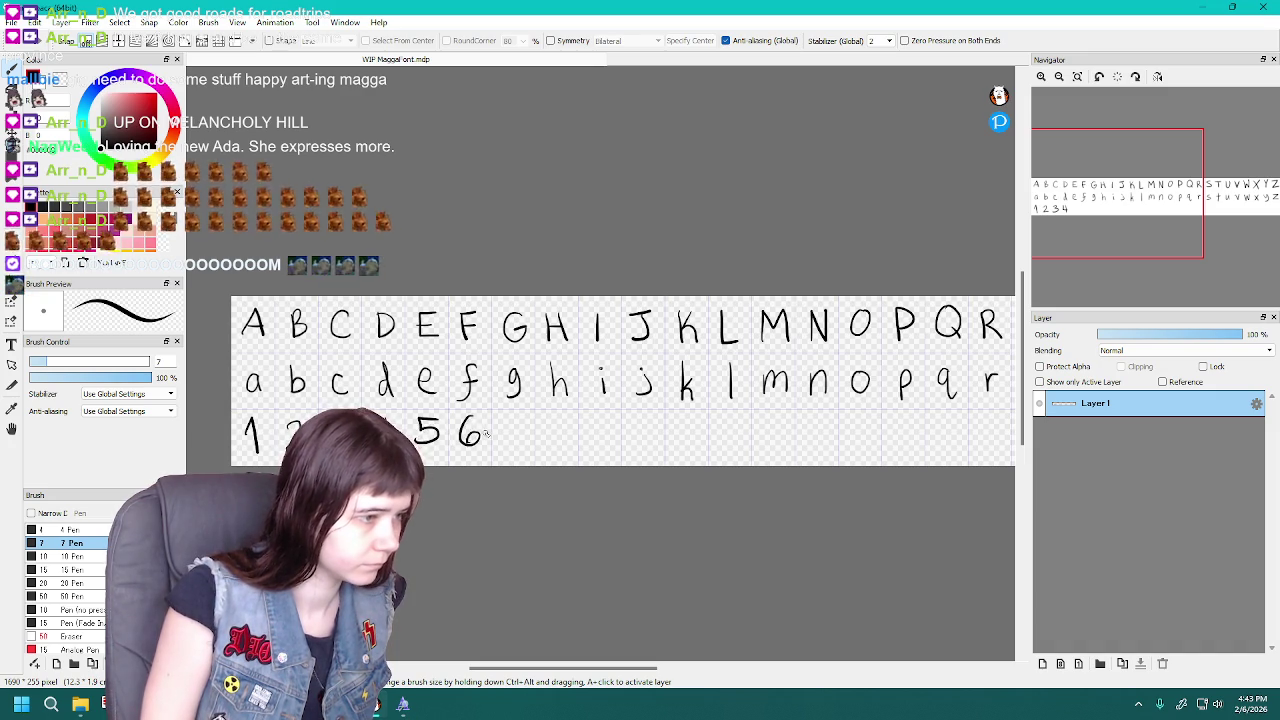
key("ctrl+z")
key("ctrl+z")
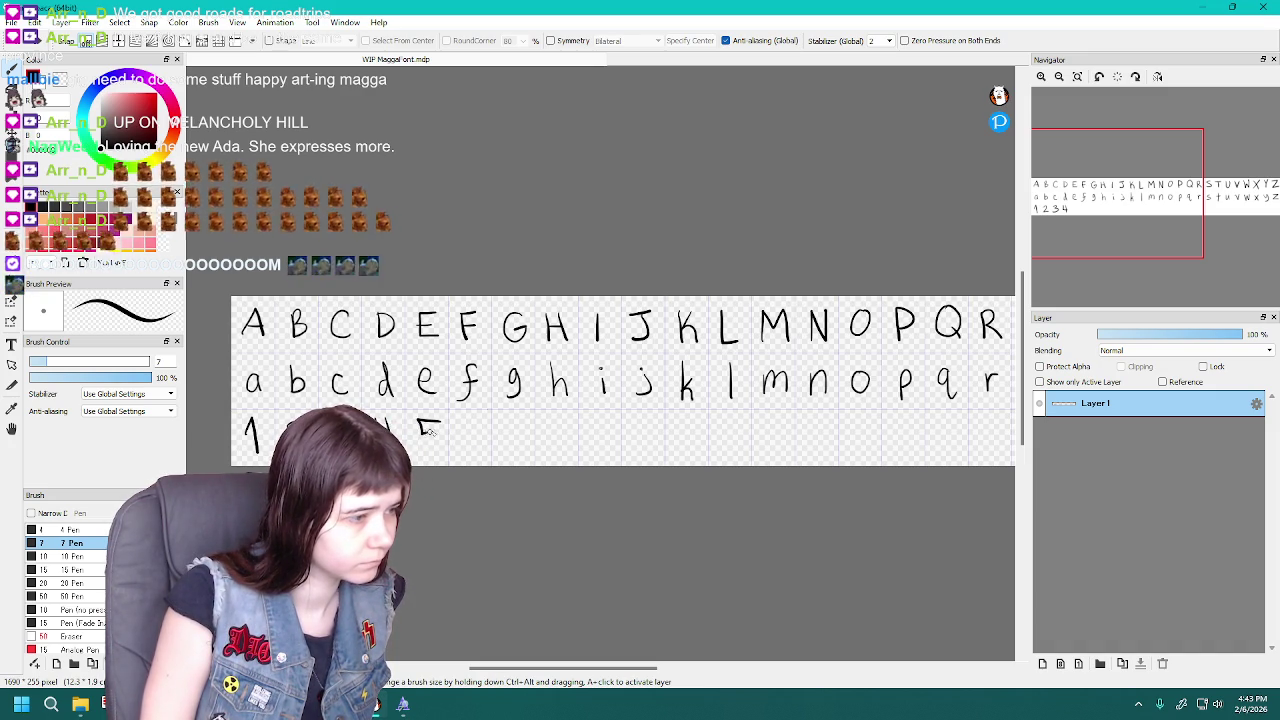
key("ctrl+z")
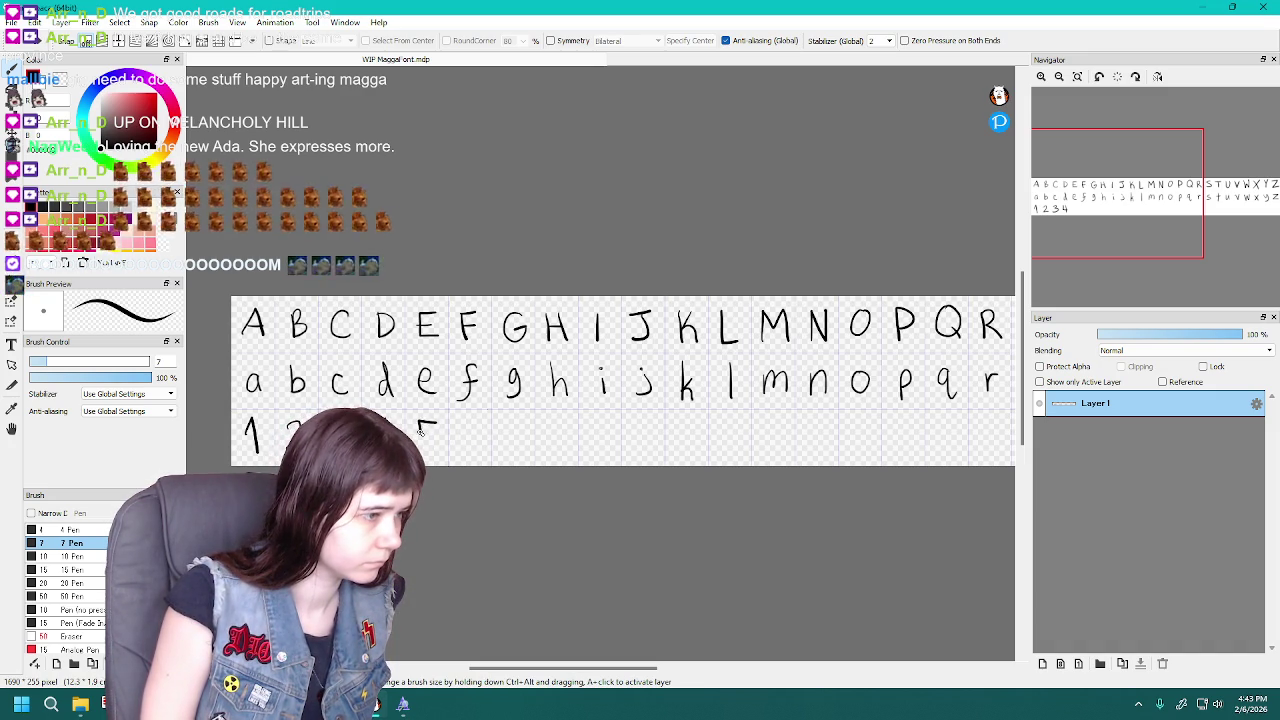
left_click_drag(474, 417, 461, 440)
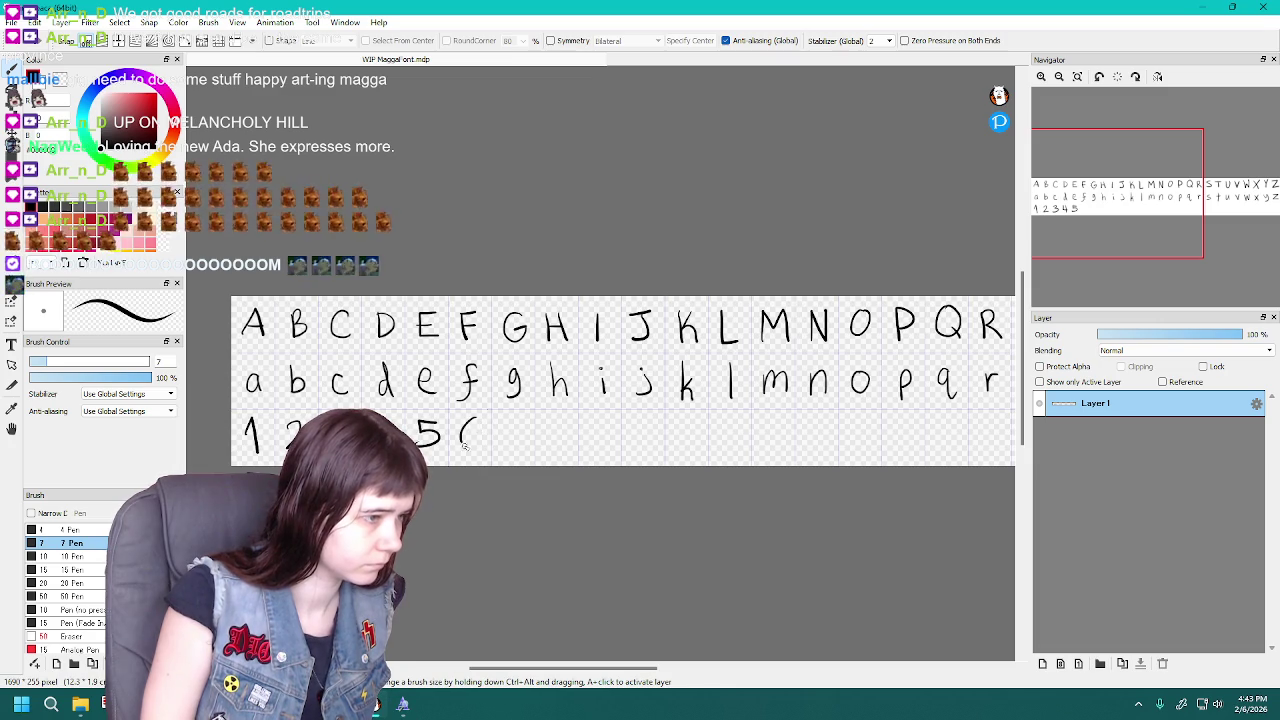
key("ctrl+z")
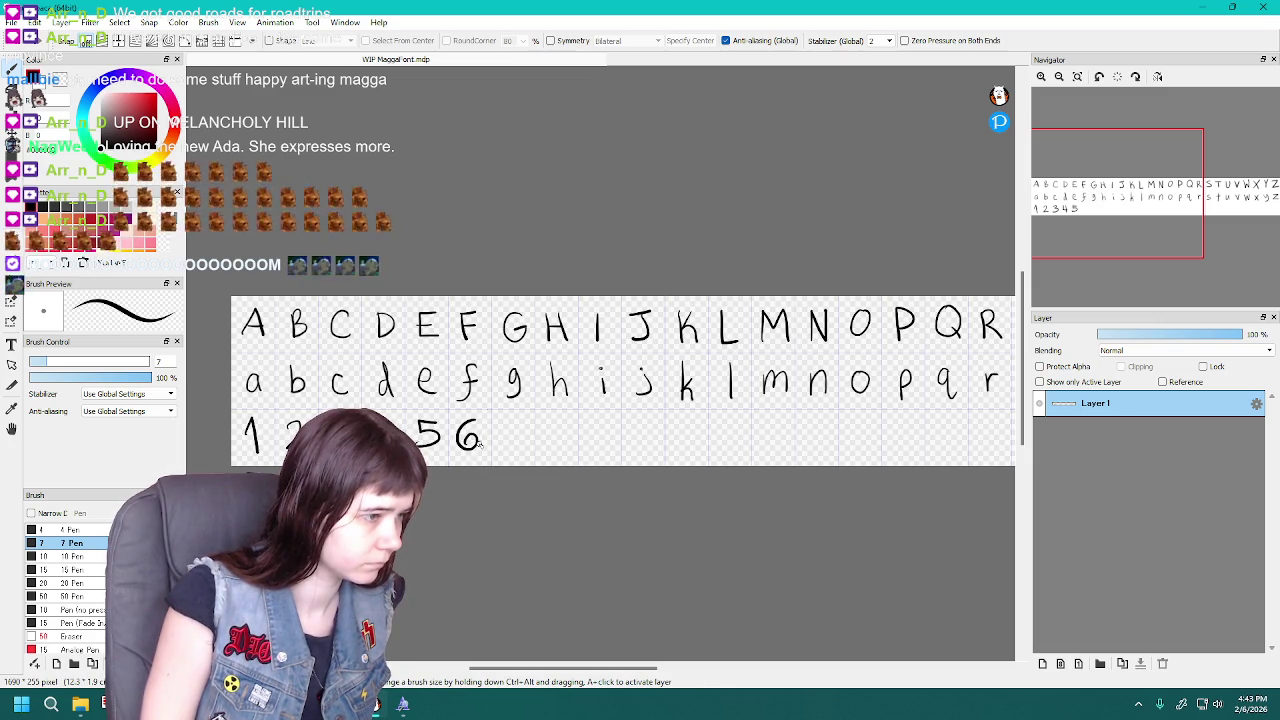
key("ctrl+z")
mouse_move(477, 421)
left_mouse_down()
mouse_move(480, 442)
mouse_move(518, 421)
mouse_move(512, 450)
left_mouse_up()
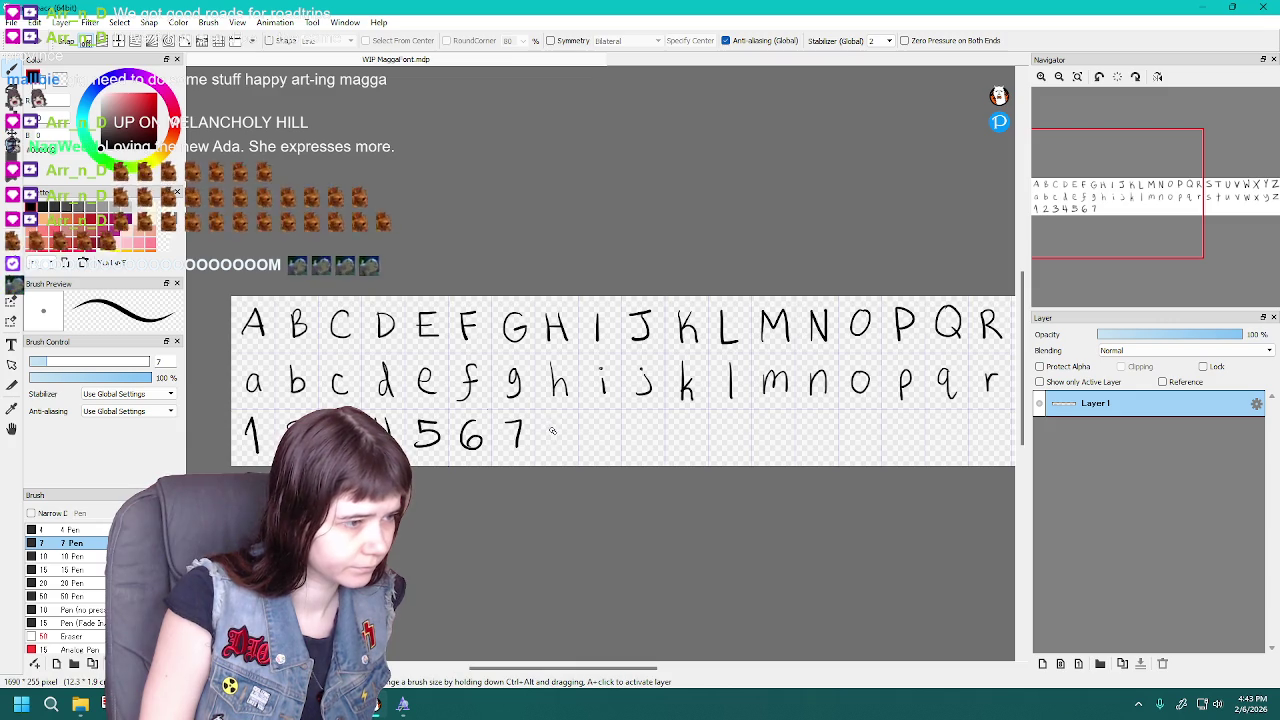
Draw the 8, 9 and 0 after the 7, redoing the 8 and 9
key("ctrl+z")
mouse_move(550, 427)
left_mouse_down()
mouse_move(552, 444)
mouse_move(558, 424)
left_mouse_up()
key("ctrl+z")
key("ctrl+z")
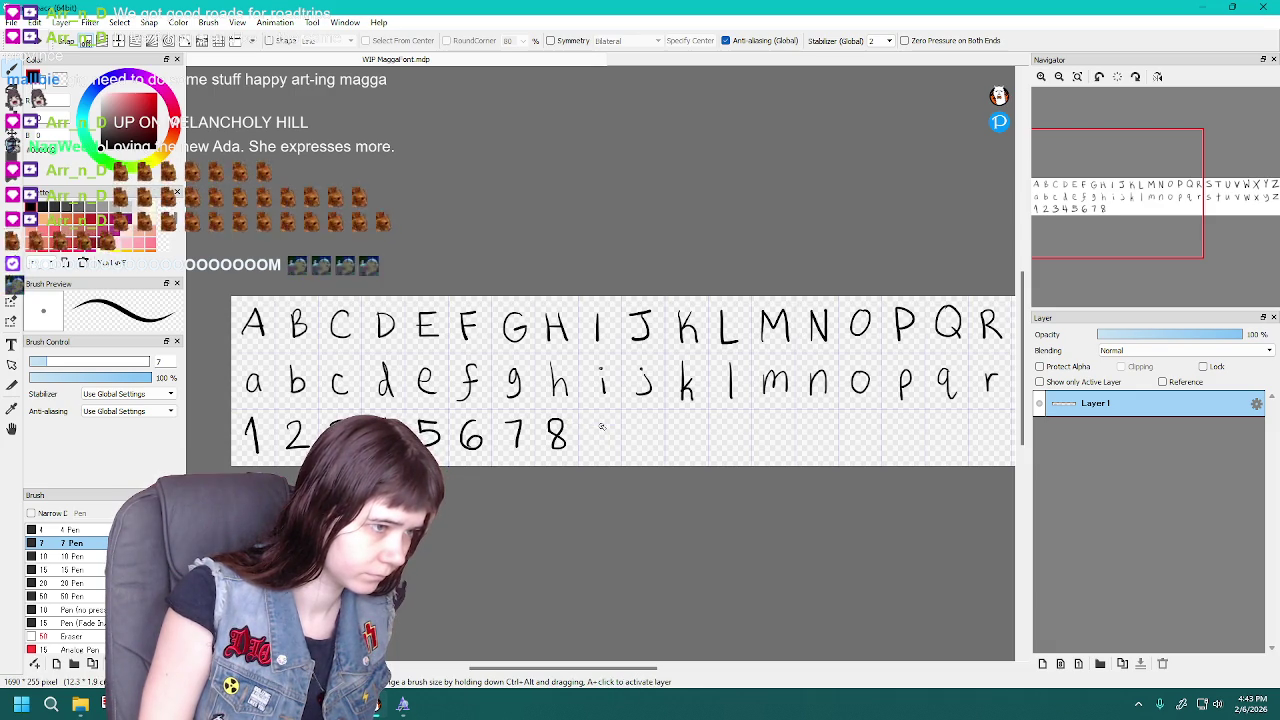
left_click_drag(604, 425, 606, 450)
key("ctrl+z")
key("ctrl+z")
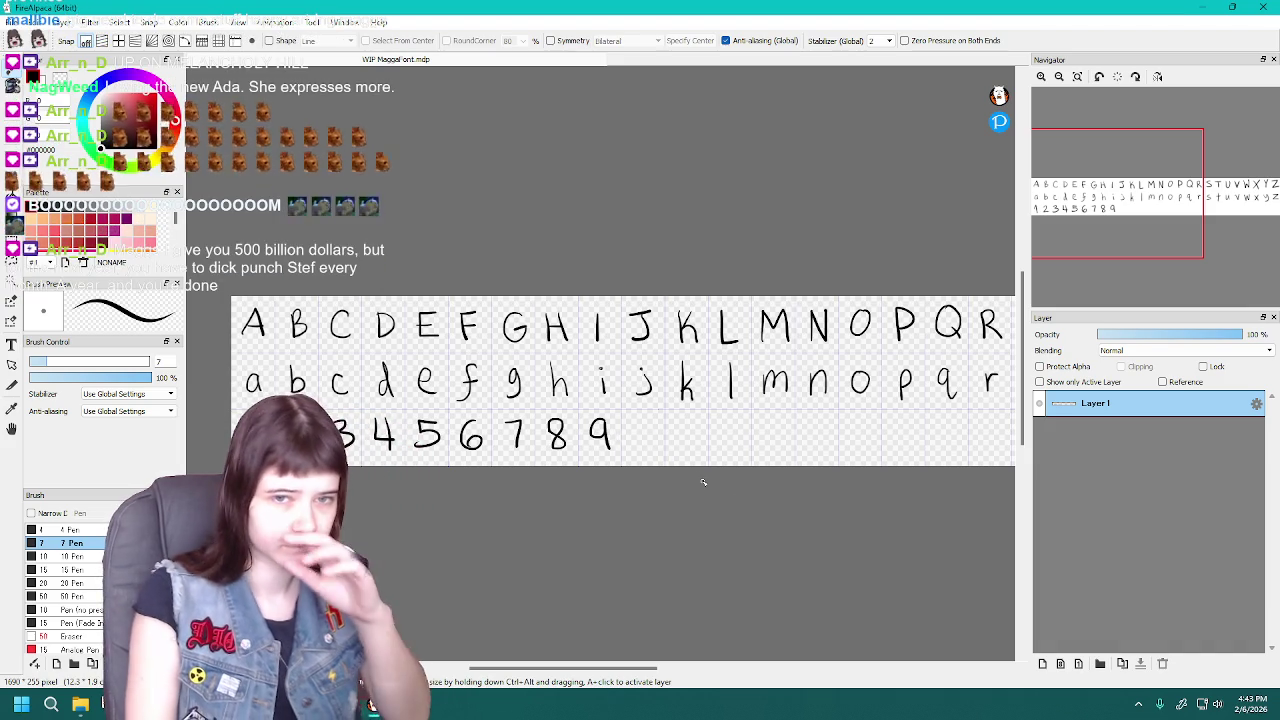
mouse_move(648, 422)
left_mouse_down()
mouse_move(634, 432)
mouse_move(652, 422)
left_mouse_up()
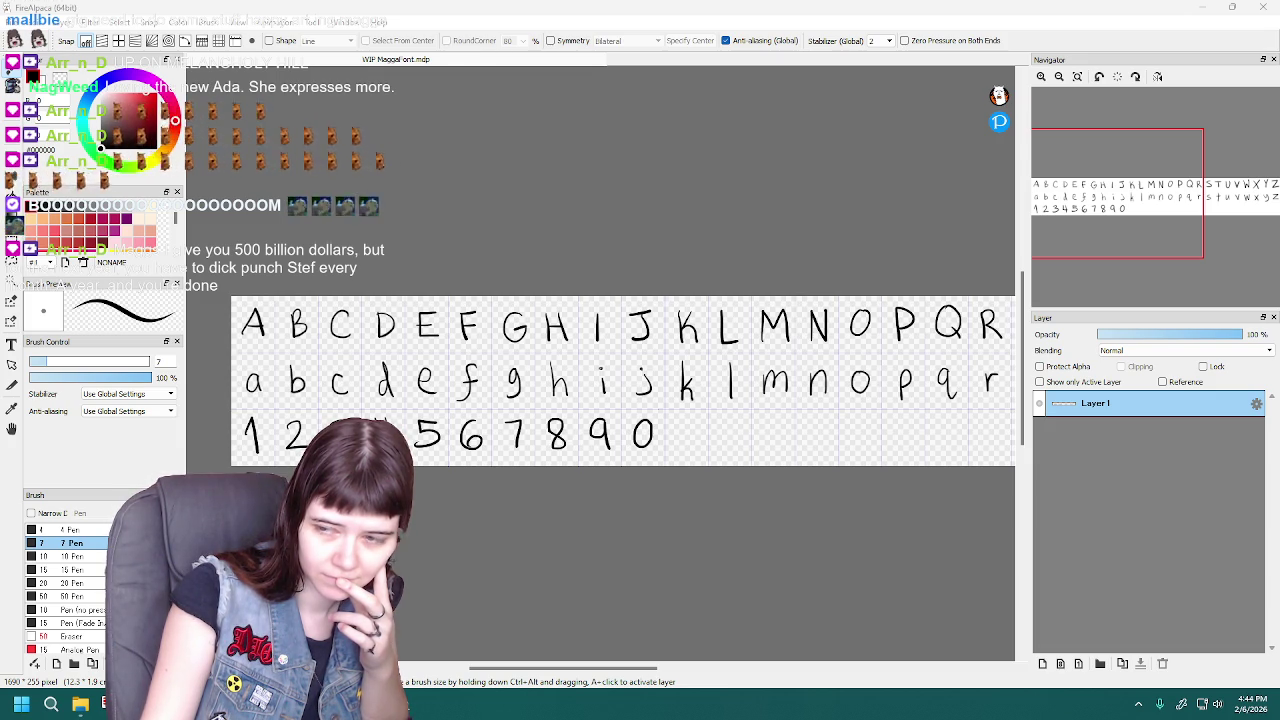
left_click(420, 470)
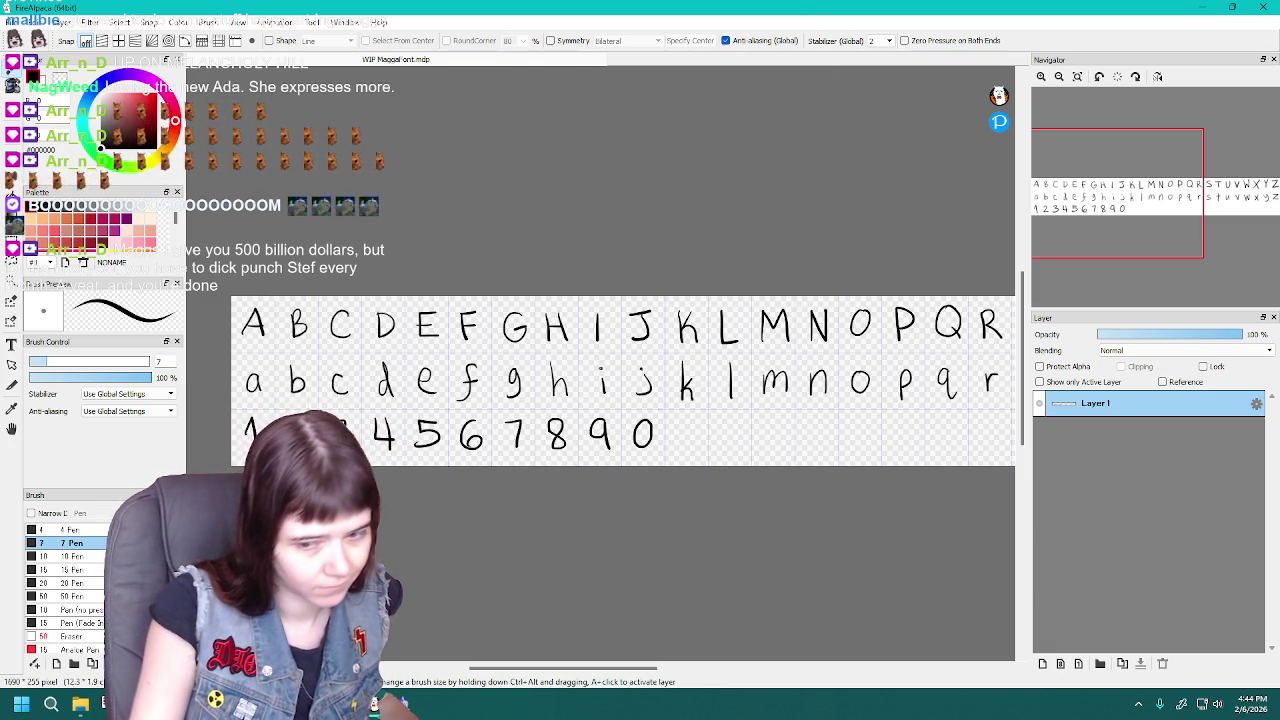
Scroll the canvas sideways and dot a period after the 0 in the digits row
left_click_drag(595, 669, 643, 669)
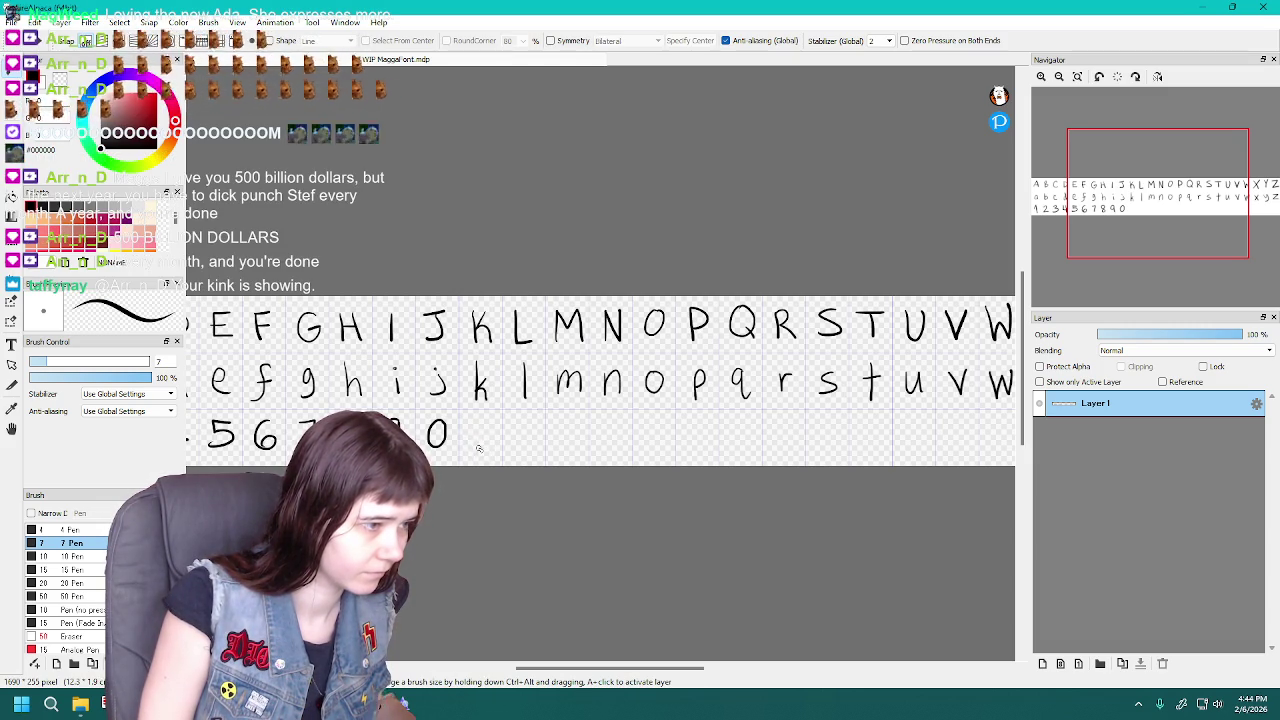
left_click(480, 447)
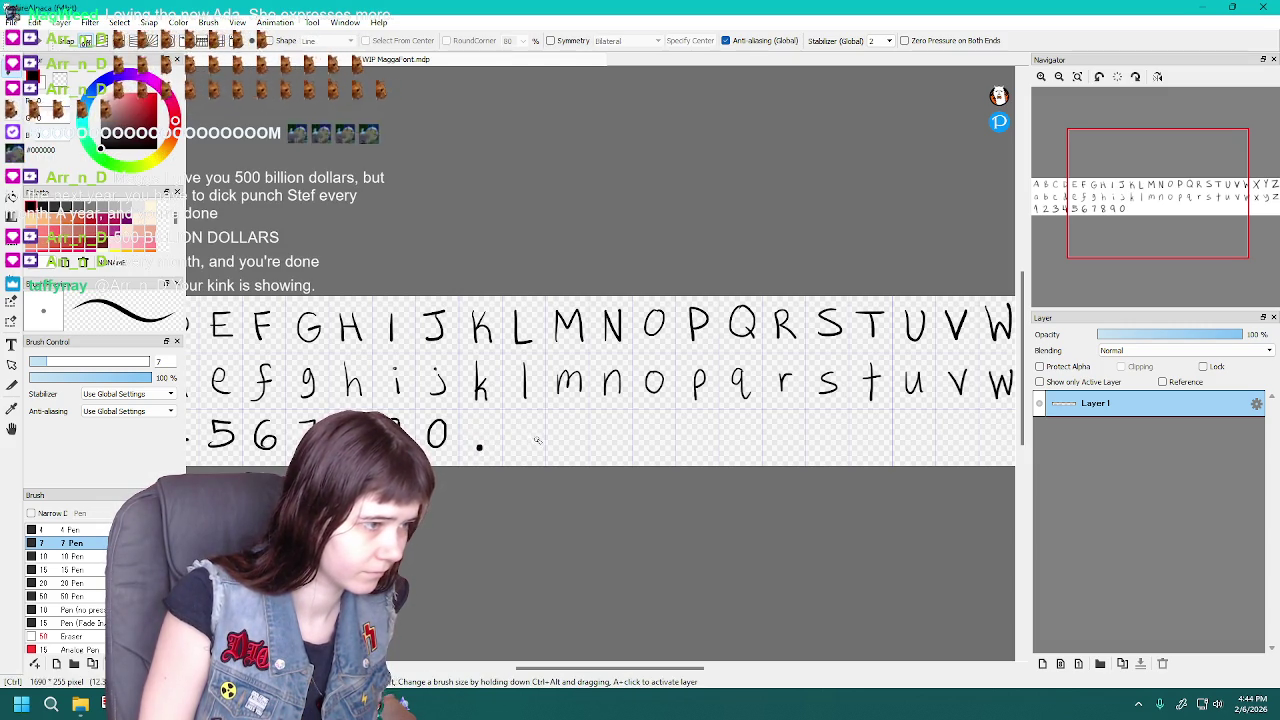
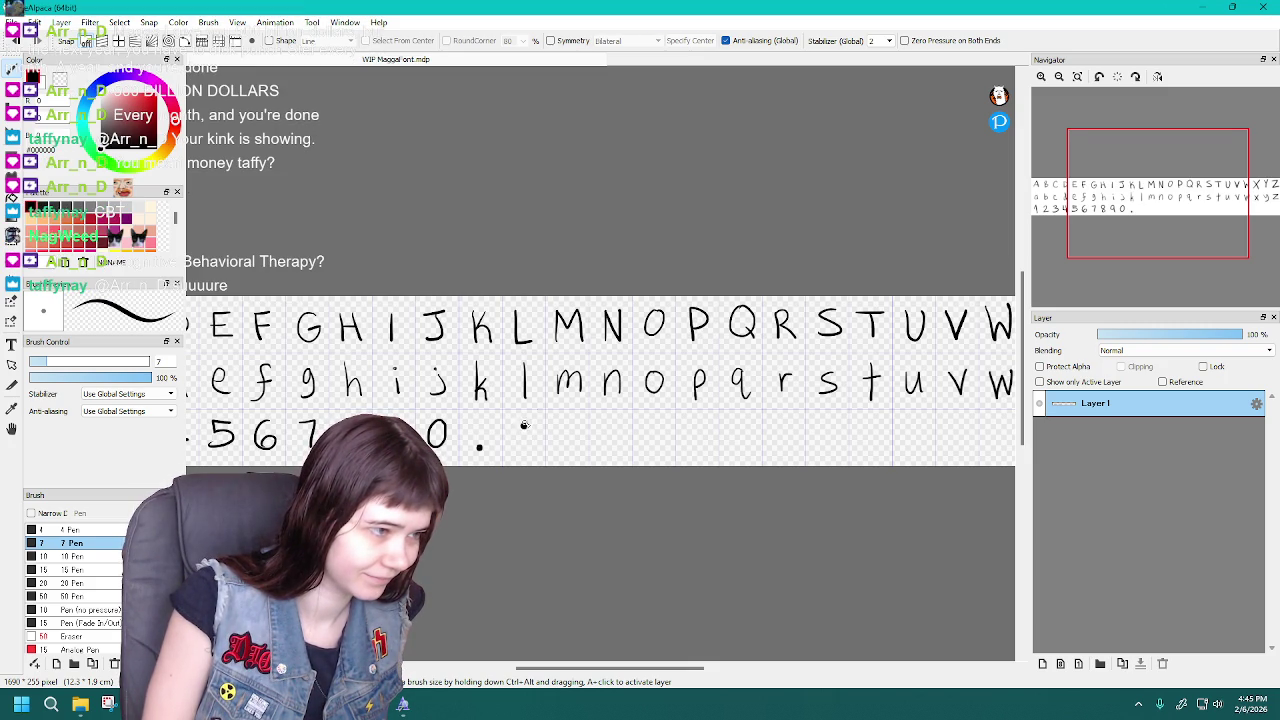
Draw a colon then a comma after the period, undoing stray dots along the way
key("ctrl+z")
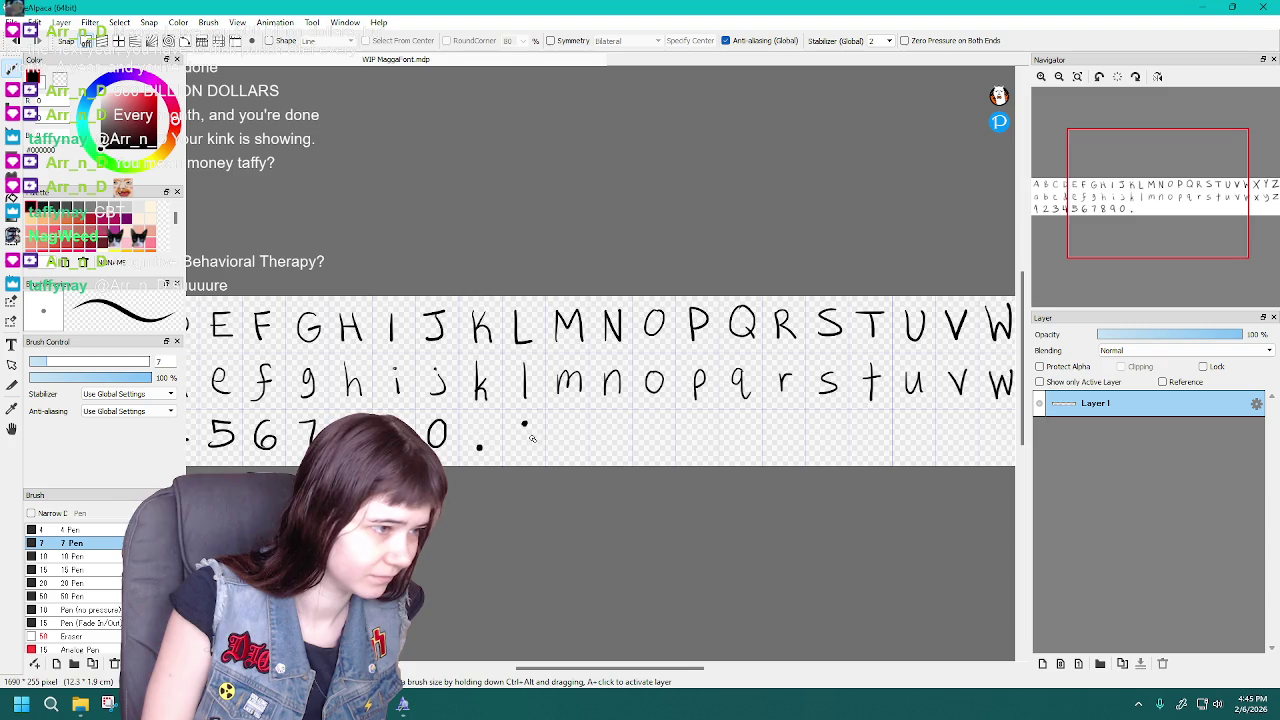
key("ctrl+z")
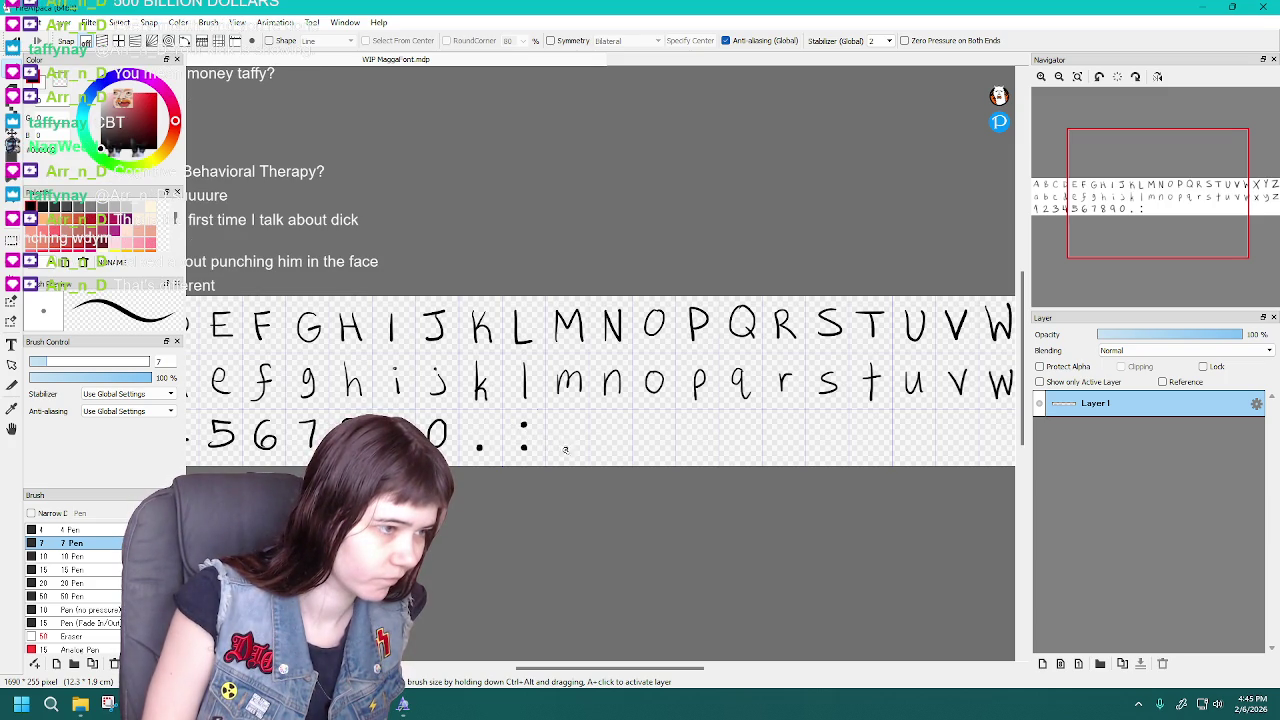
key("ctrl")
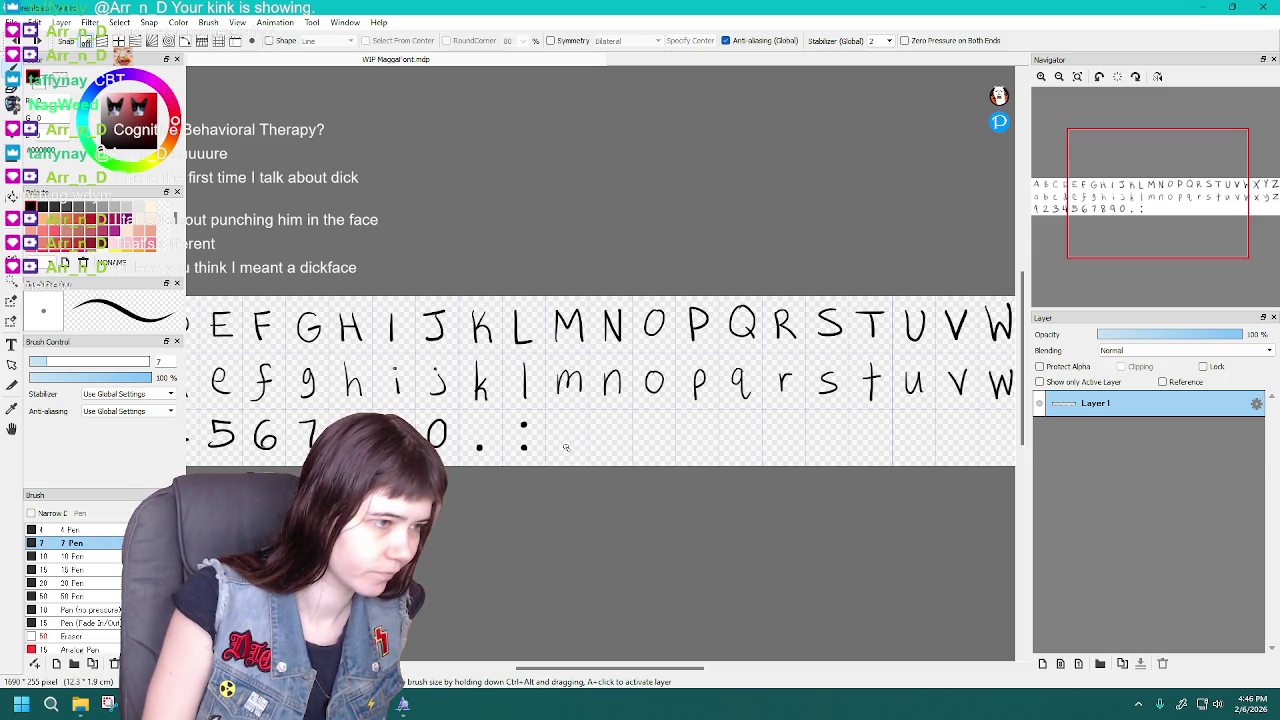
key("ctrl+z")
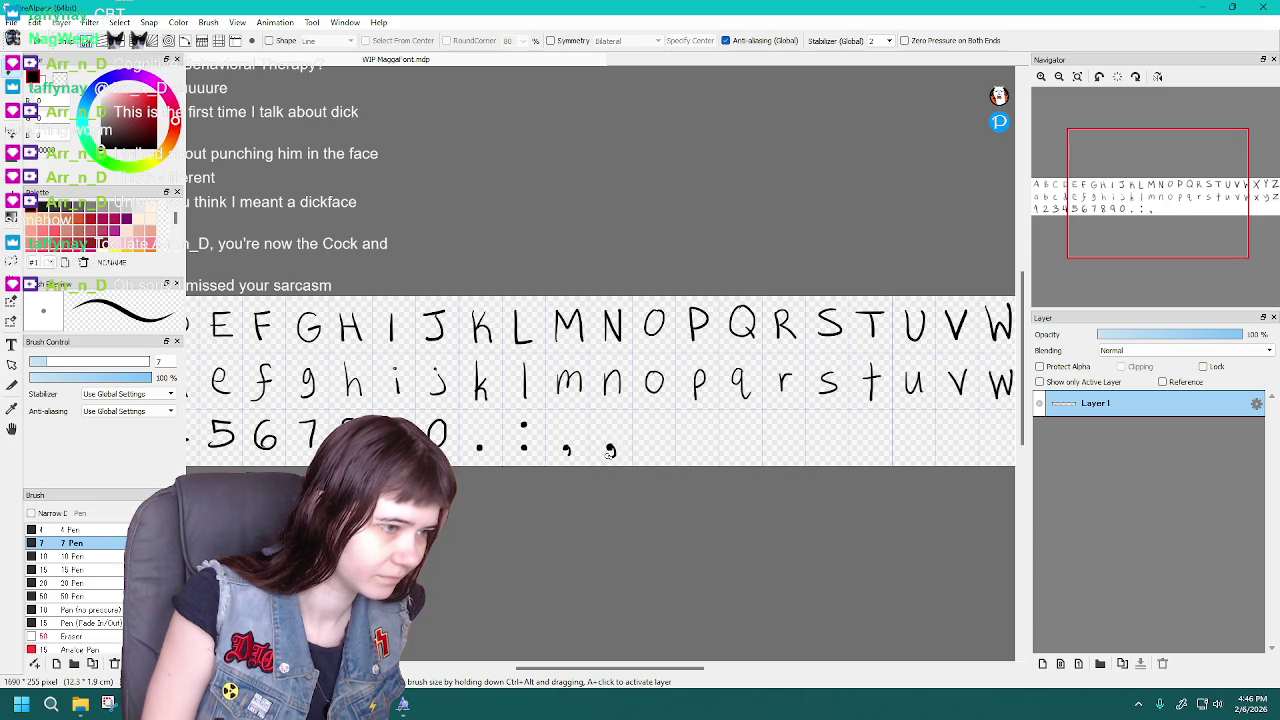
Draw a semicolon's comma stroke after the comma, undoing failed strokes and its top dot
key("ctrl+z")
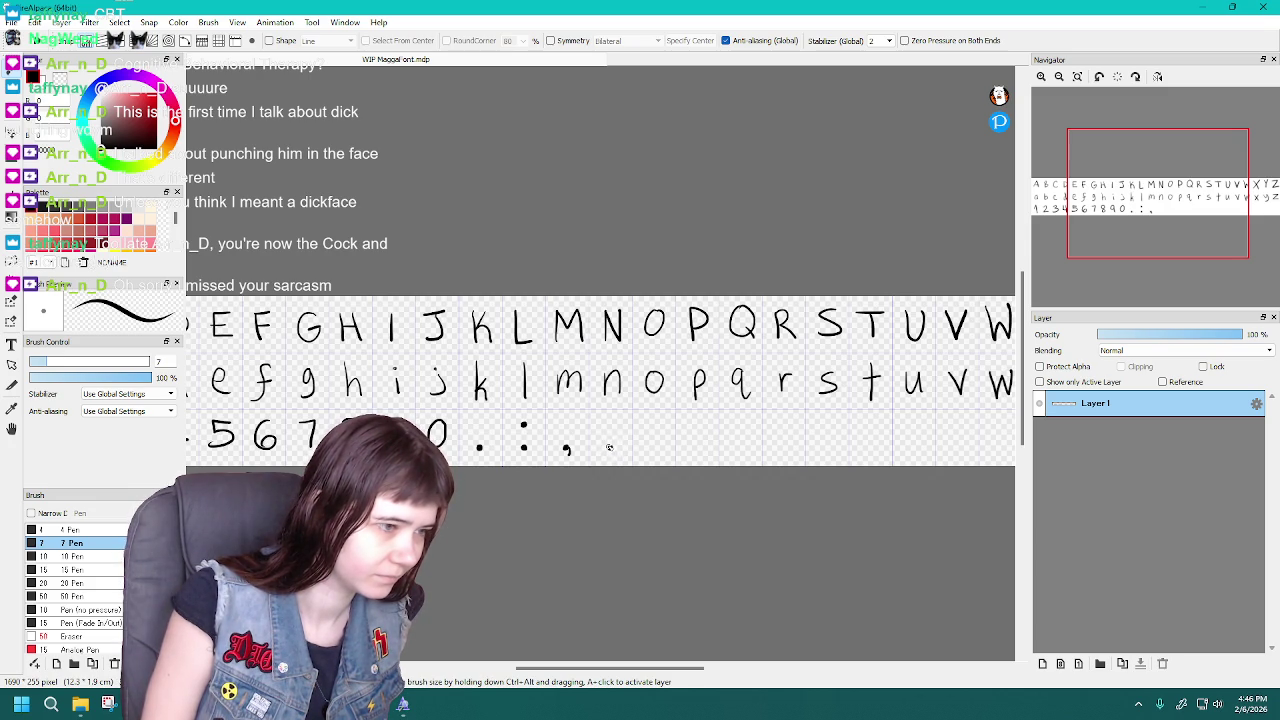
key("ctrl+z")
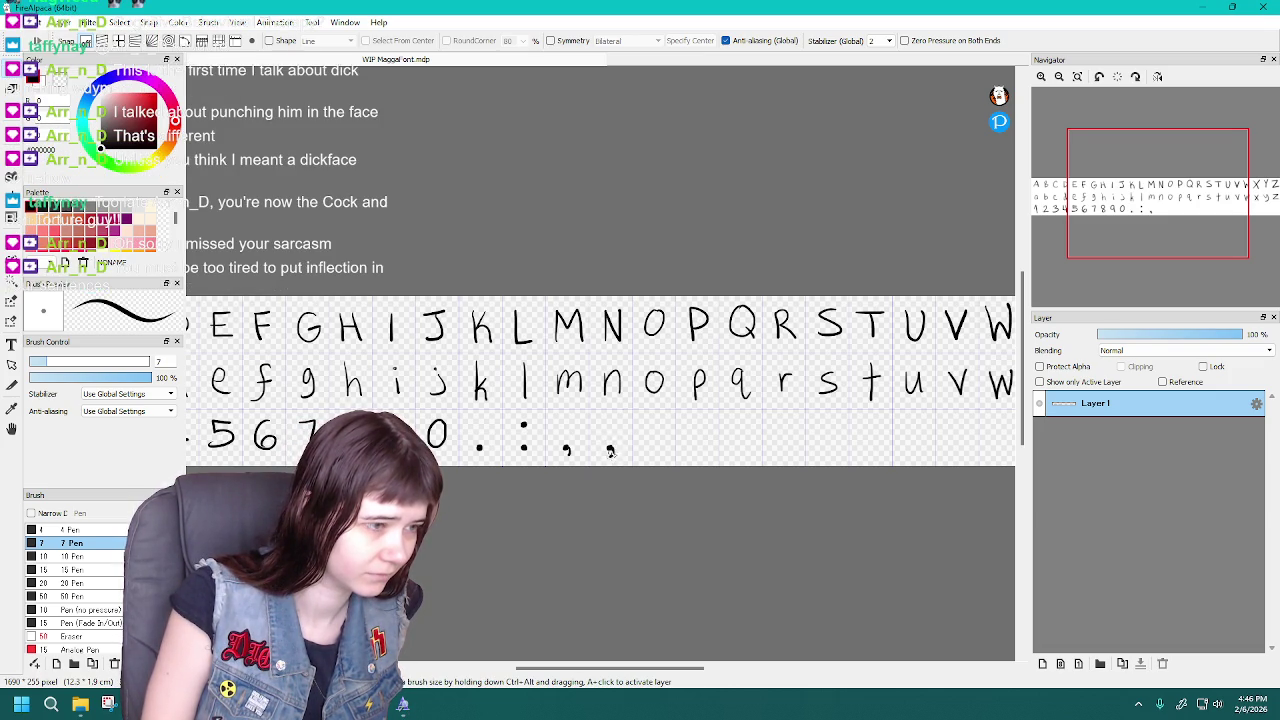
key("ctrl+z")
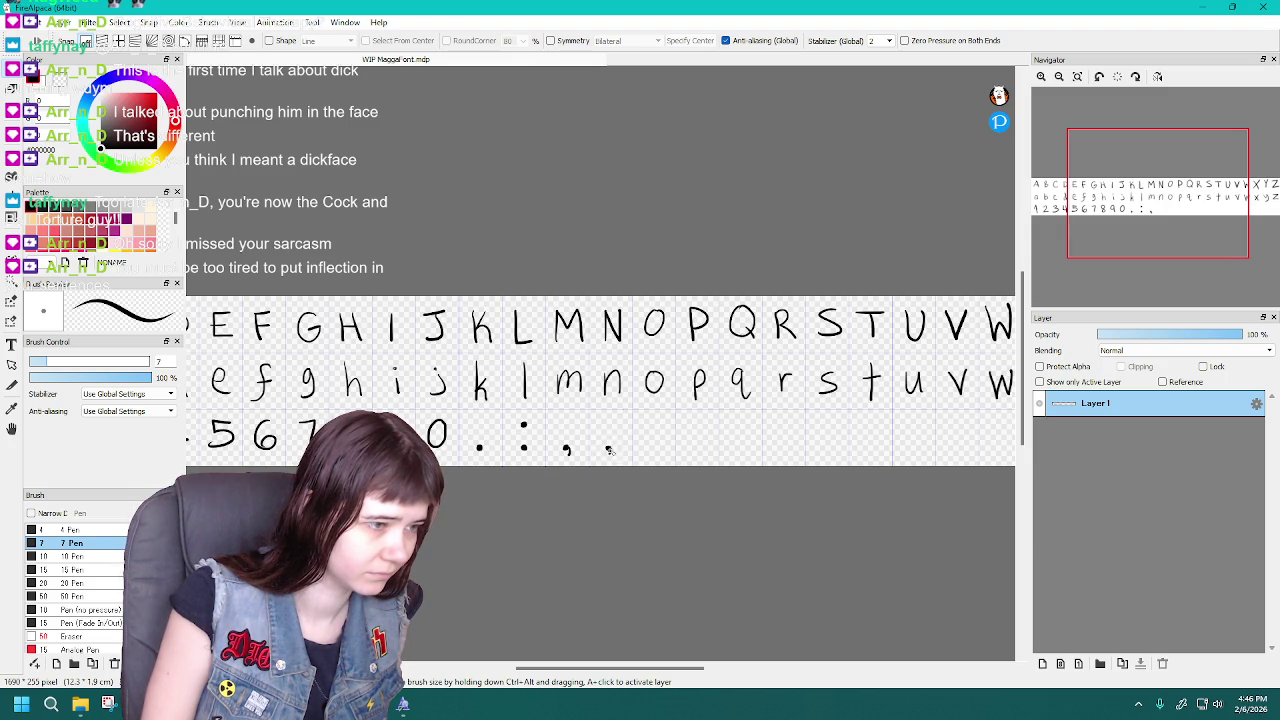
key("ctrl+z")
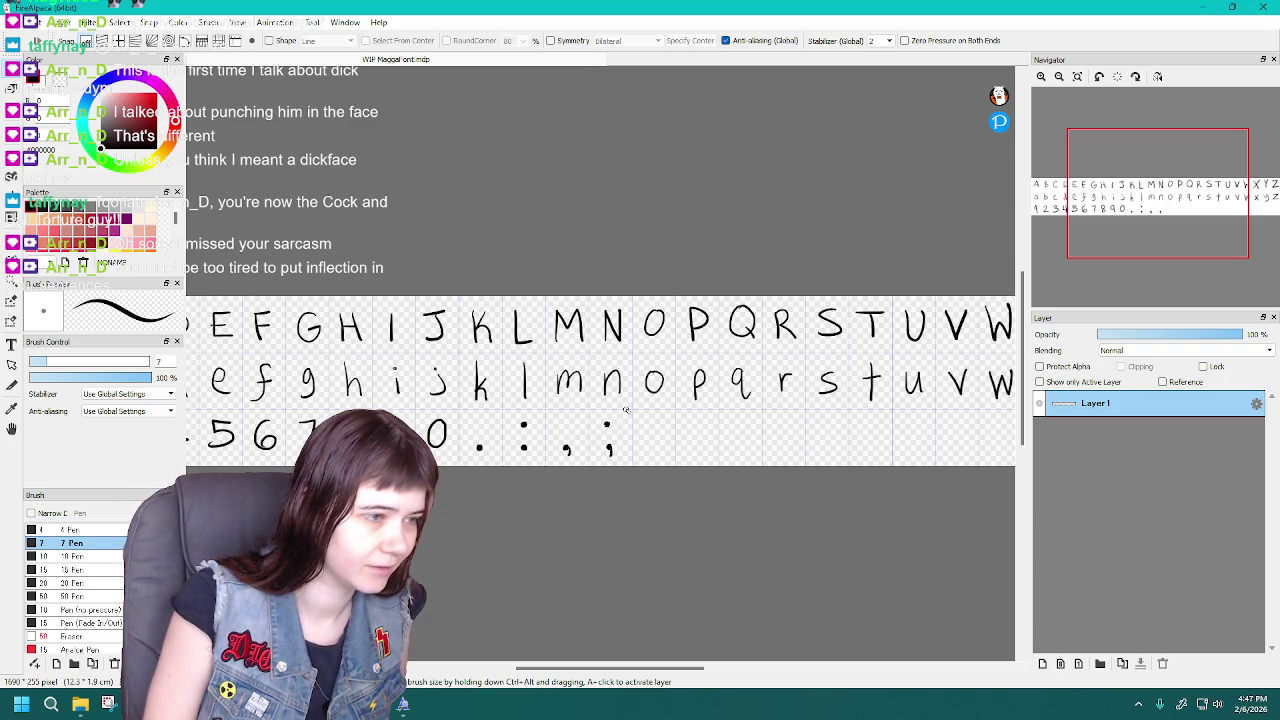
key("ctrl+z")
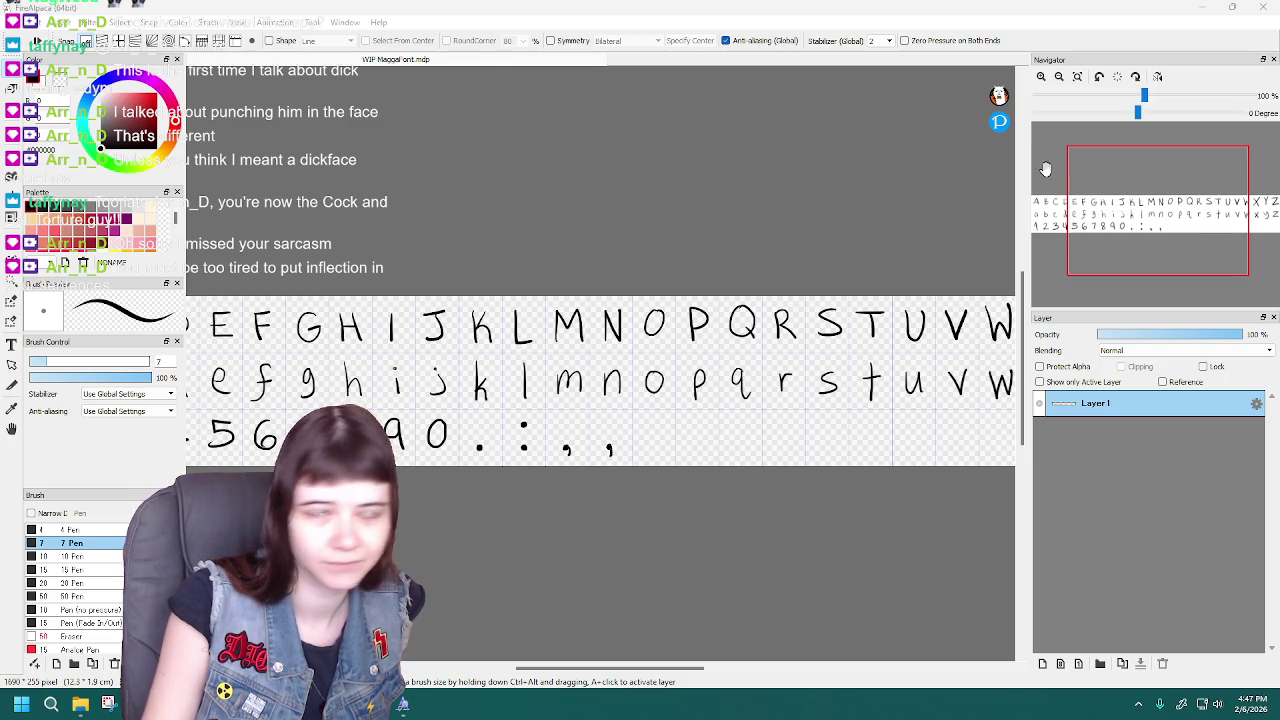
left_click(557, 232)
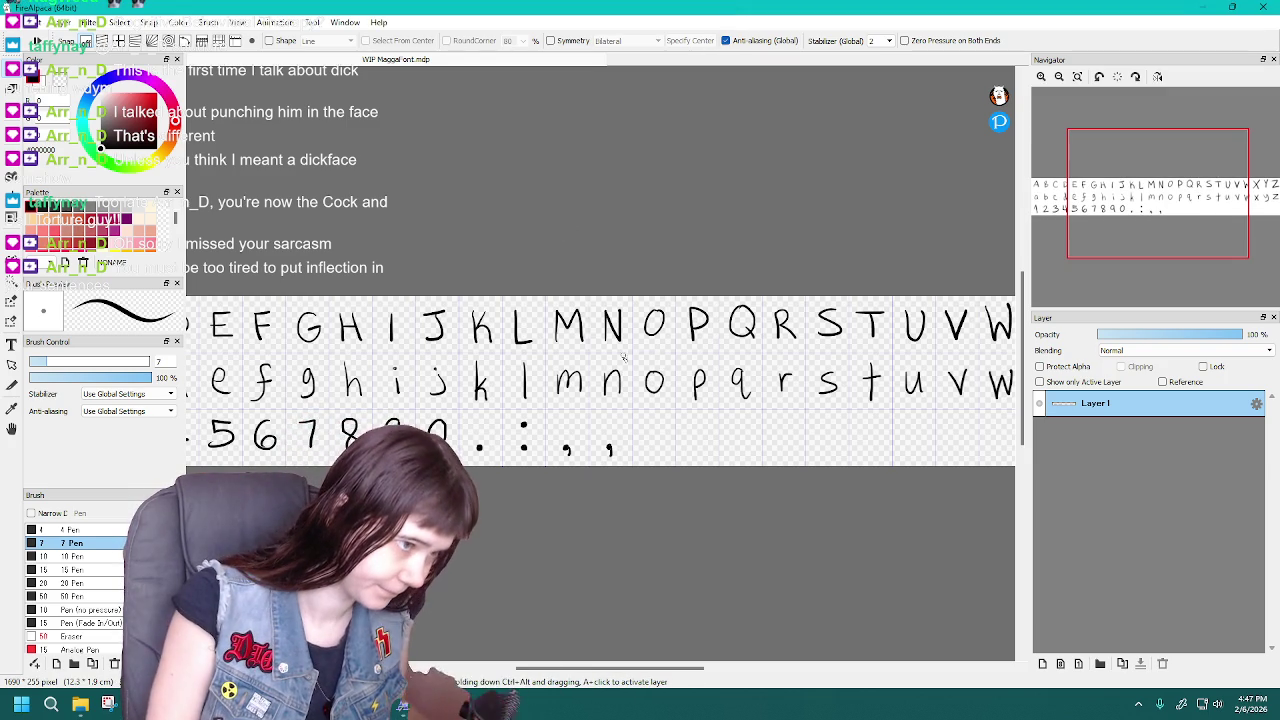
Add the dot above the comma to complete the semicolon, then scroll the sheet right
left_click(606, 421)
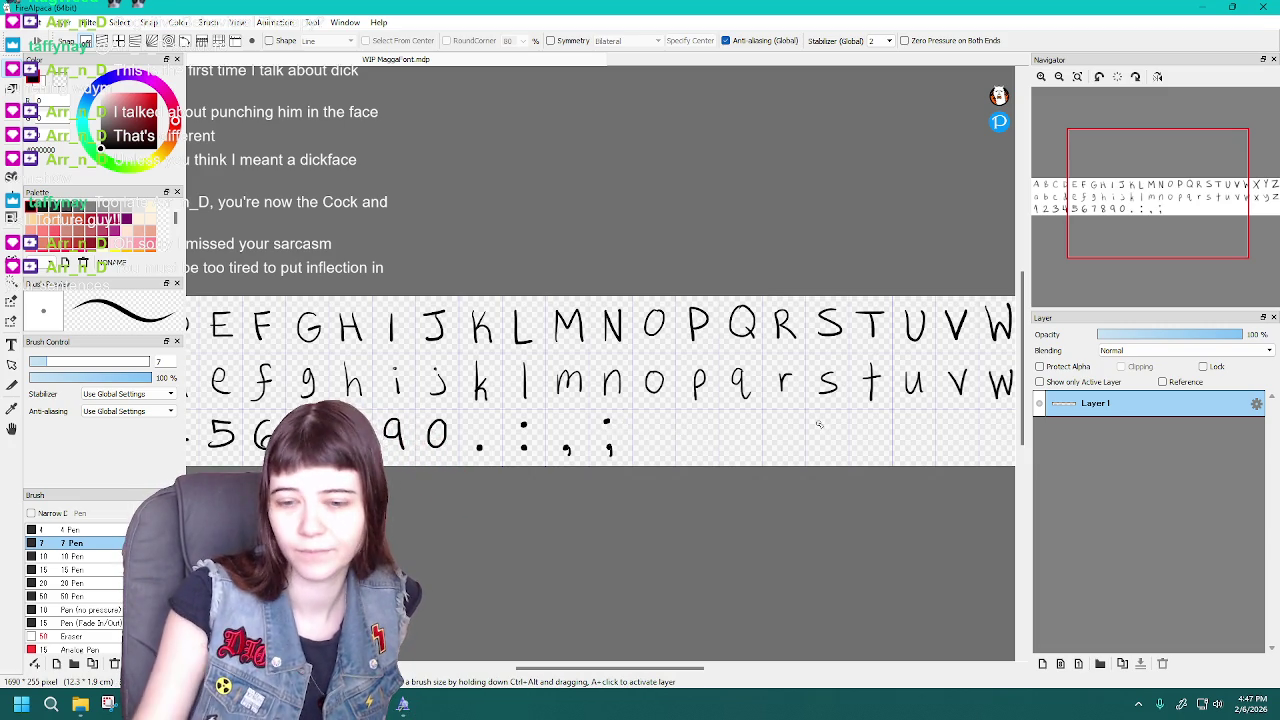
left_click(405, 708)
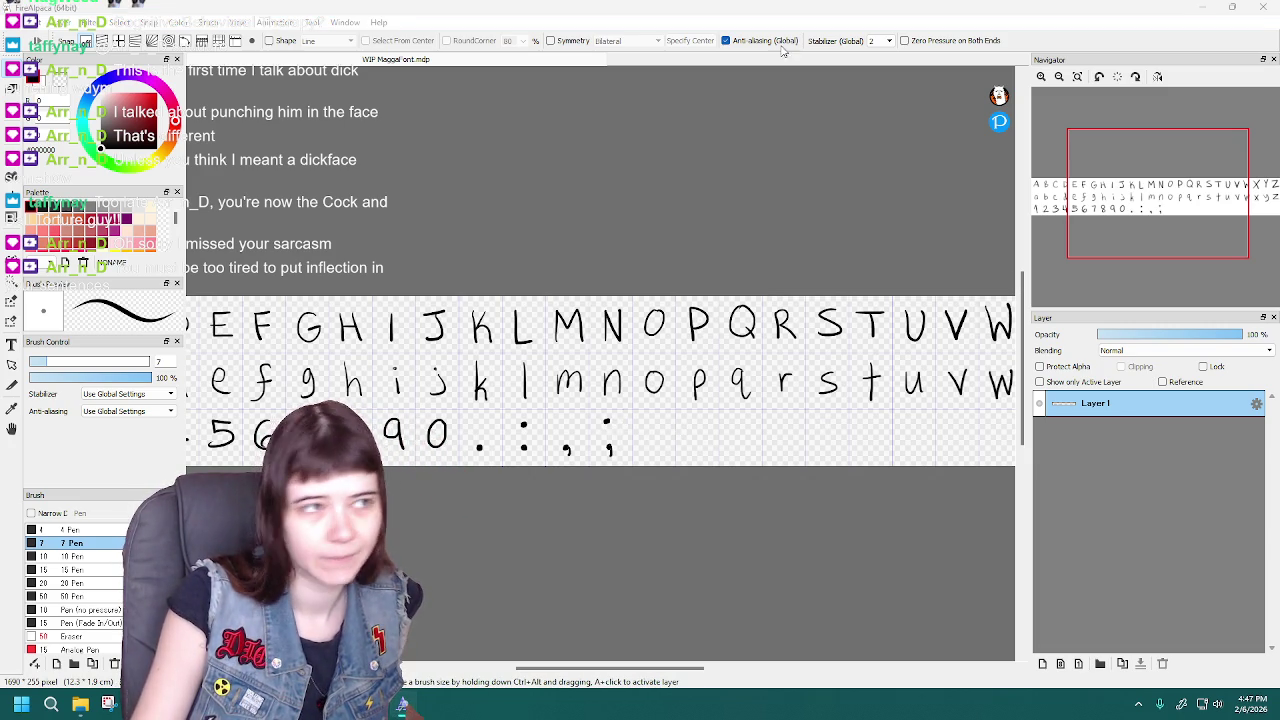
left_click(762, 10)
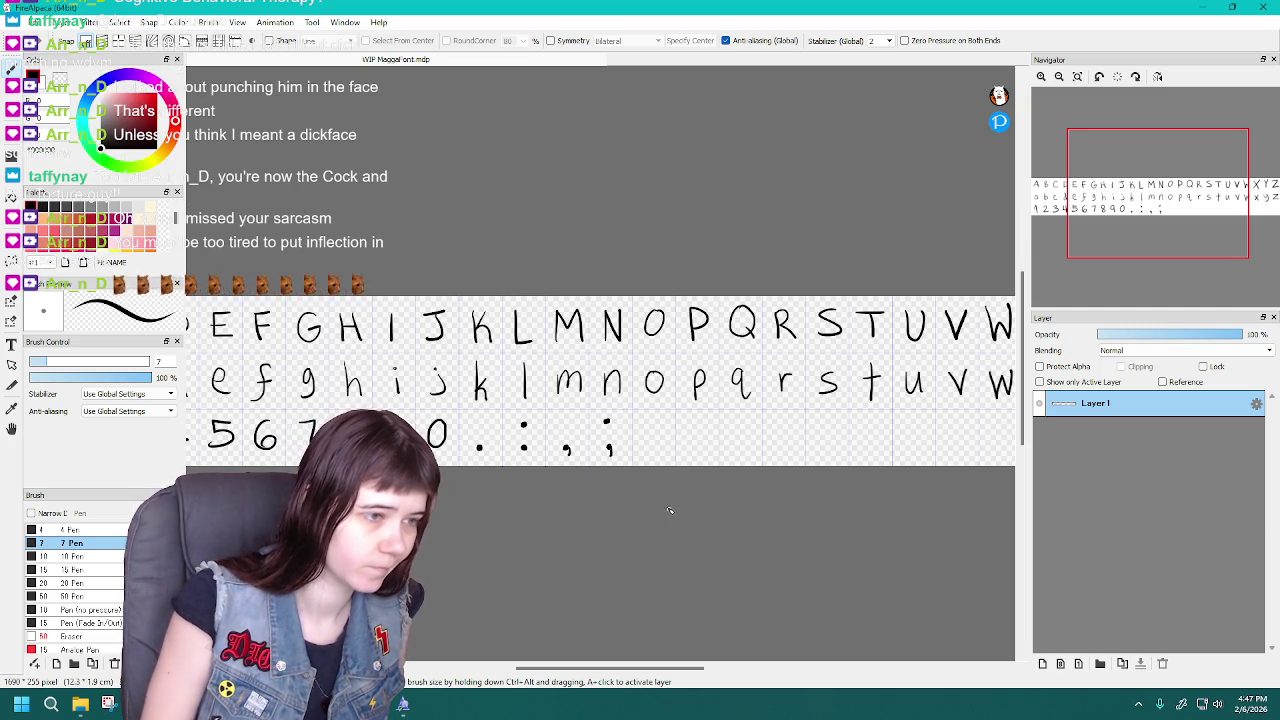
left_click_drag(636, 669, 678, 678)
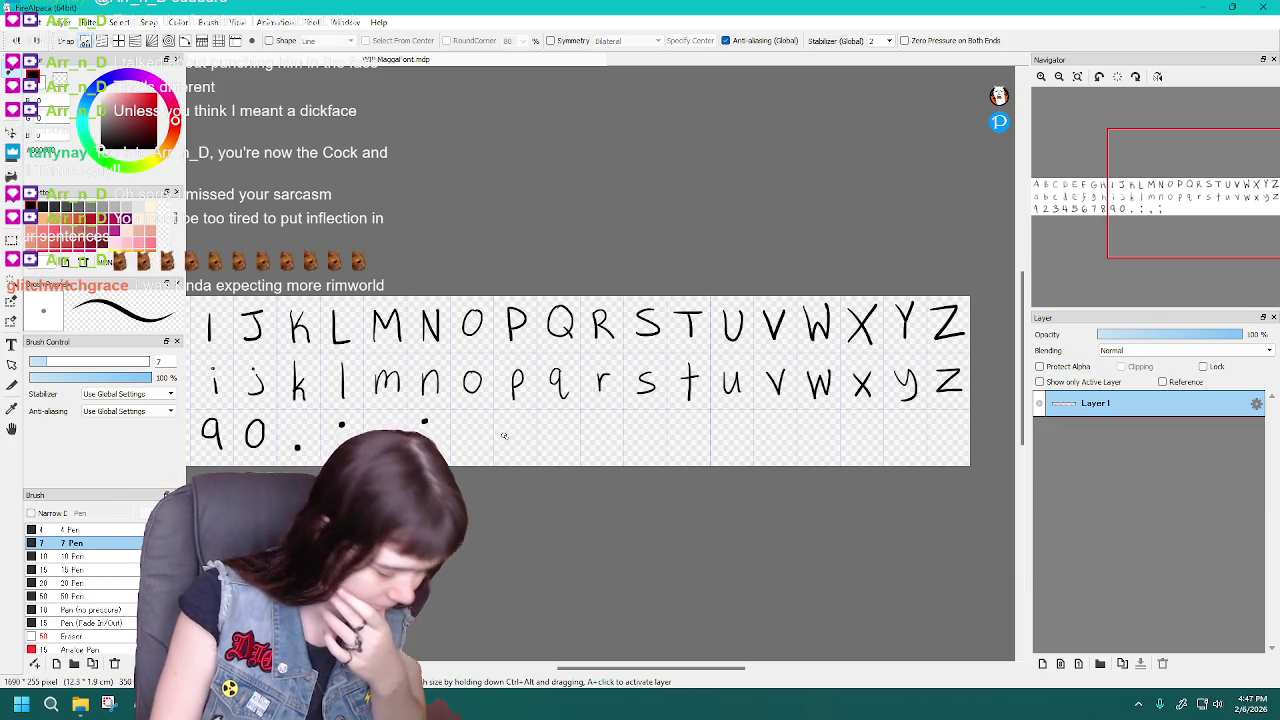
mouse_move(427, 438)
left_mouse_down()
mouse_move(425, 455)
mouse_move(382, 455)
left_mouse_up()
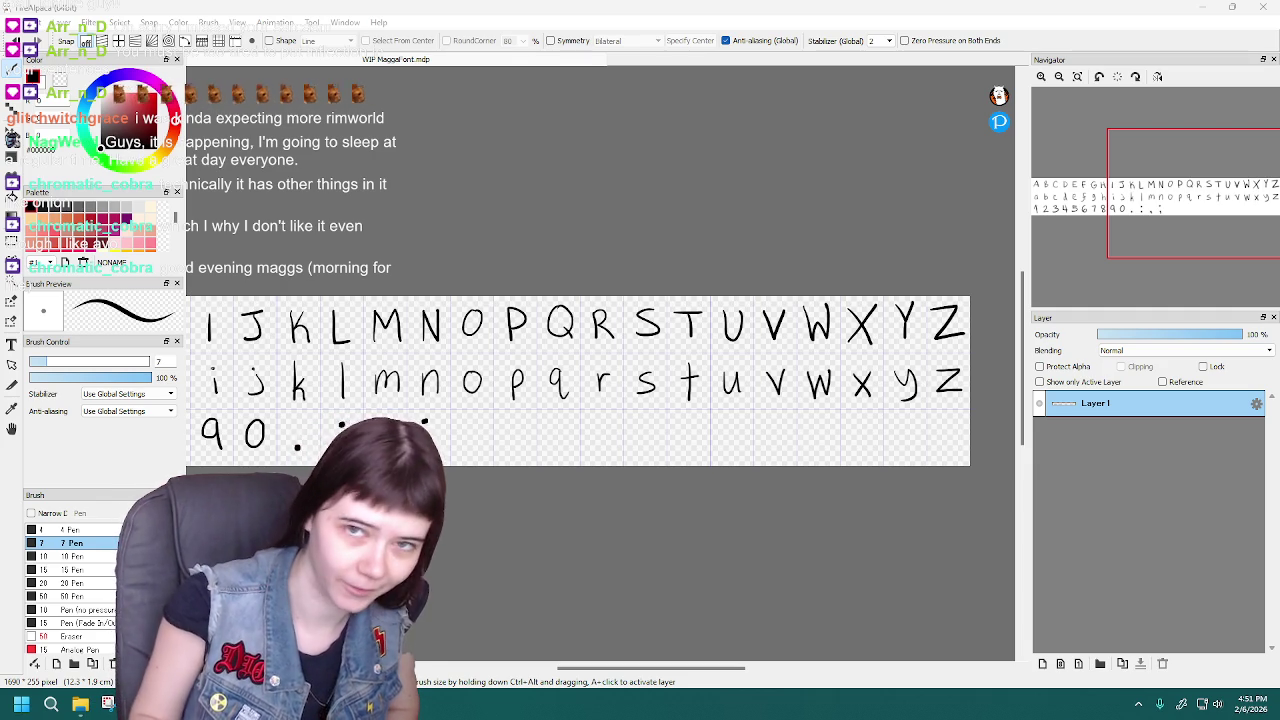
left_click(883, 11)
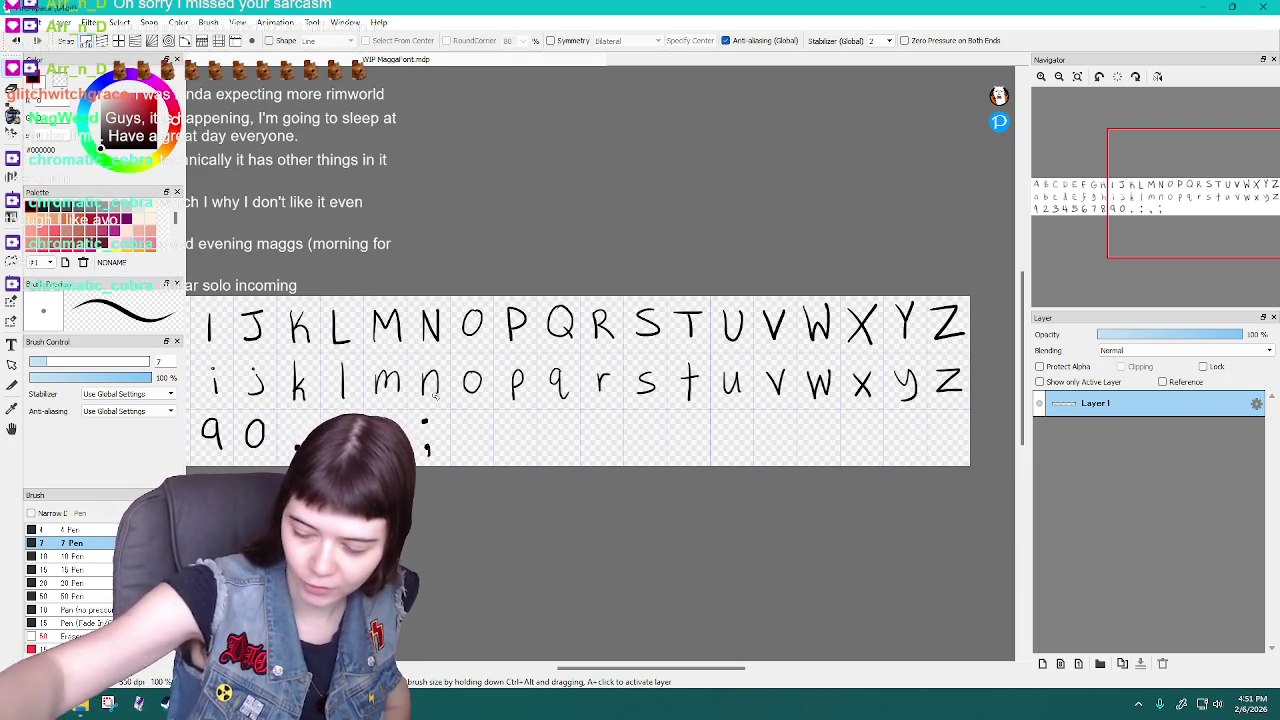
Draw a comma stroke beneath the dot after the period to form a semicolon
mouse_move(426, 432)
left_mouse_down()
mouse_move(425, 456)
mouse_move(383, 456)
left_mouse_up()
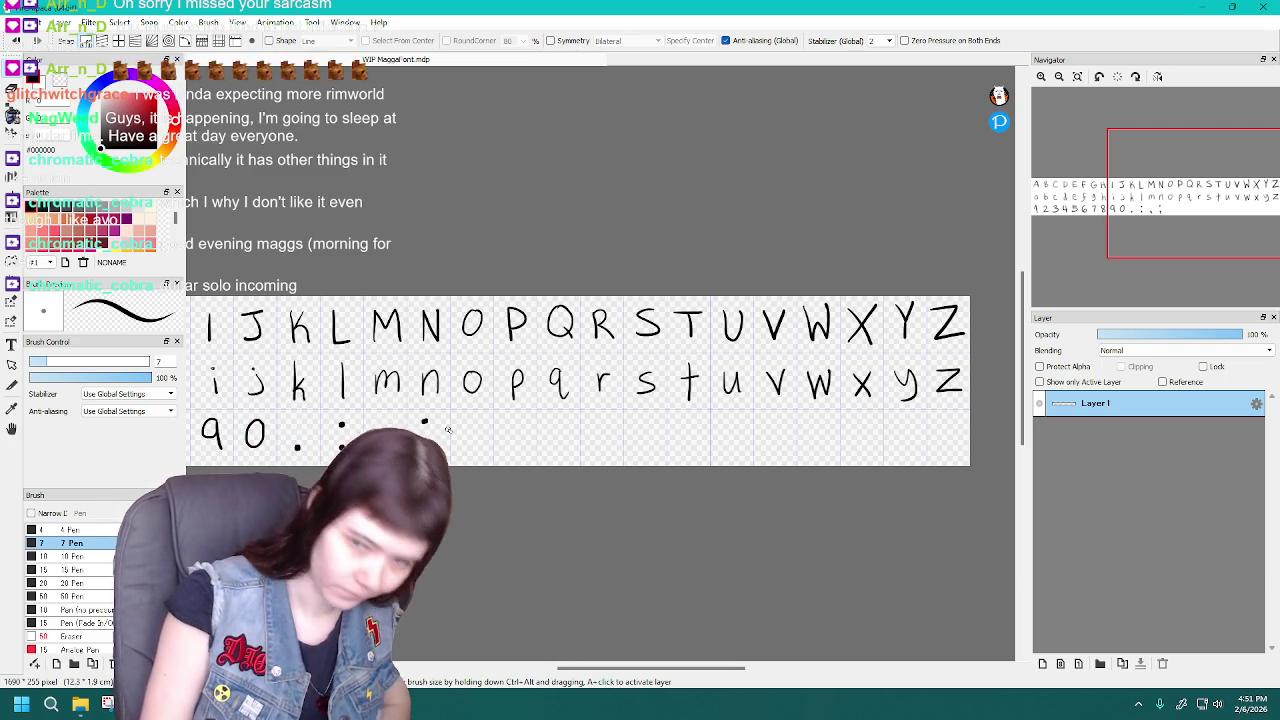
left_click_drag(427, 440, 423, 455)
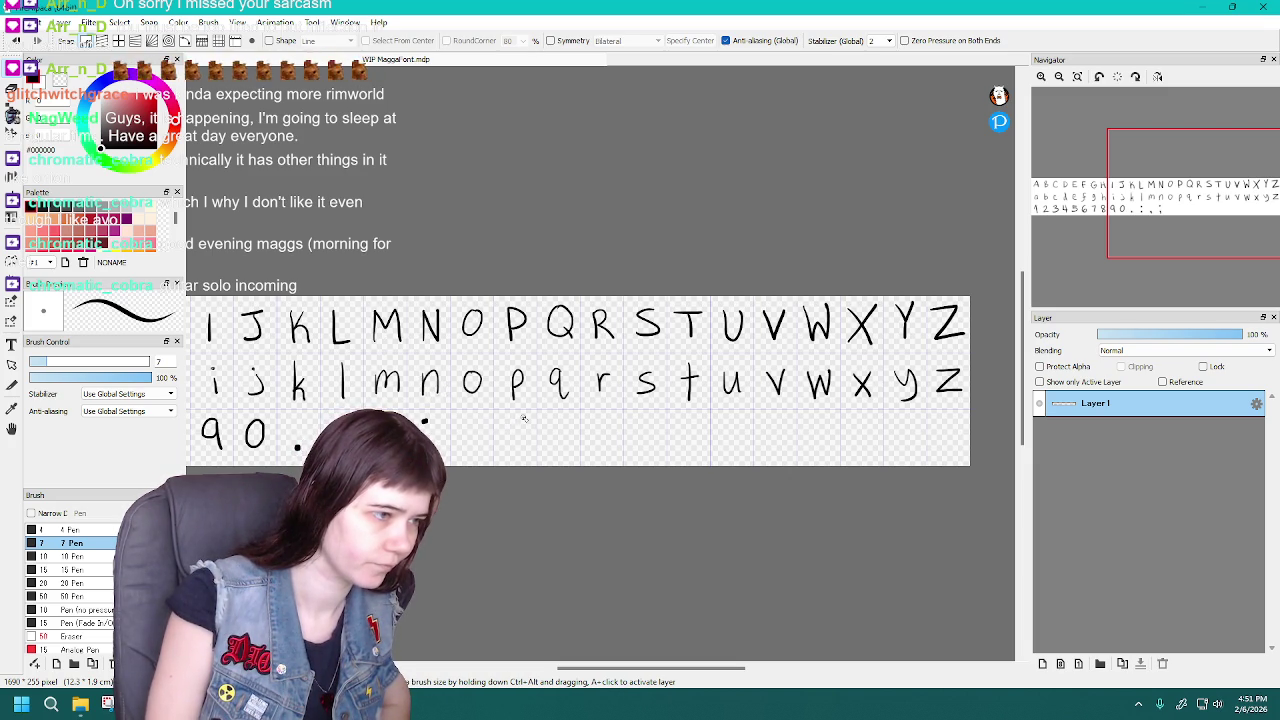
Redraw the semicolon's comma and undo the stray slanted stroke in the bottom row
left_click_drag(428, 438, 425, 455)
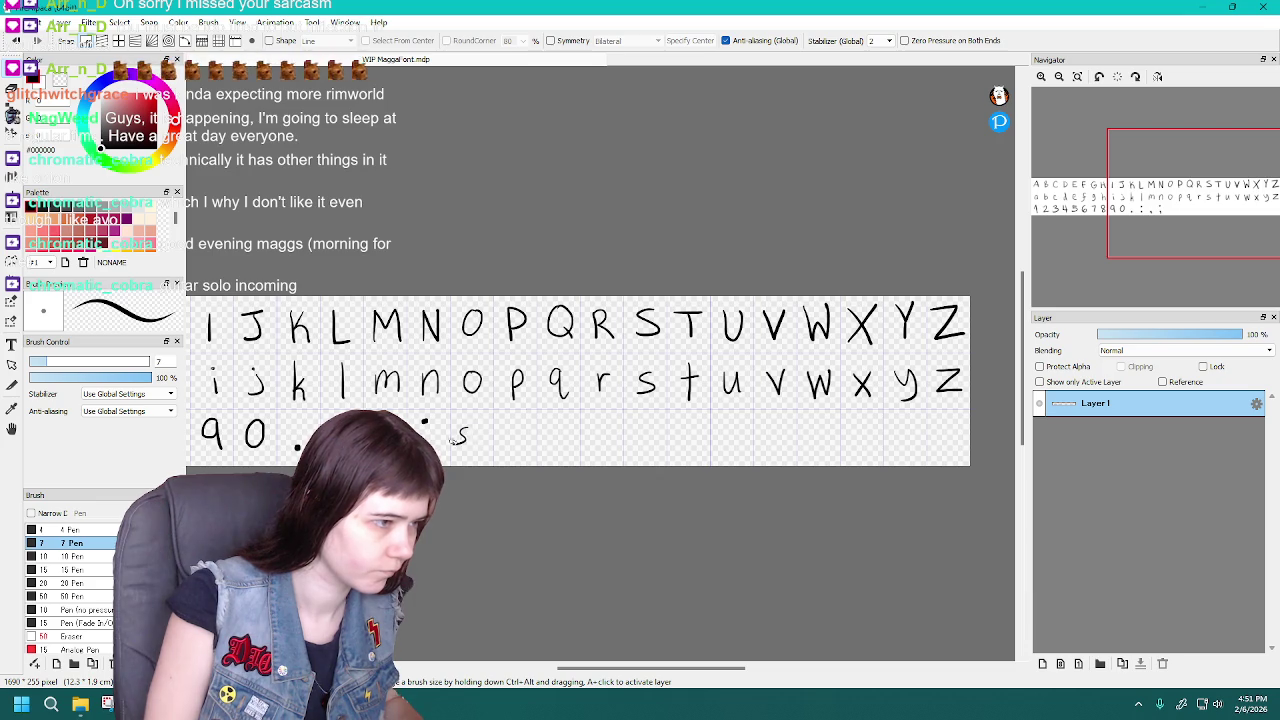
key("ctrl+z")
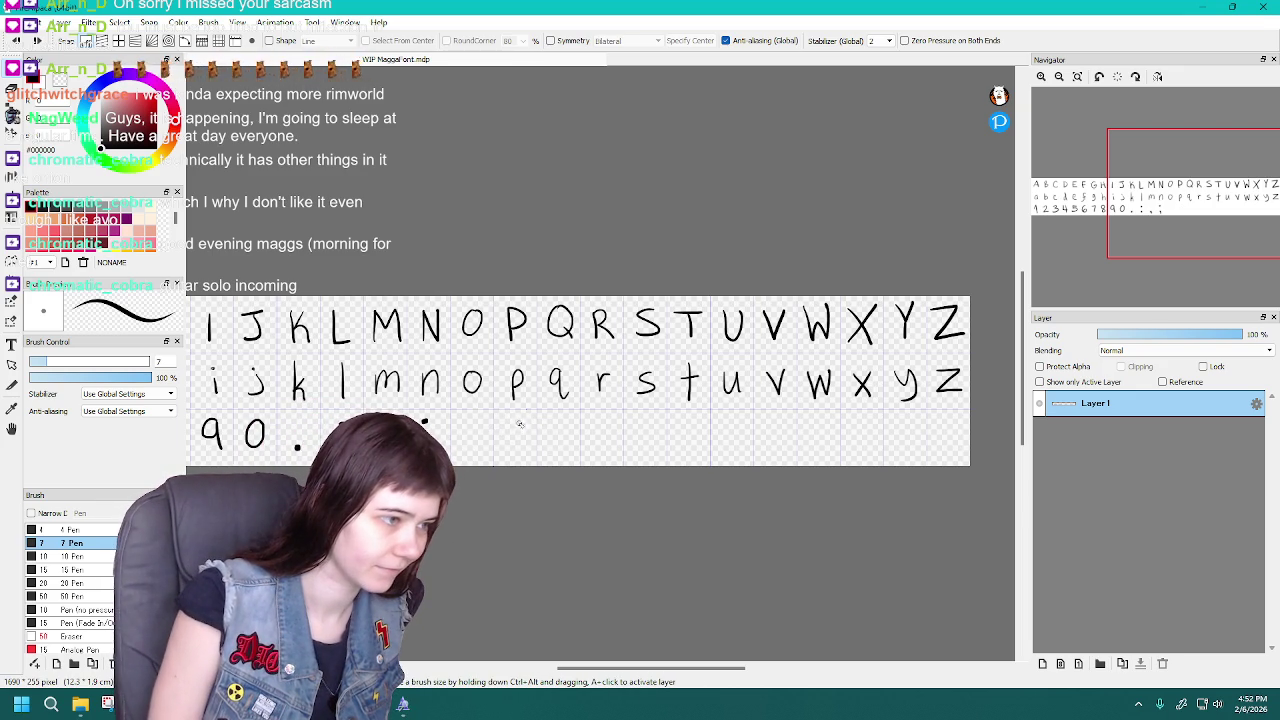
key("ctrl+z")
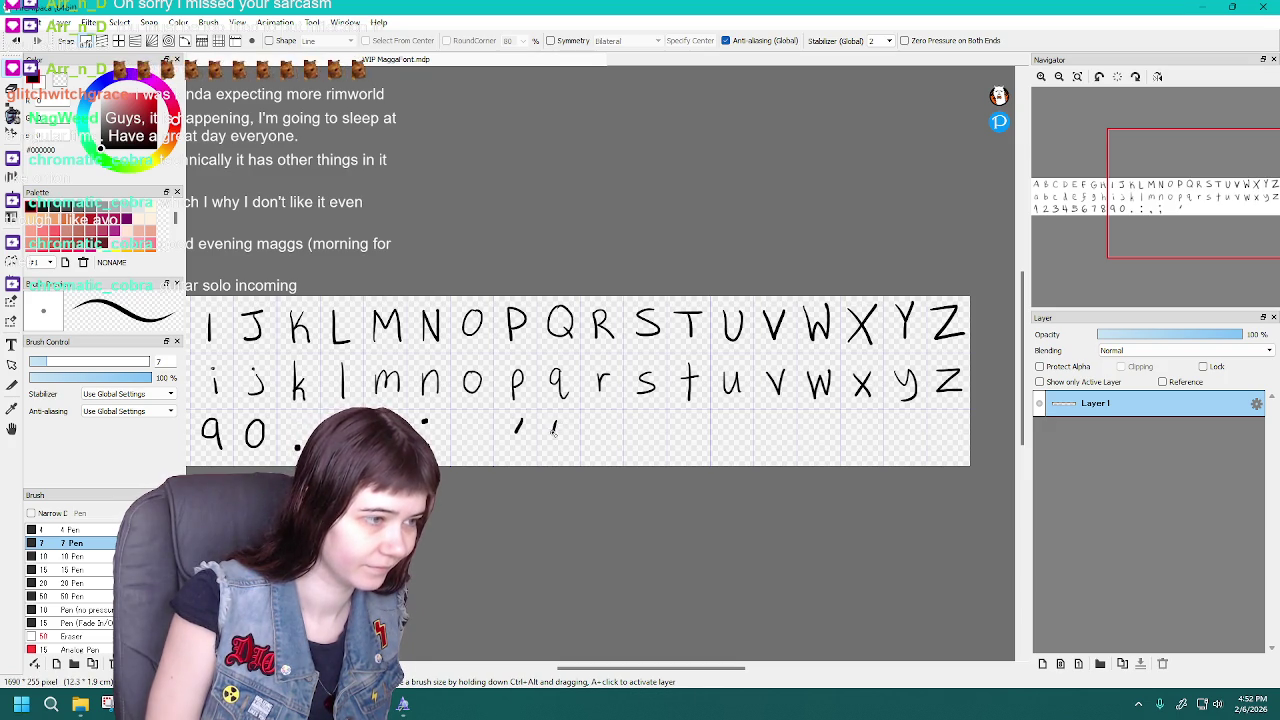
Redraw the apostrophe and double quote strokes, undoing the bad attempts
key("ctrl")
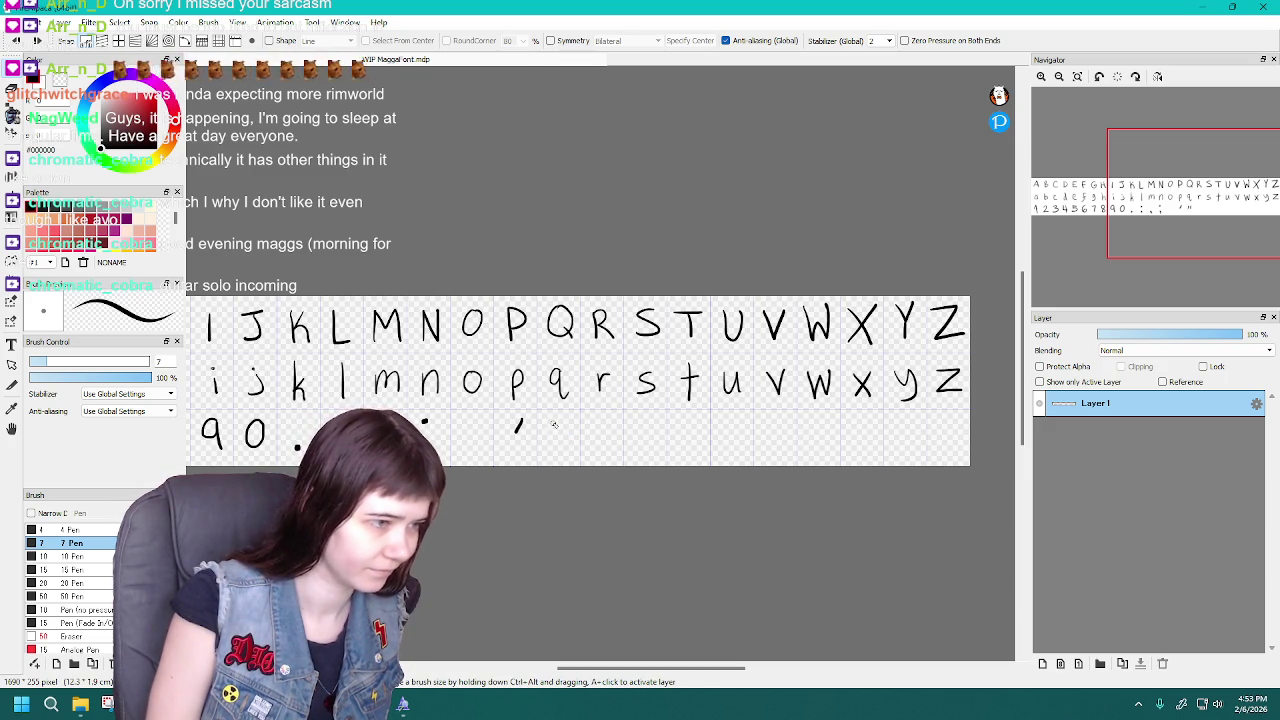
key("ctrl+z")
key("ctrl+z")
left_click_drag(550, 422, 549, 431)
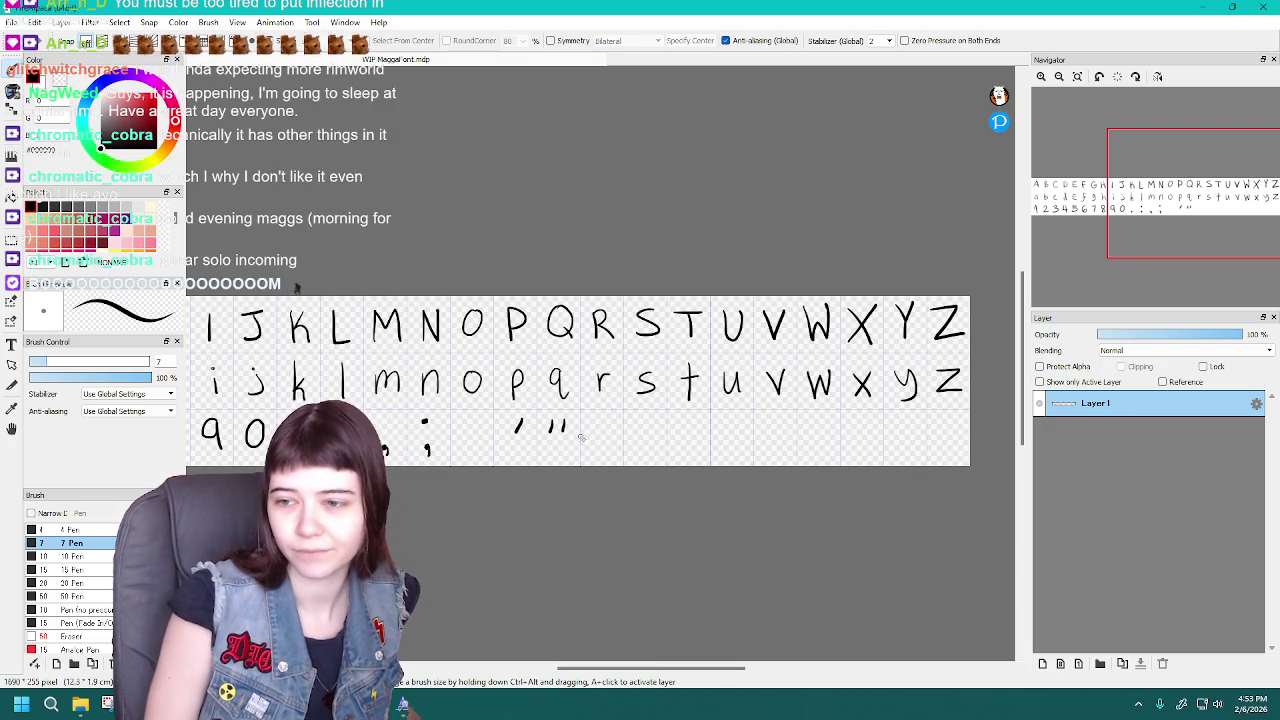
key("ctrl+z")
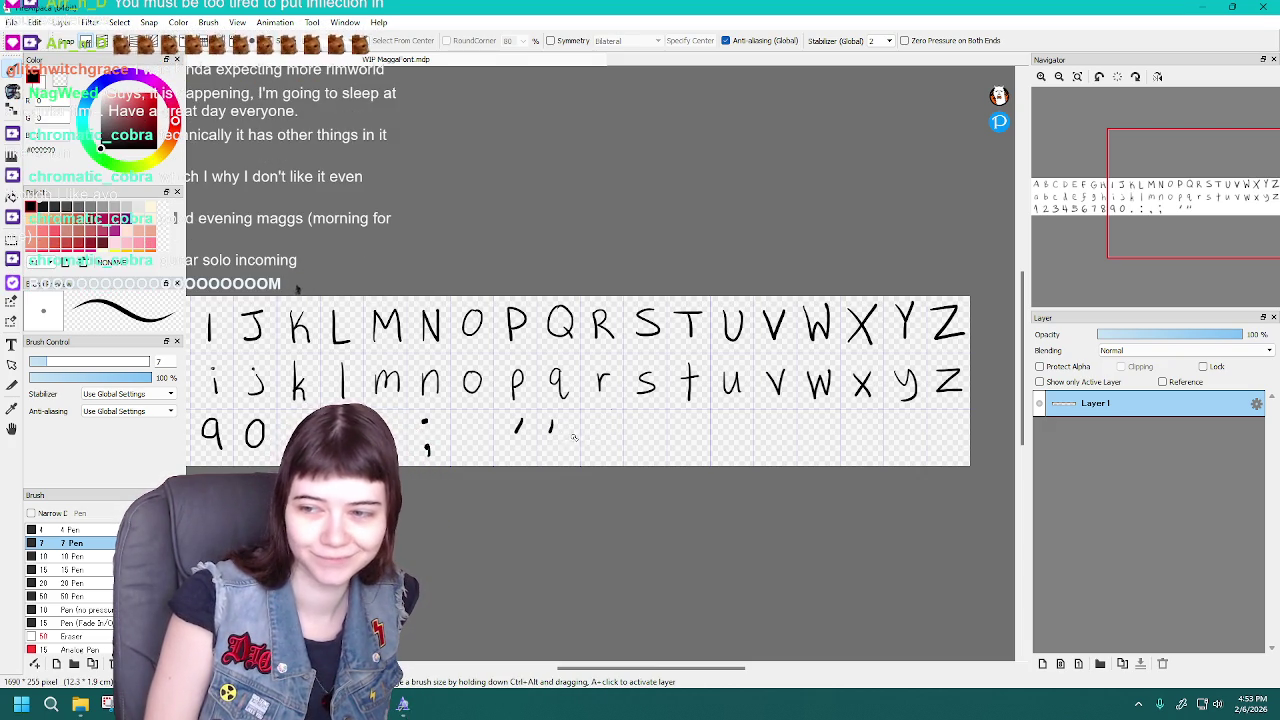
key("ctrl+z")
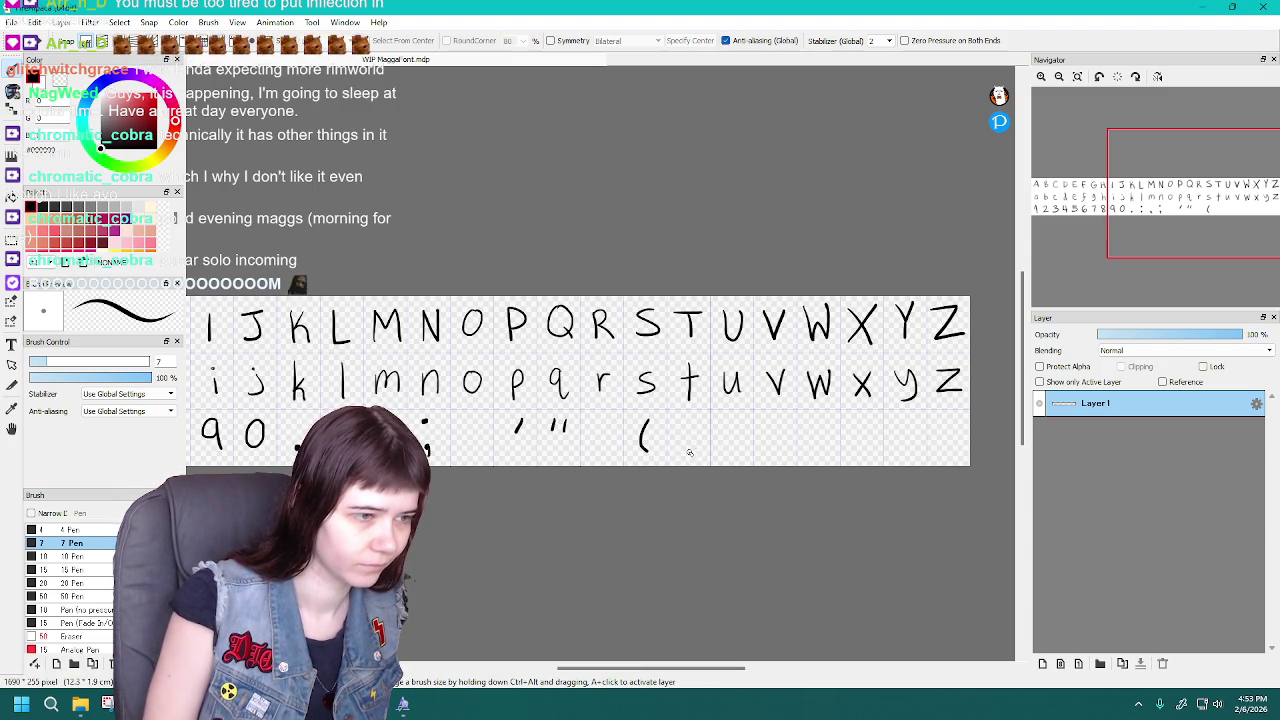
Draw !, ? and ) after the opening parenthesis, redoing the shaky closing parenthesis
left_click(690, 450)
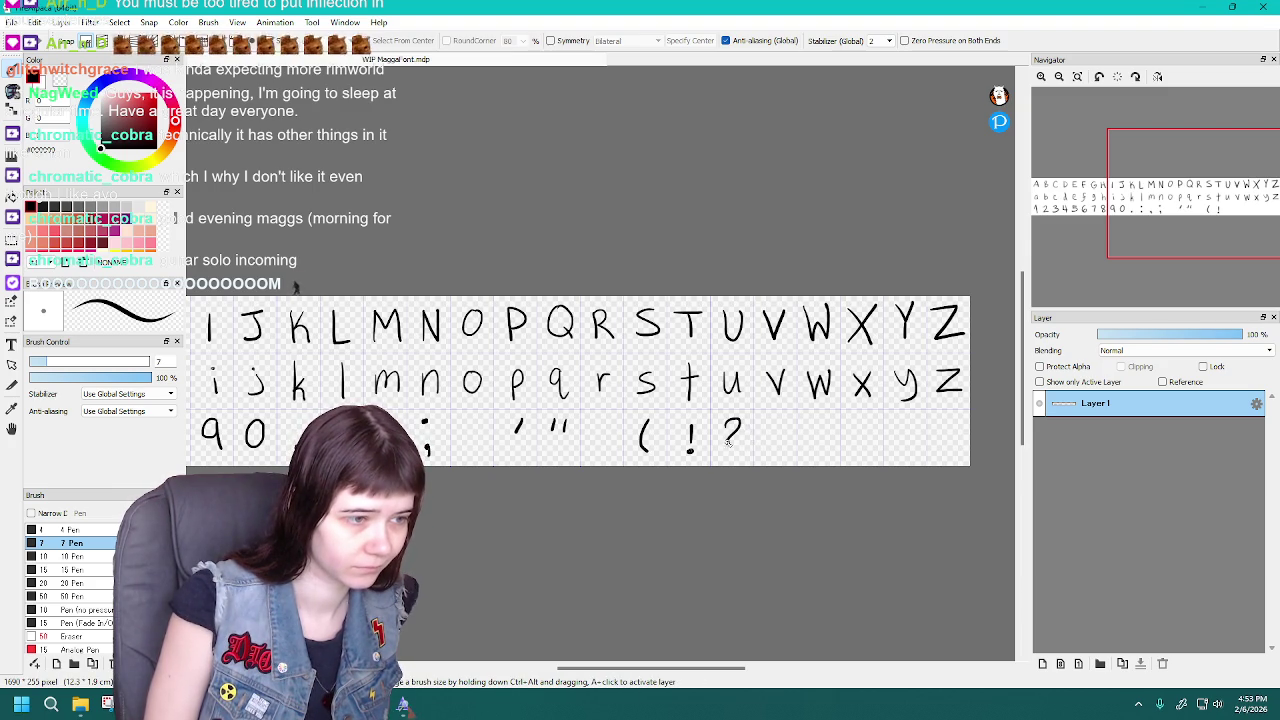
key("ctrl+z")
key("ctrl+z")
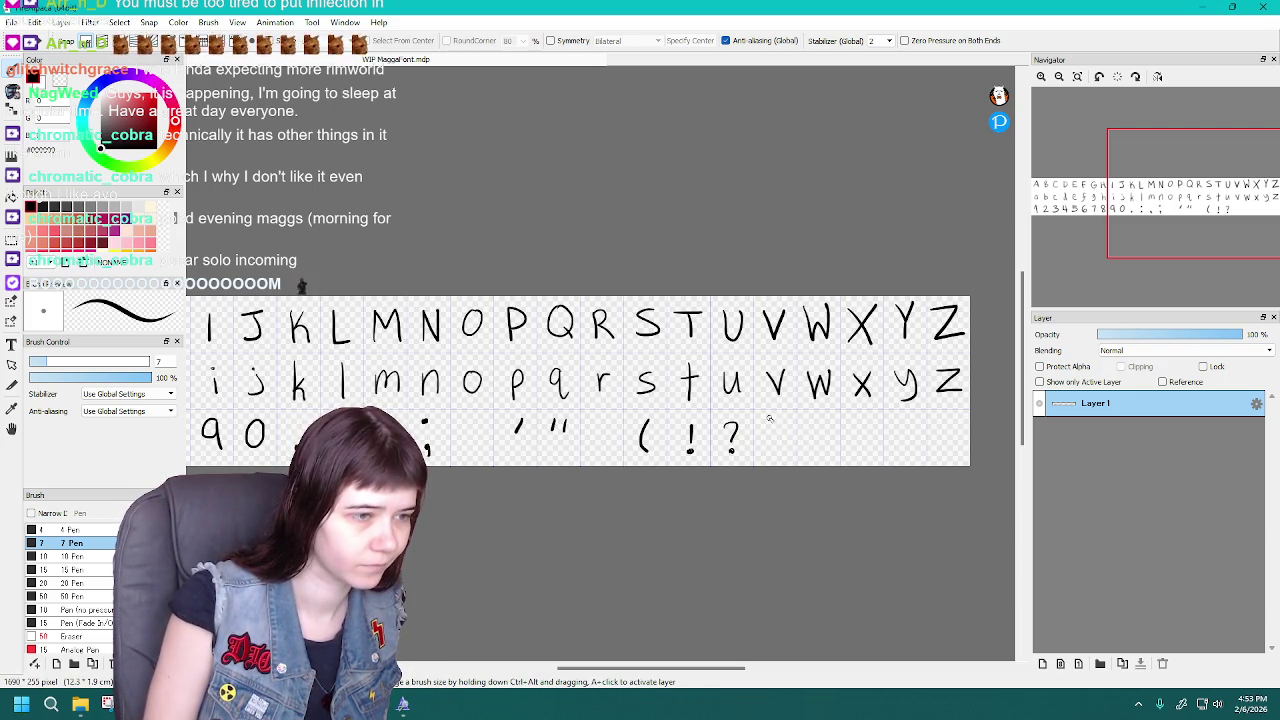
key("ctrl+z")
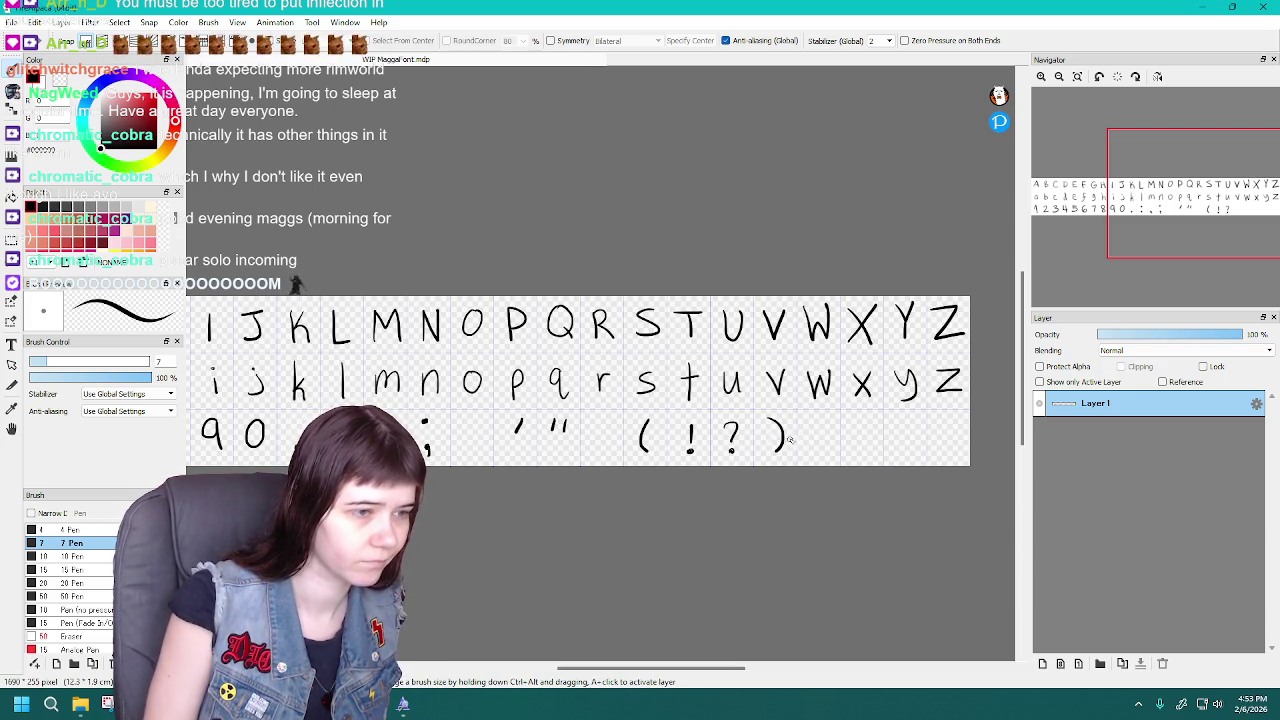
key("ctrl+z")
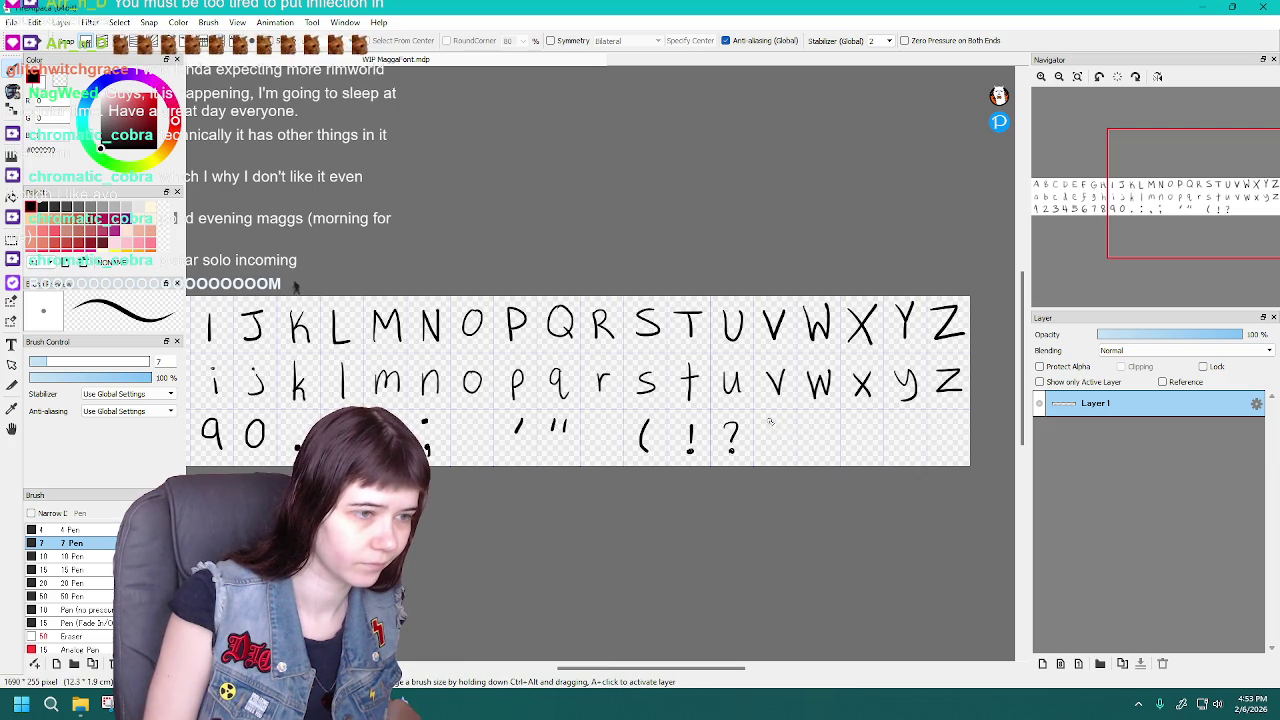
key("ctrl+z")
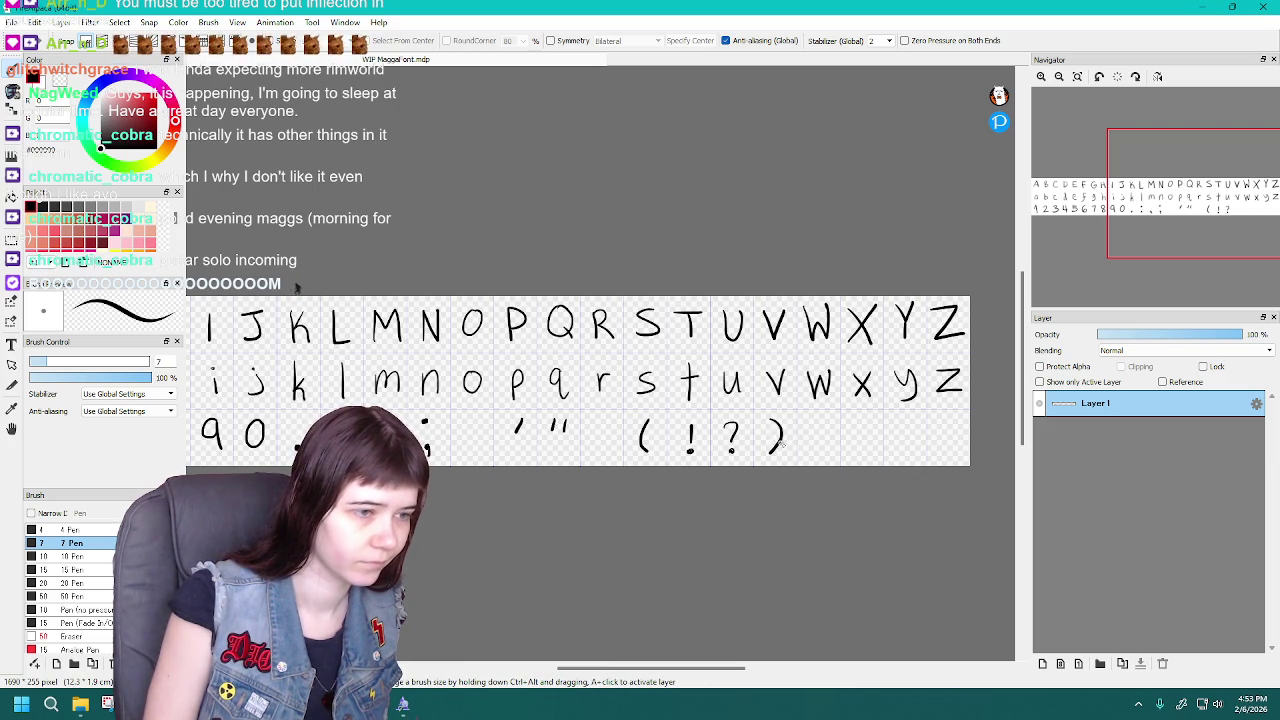
key("ctrl+z")
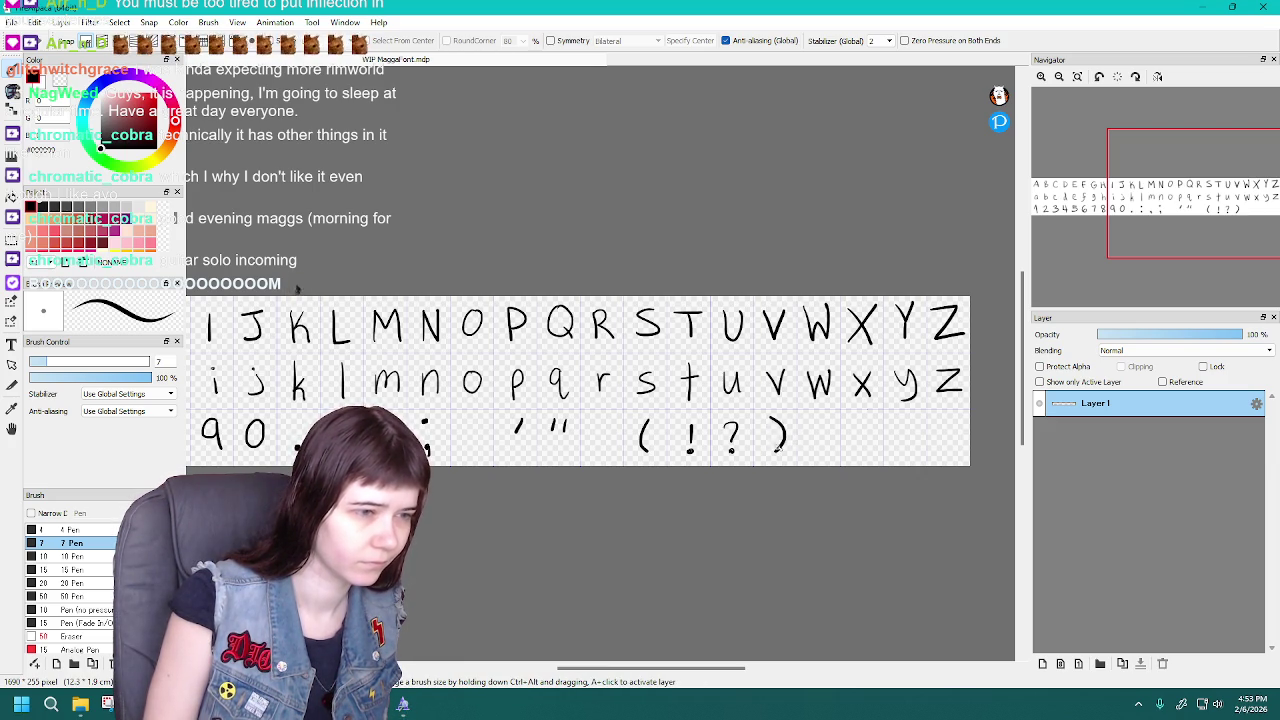
key("ctrl+z")
key("ctrl+z")
key("ctrl+z")
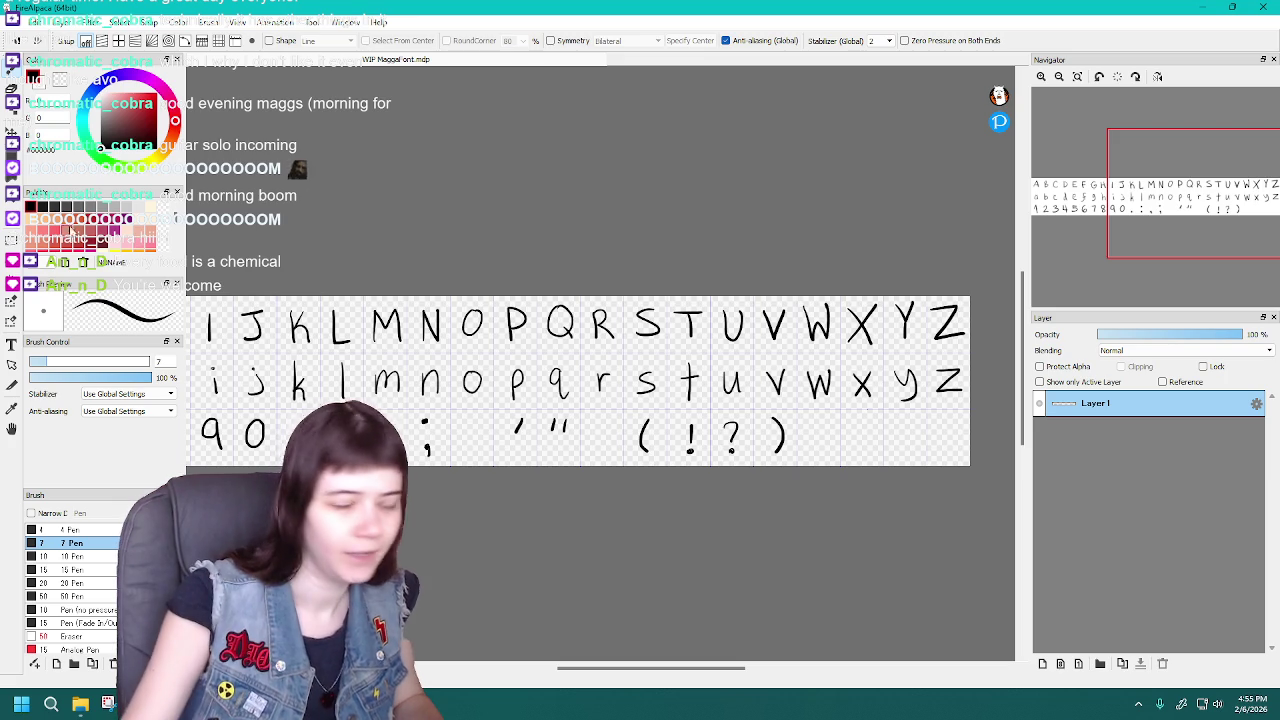
Rectangle-select the quotes through ) and shift them one cell left toward the semicolon
left_click(12, 239)
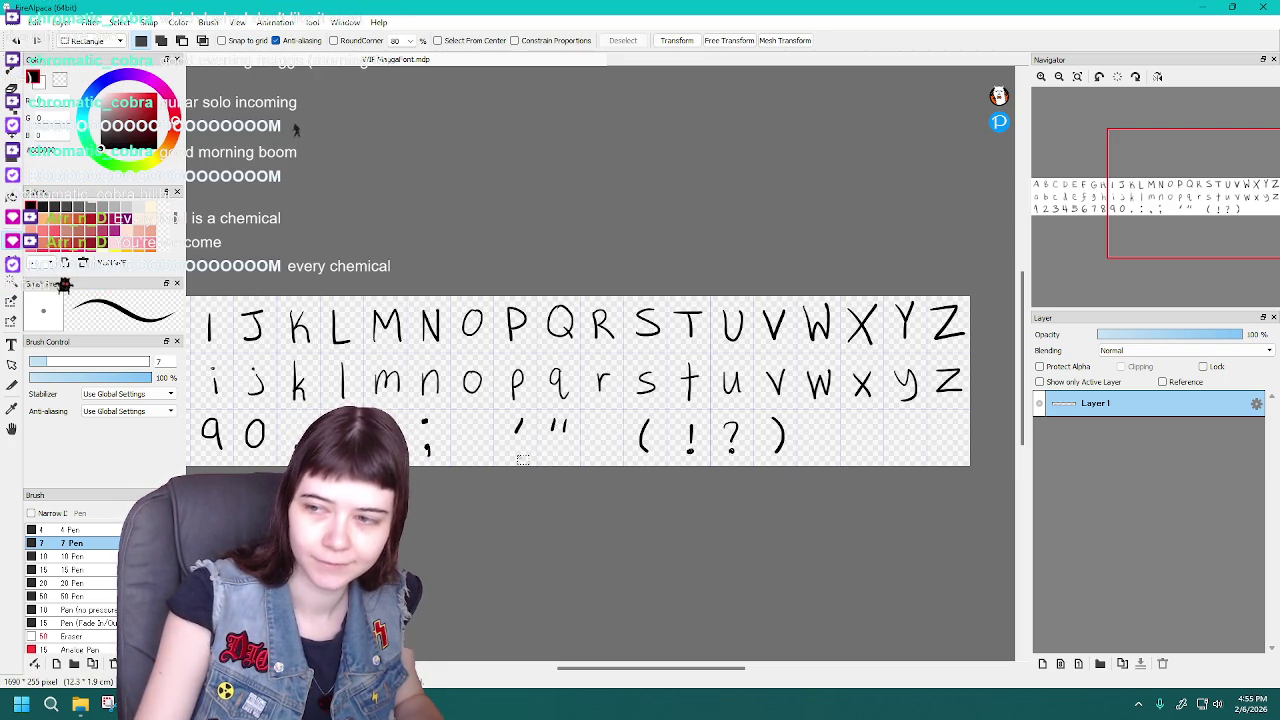
left_click_drag(505, 414, 807, 464)
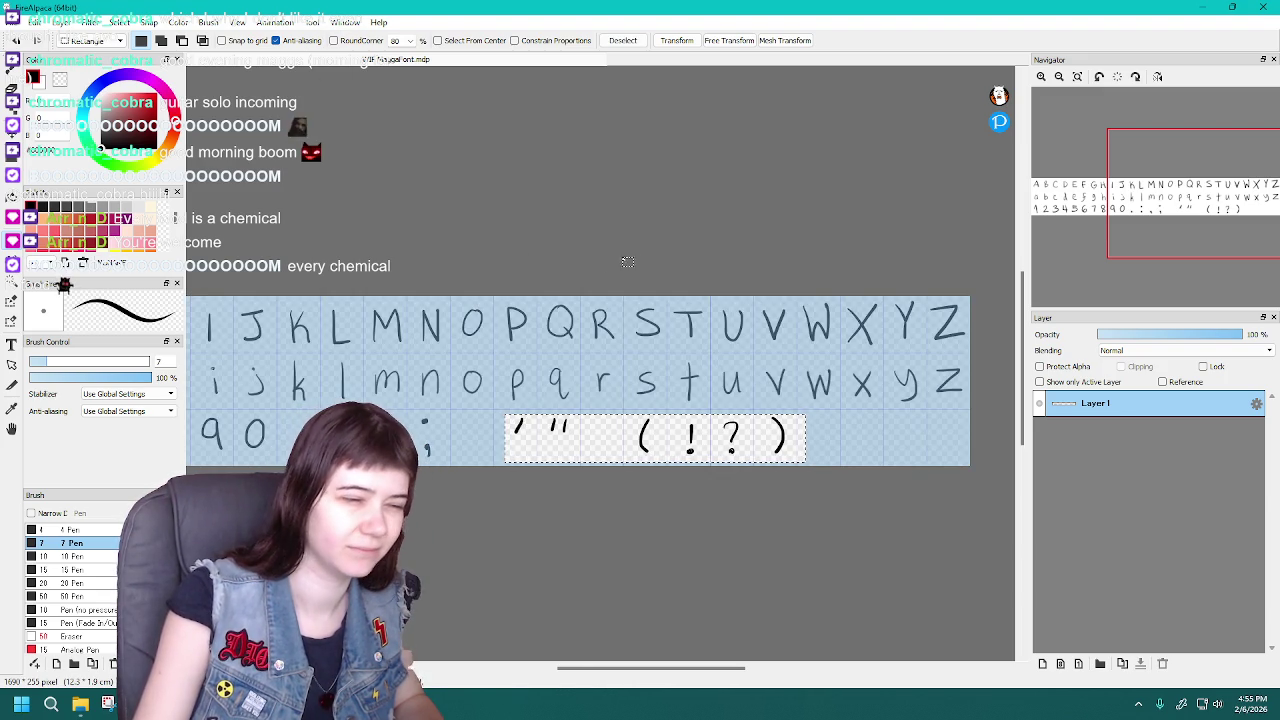
left_click(682, 41)
left_click_drag(737, 440, 693, 441)
key("Return")
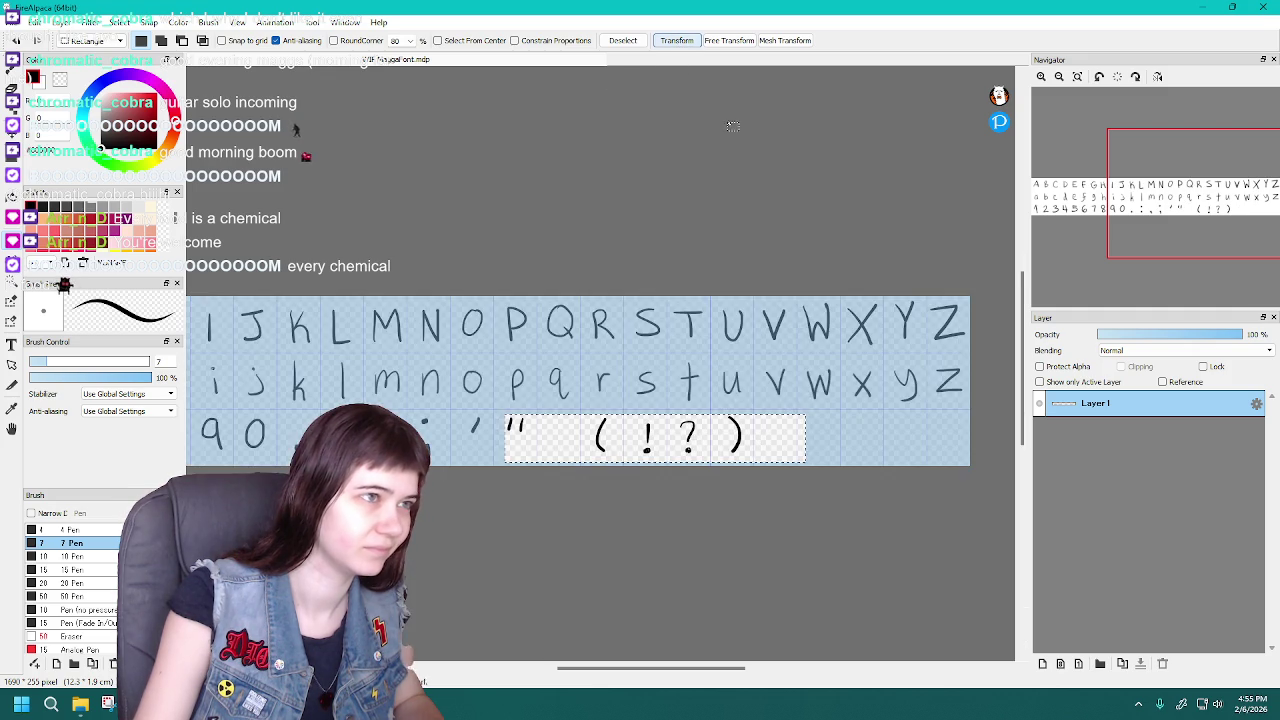
key("ctrl+d")
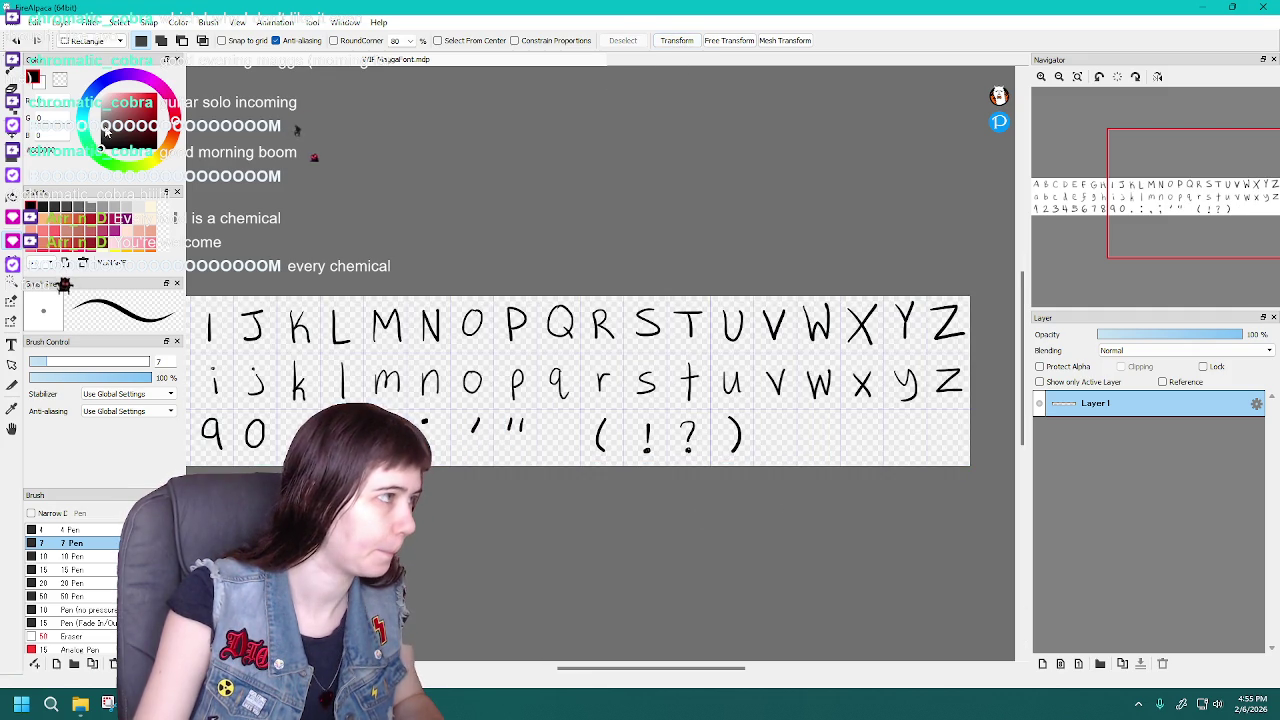
left_click_drag(568, 415, 763, 464)
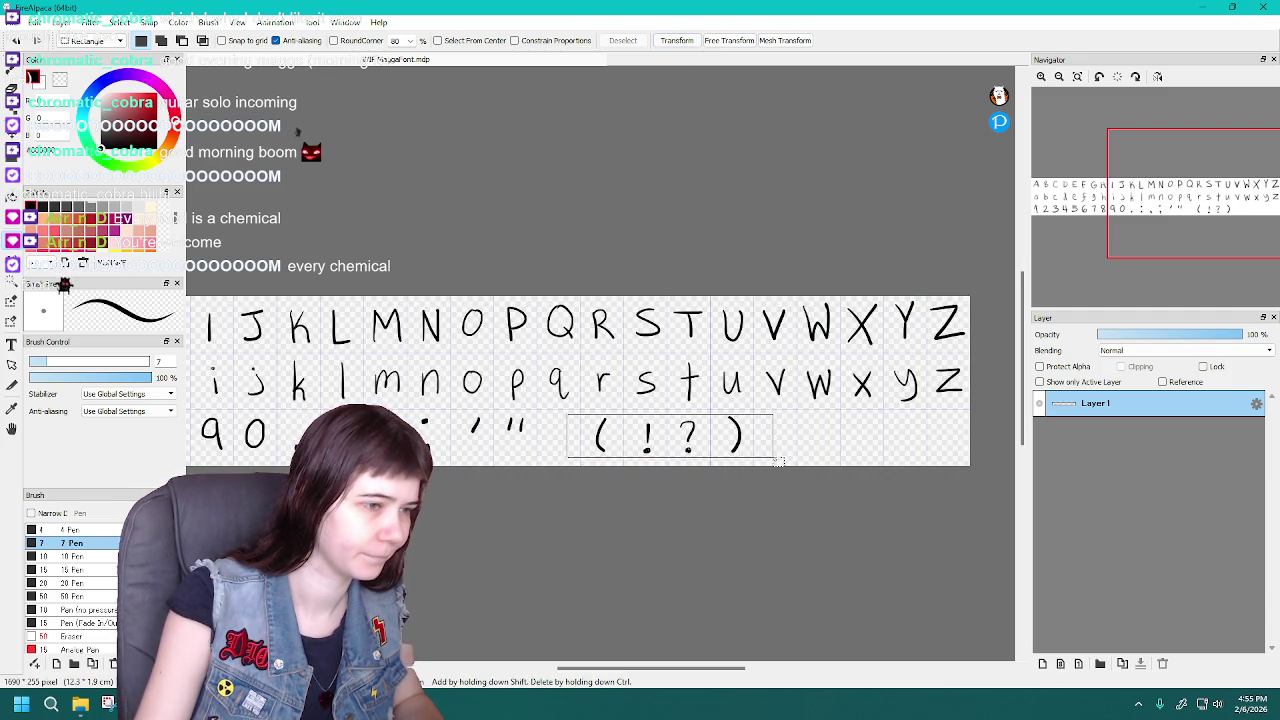
Slide the ( ! ? ) group left beside the quote marks, then return to the pen
key("ctrl+t")
left_click_drag(722, 440, 679, 442)
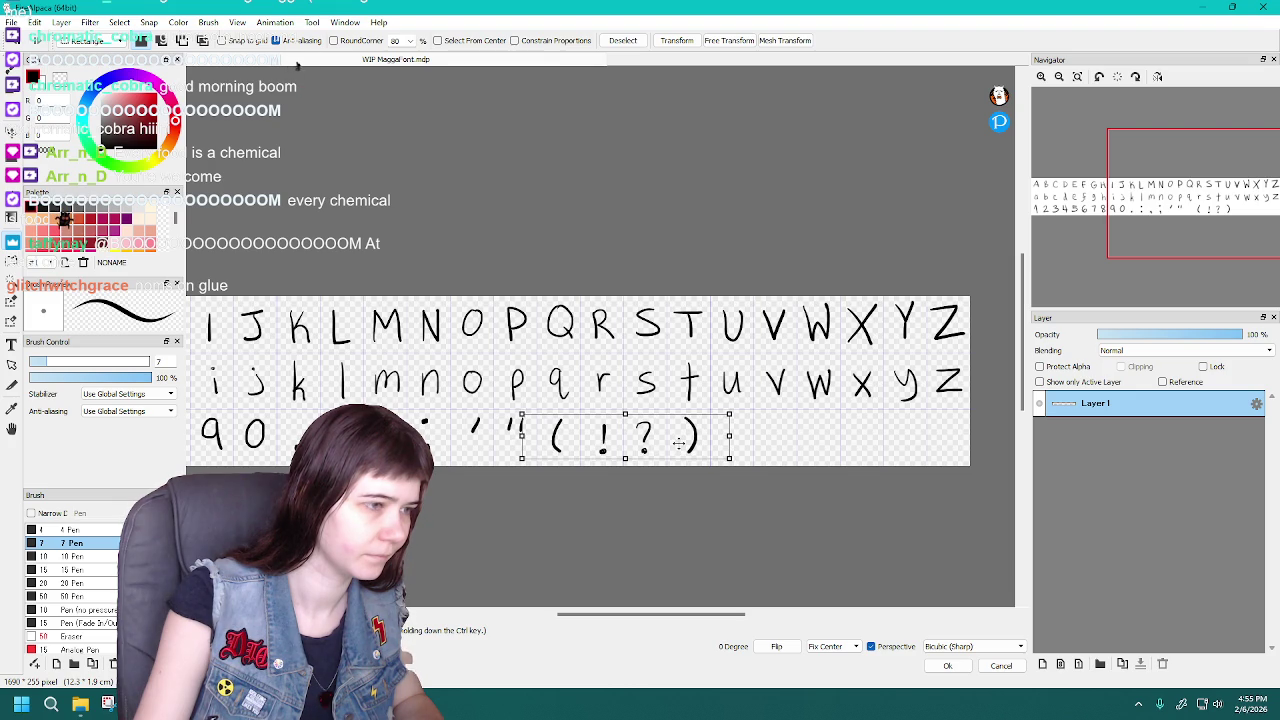
left_click_drag(679, 443, 680, 443)
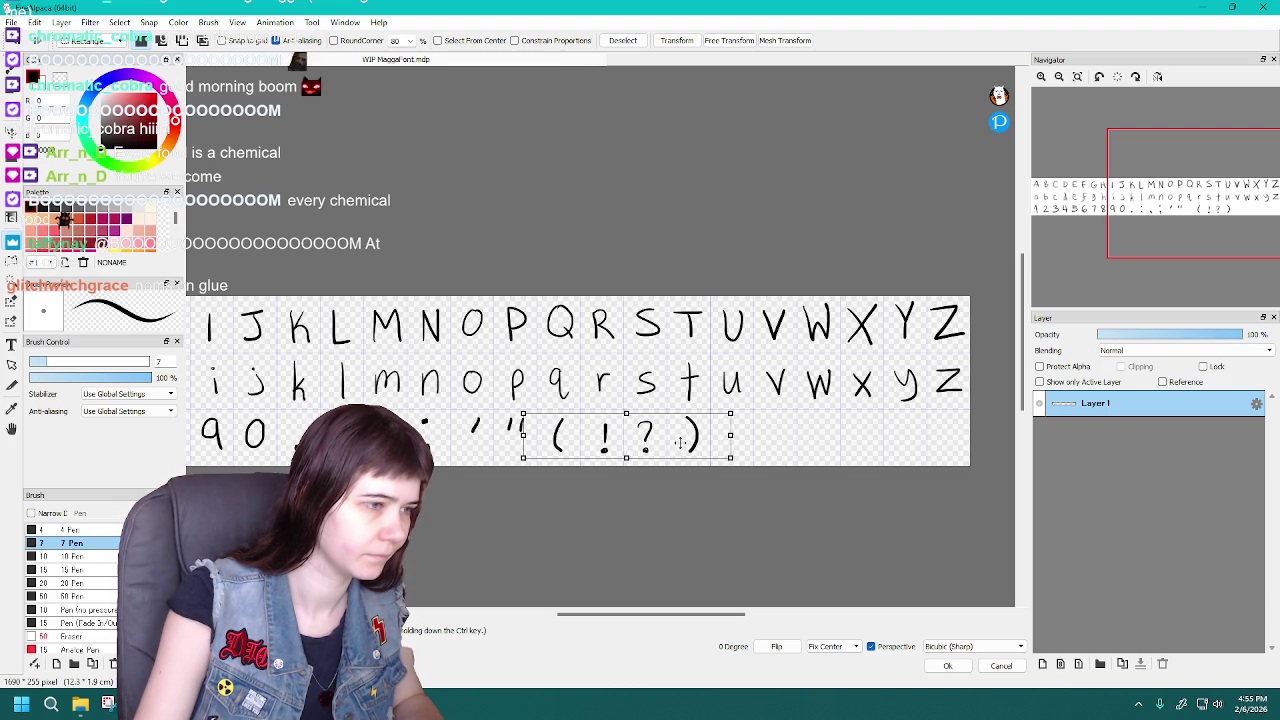
left_click(676, 40)
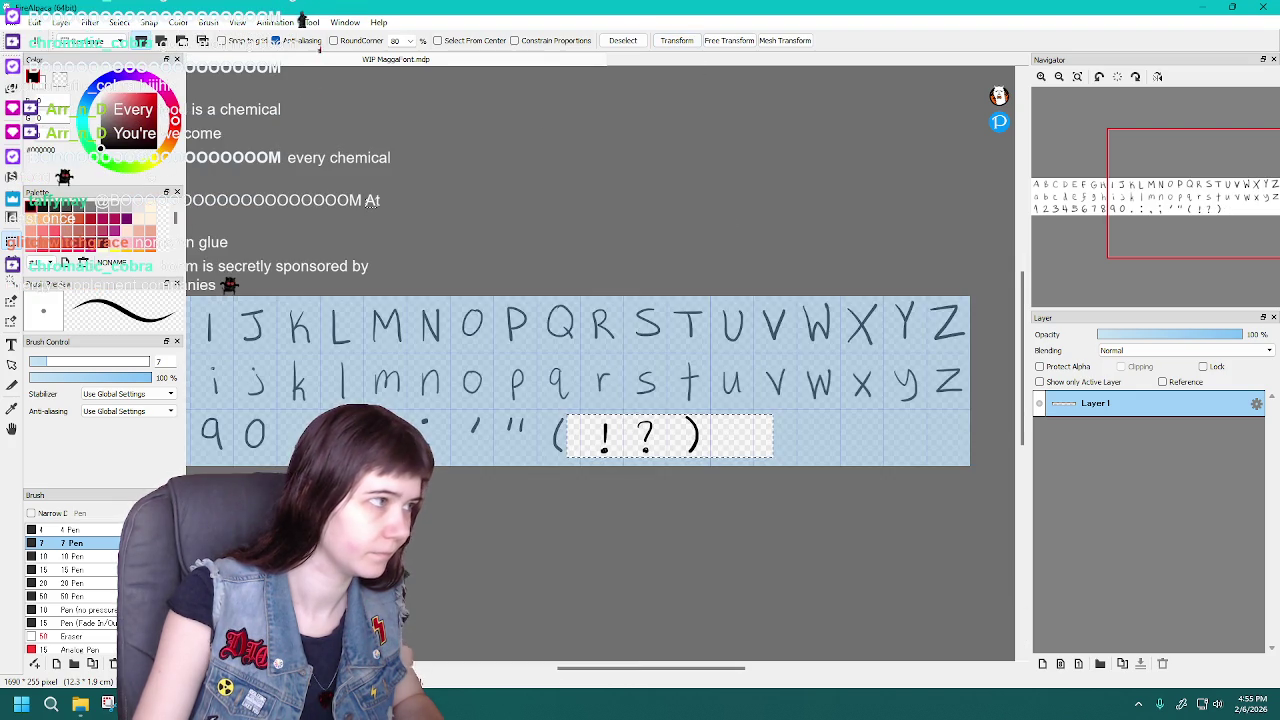
key("ctrl+d")
key("b")
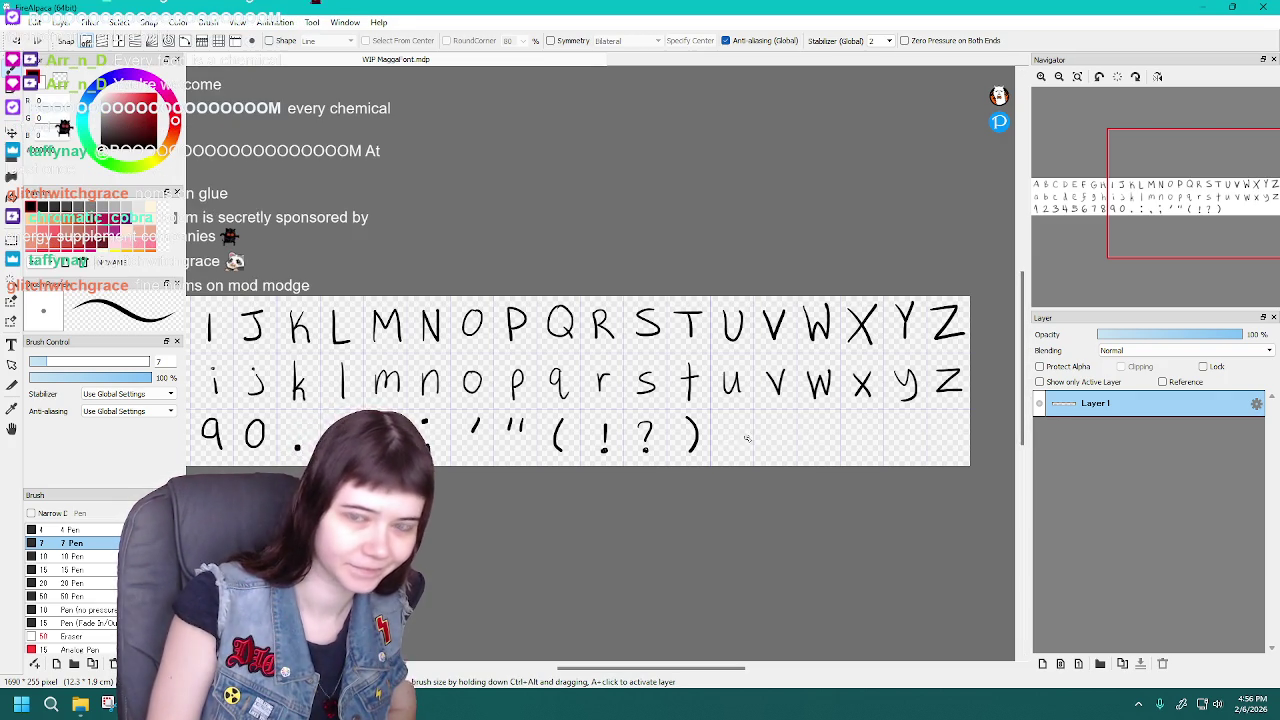
Draw a + after ')', undoing and redrawing its strokes until it looks right
mouse_move(718, 435)
left_mouse_down()
mouse_move(748, 435)
mouse_move(733, 448)
left_mouse_up()
key("ctrl+z")
key("ctrl+z")
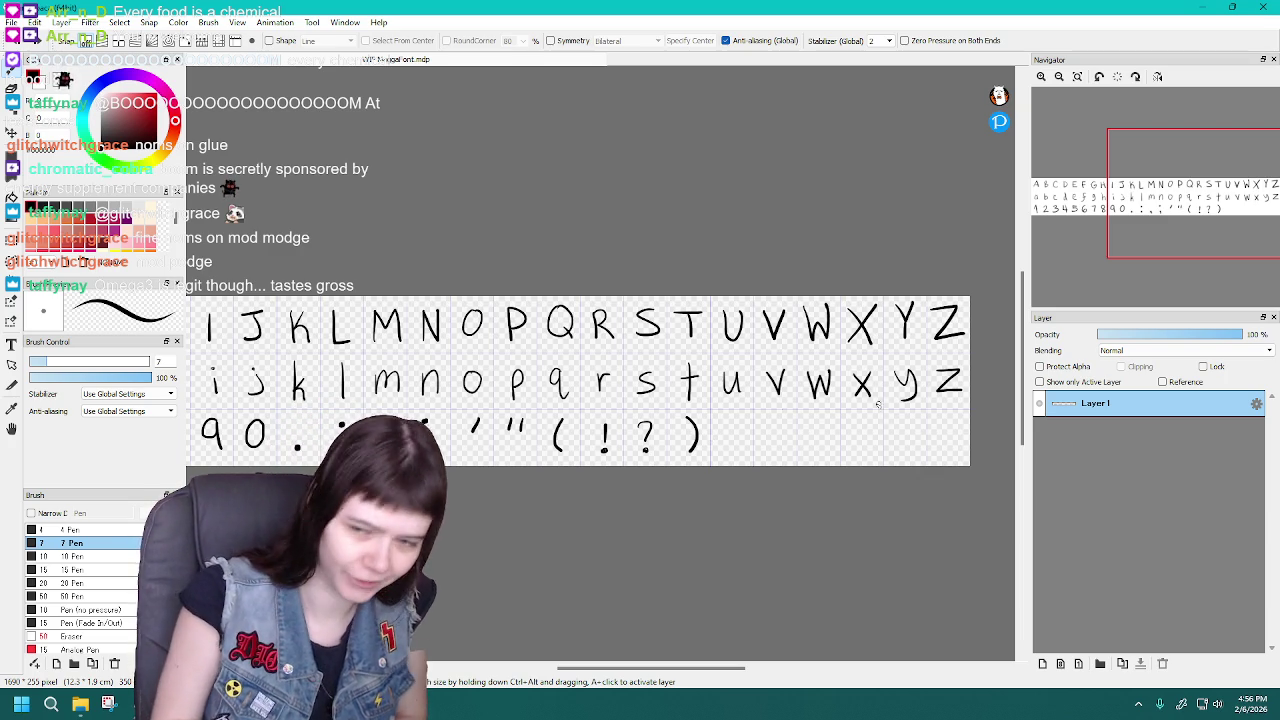
mouse_move(717, 435)
left_mouse_down()
mouse_move(745, 434)
mouse_move(729, 449)
left_mouse_up()
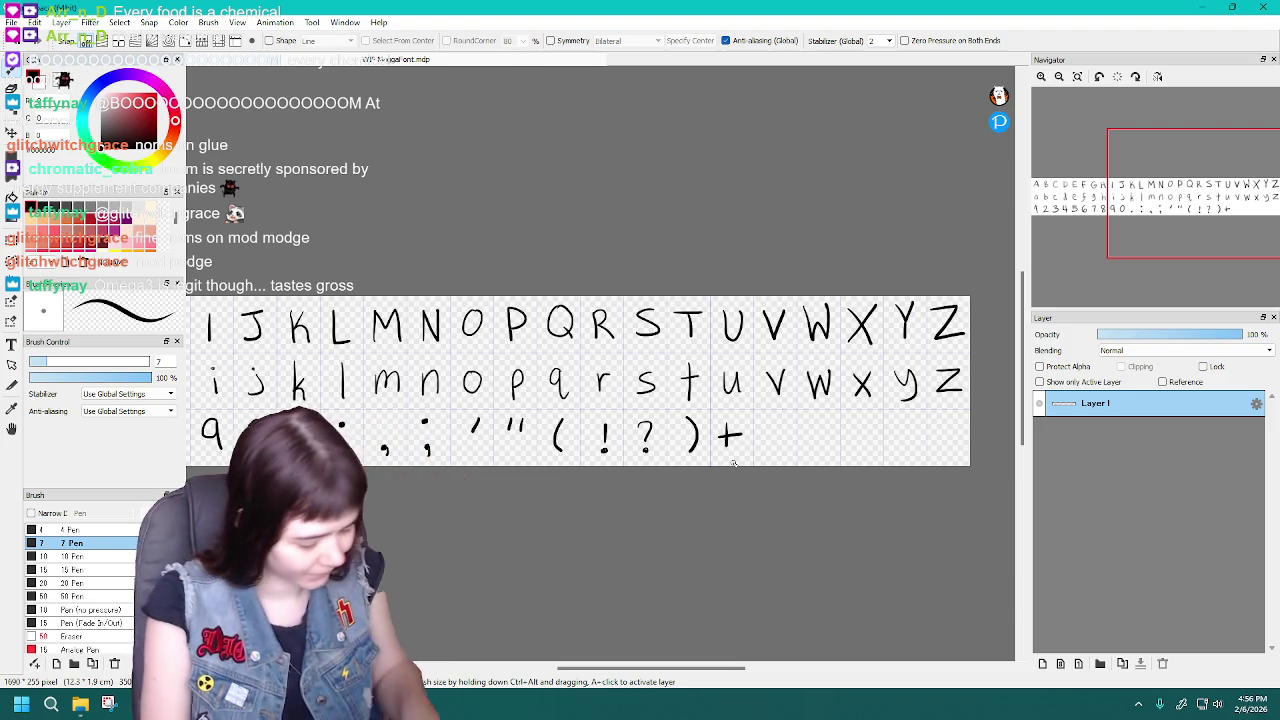
key("ctrl+z")
key("ctrl+z")
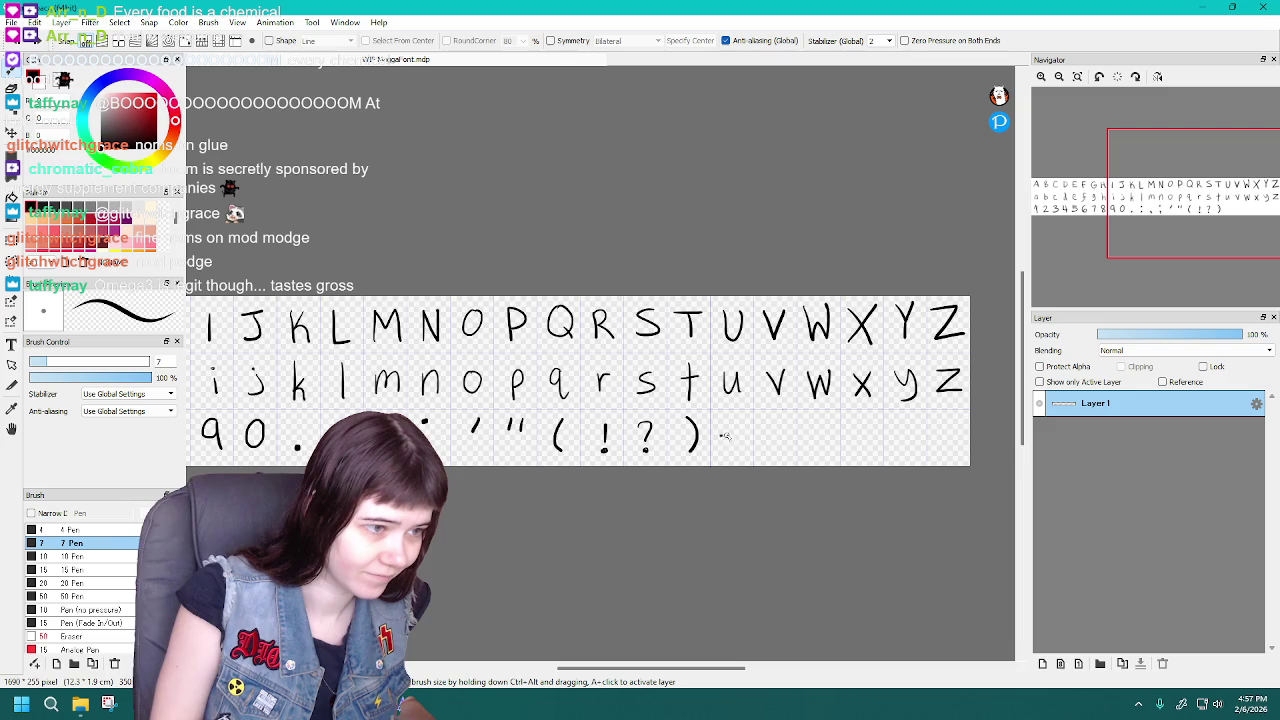
key("ctrl+z")
key("ctrl+z")
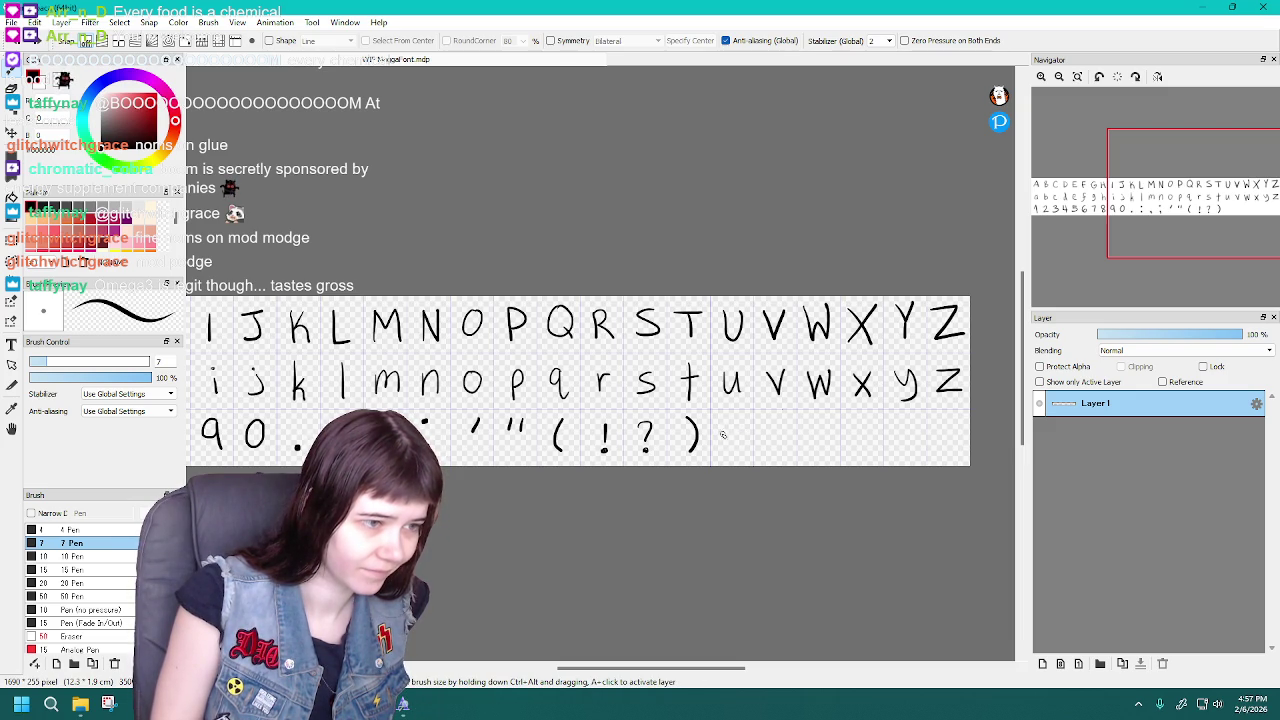
key("ctrl+z")
mouse_move(717, 435)
left_mouse_down()
mouse_move(746, 434)
mouse_move(732, 450)
left_mouse_up()
key("ctrl+z")
key("ctrl+z")
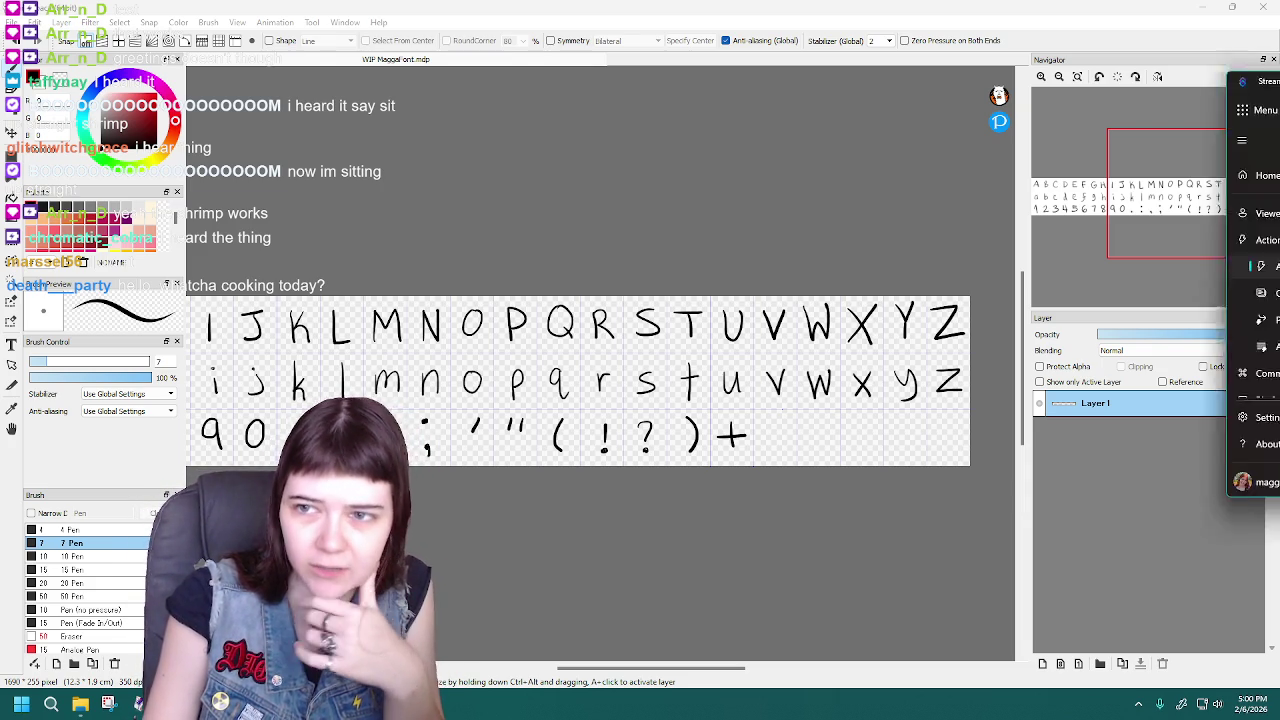
Test-fire the Sit up straight! Twitch trigger twice from Streamer.bot's Triggers list
key("alt+Tab")
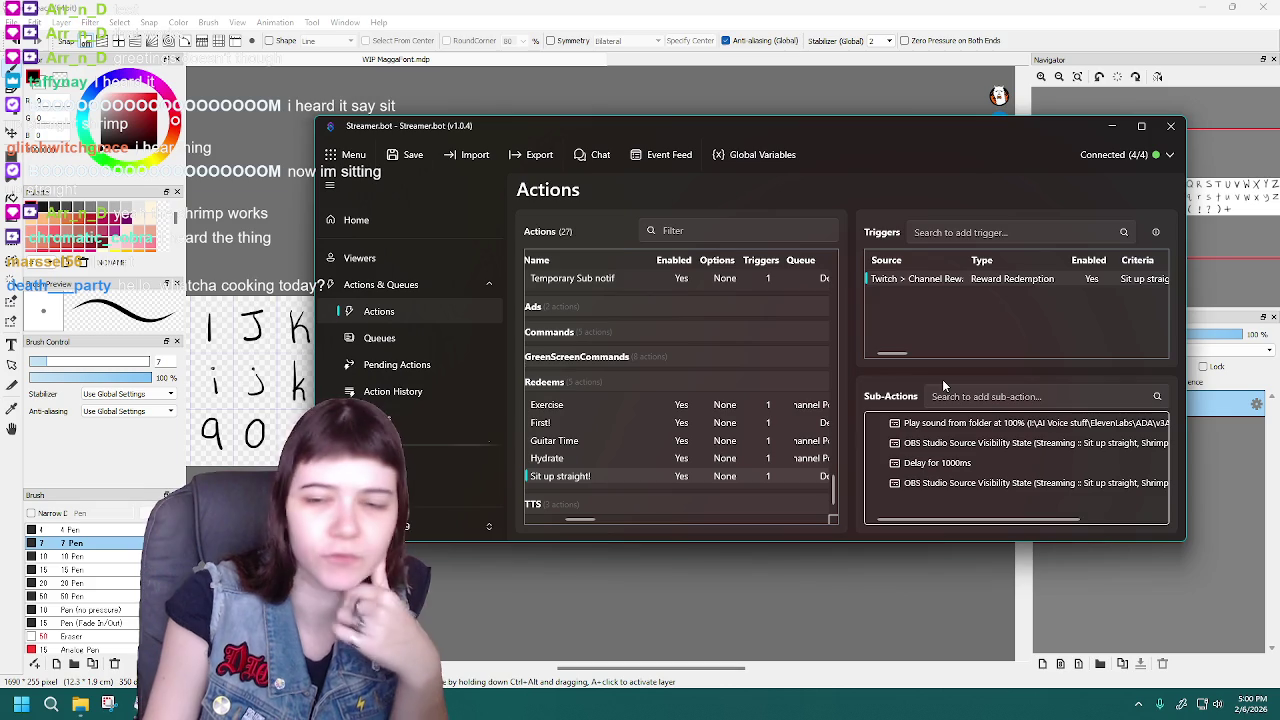
right_click(956, 280)
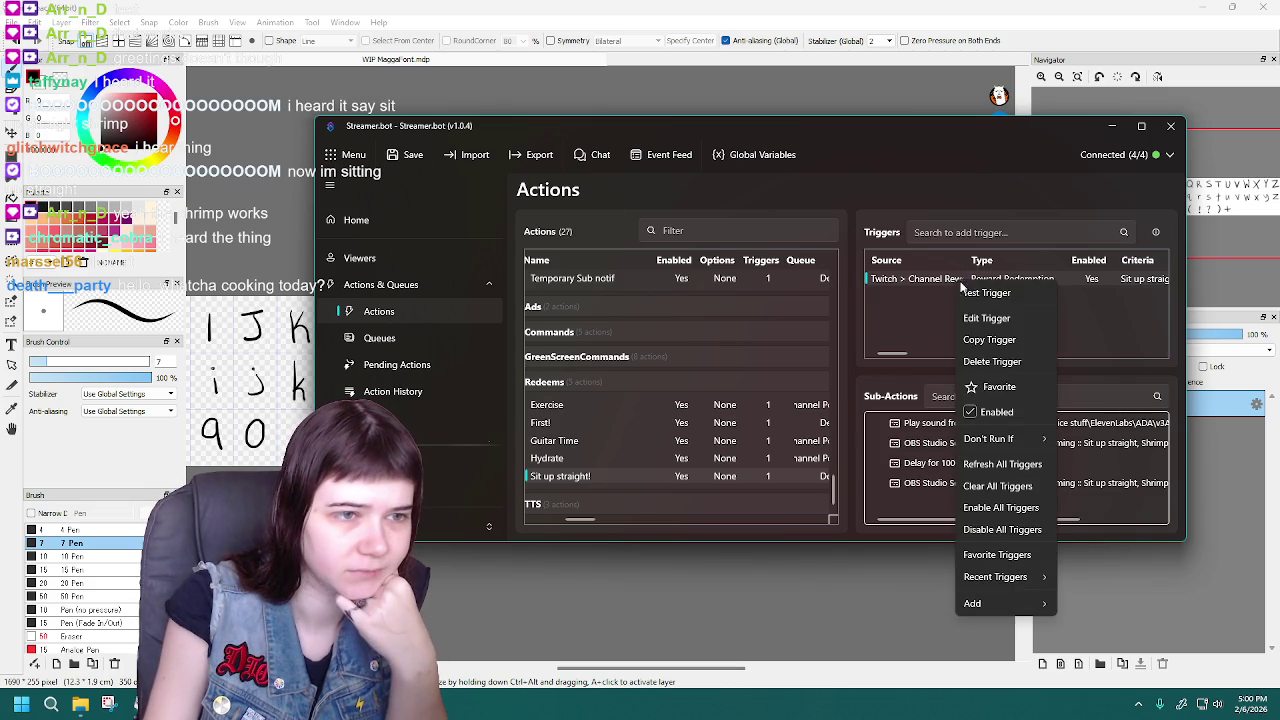
left_click(1017, 292)
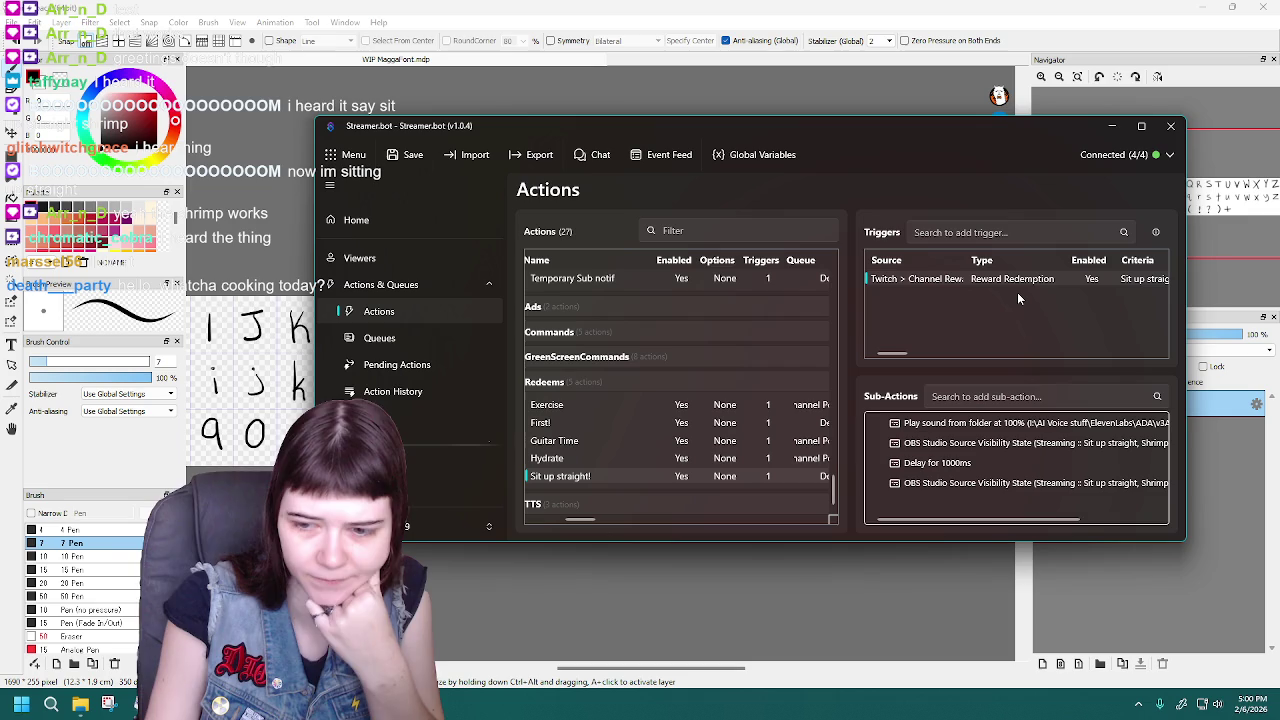
right_click(1019, 278)
left_click(1033, 291)
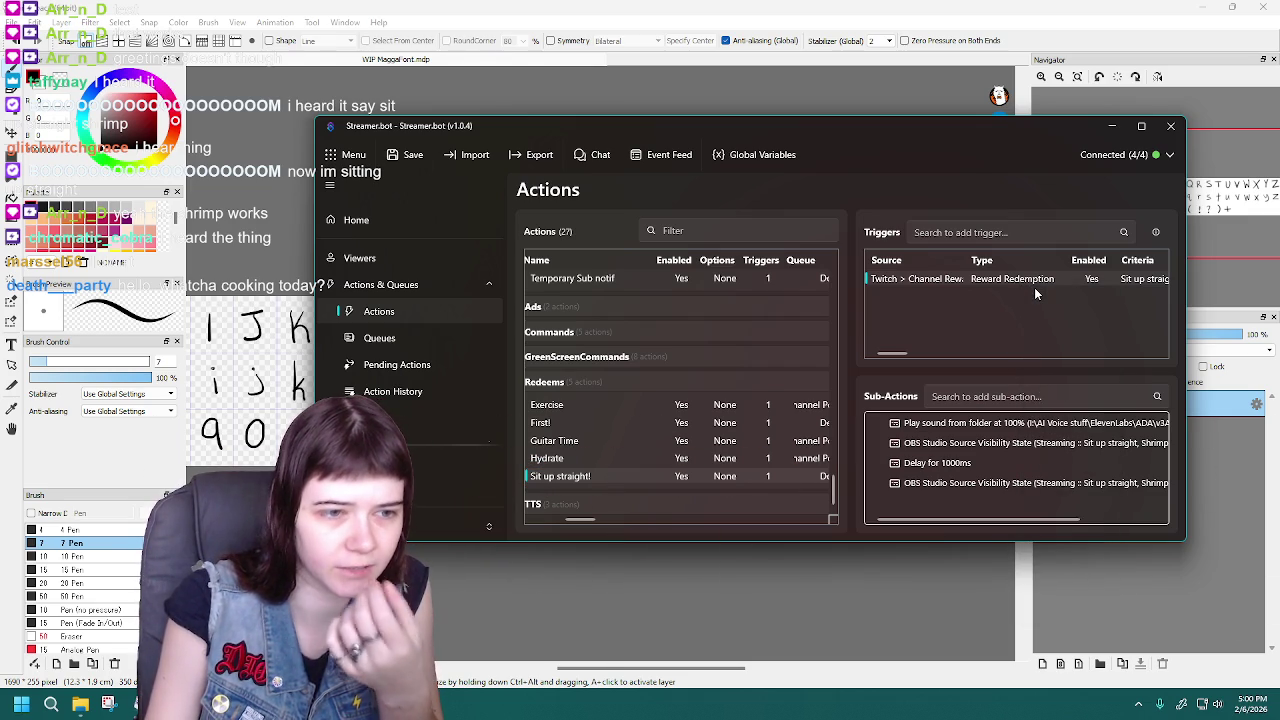
Set the General settings audio output device to Default
left_click(483, 487)
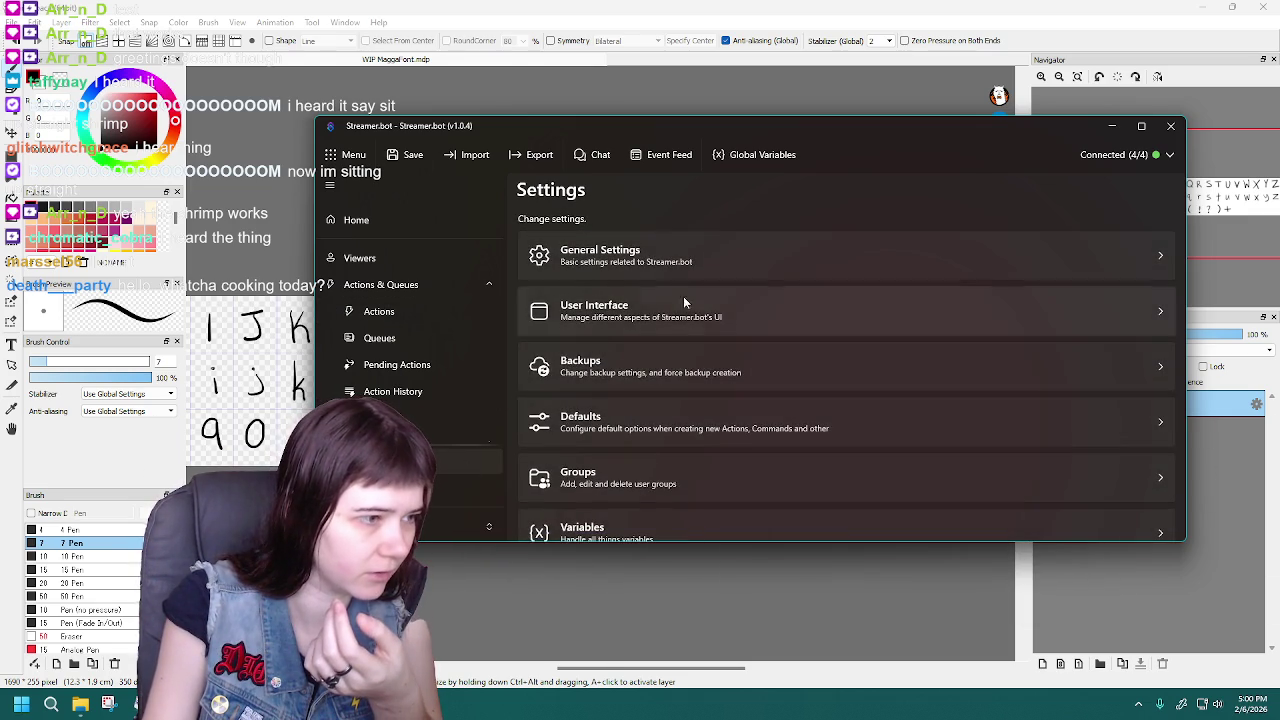
left_click(700, 255)
left_click(1000, 408)
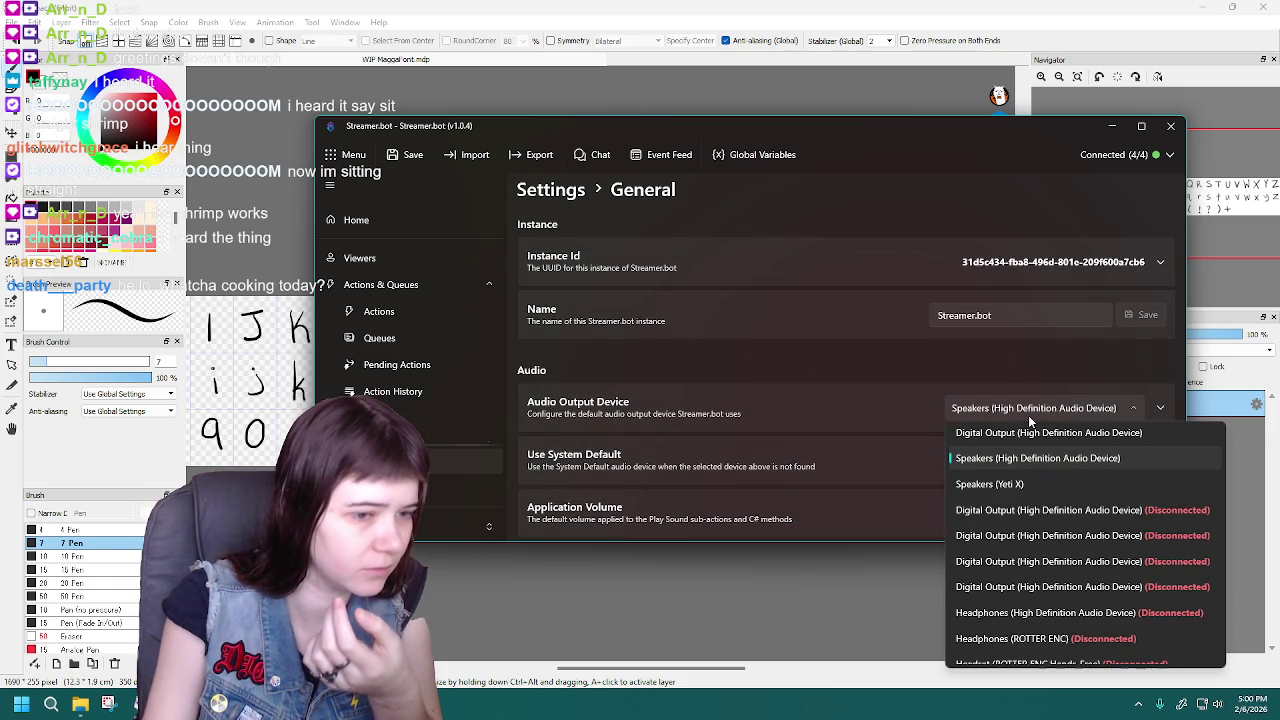
scroll(1028, 468, "up", 1)
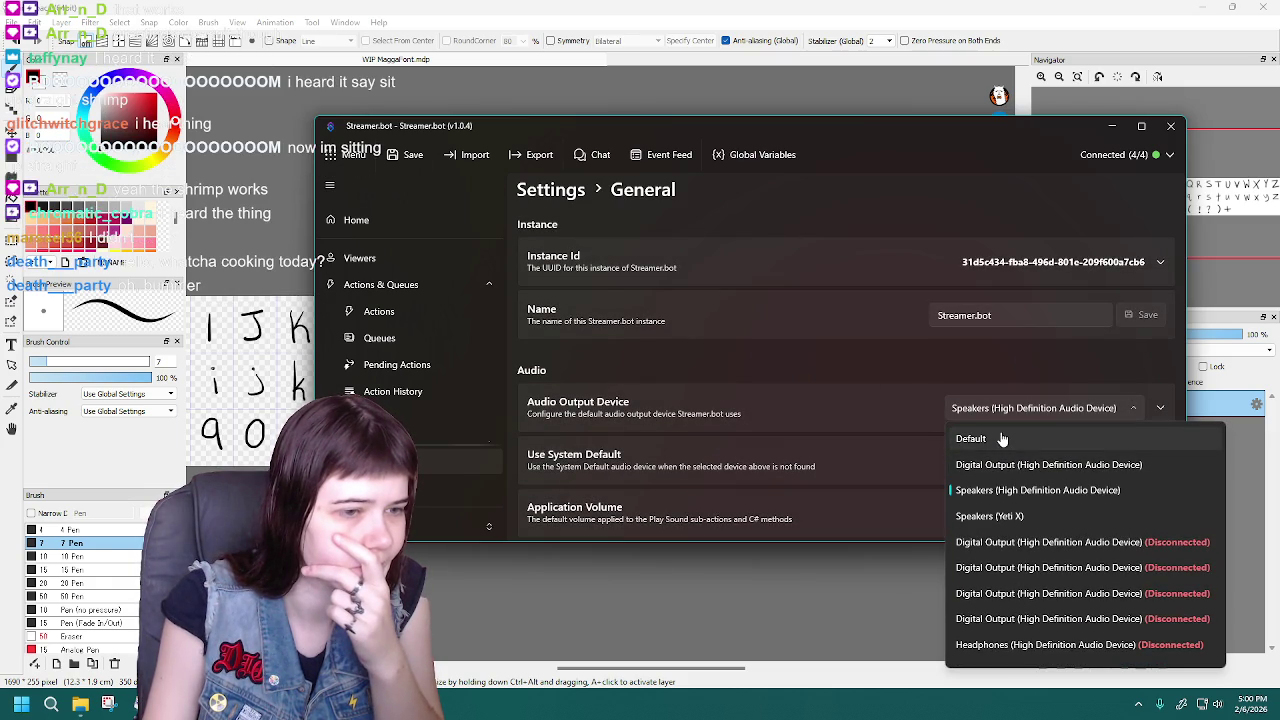
left_click(1000, 434)
Test the redemption trigger with the new audio output
left_click(425, 311)
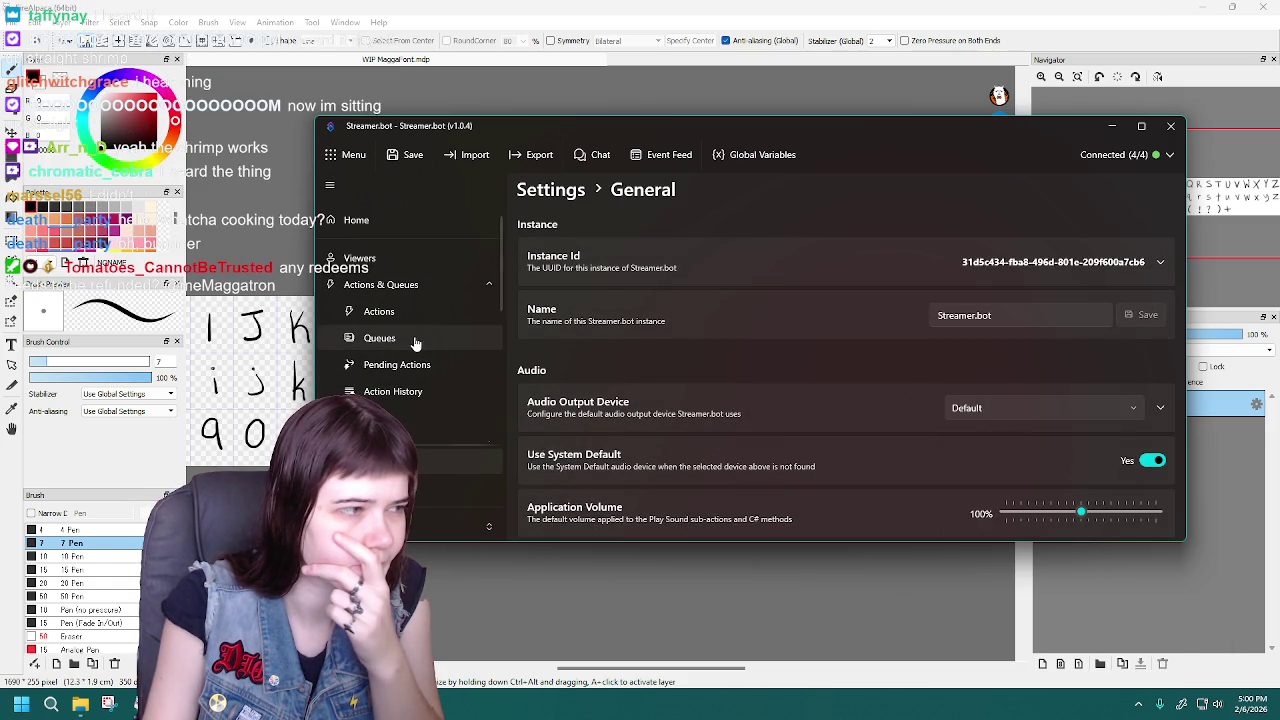
right_click(934, 279)
left_click(936, 293)
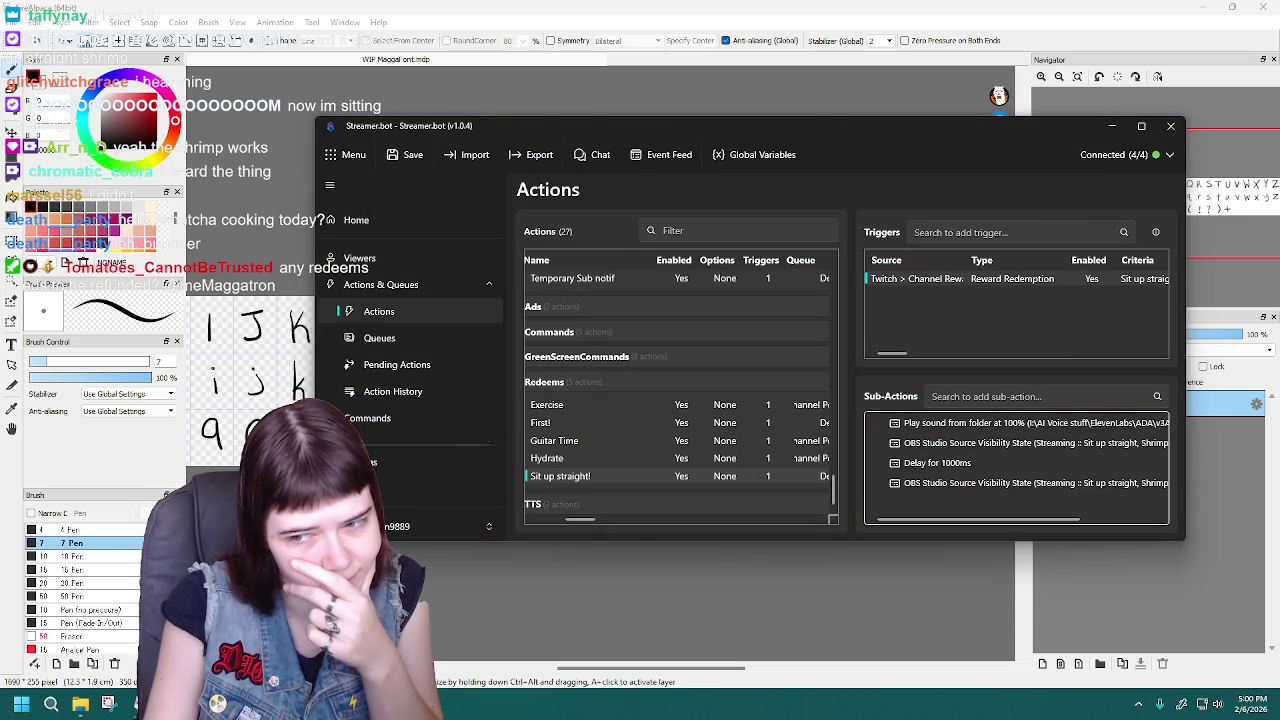
Switch the audio output to Speakers (High Definition Audio Device) and save the settings
left_click(360, 462)
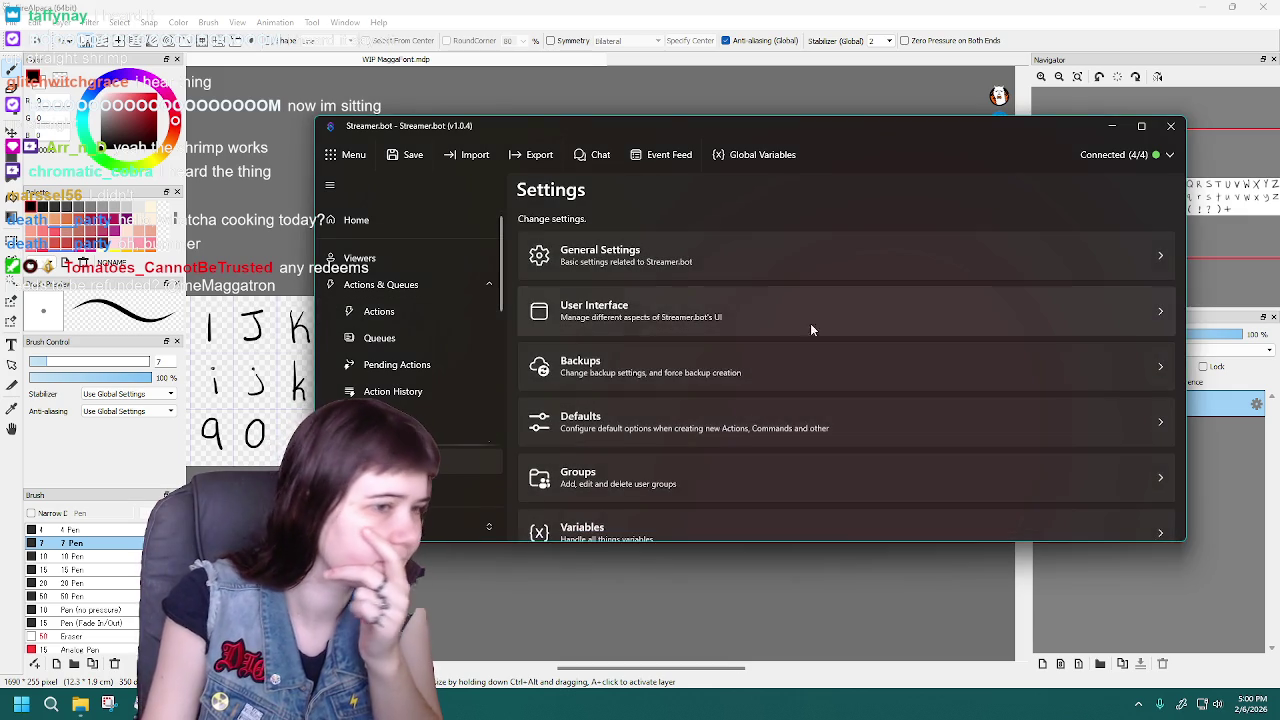
left_click(631, 257)
left_click(1040, 408)
left_click(1042, 490)
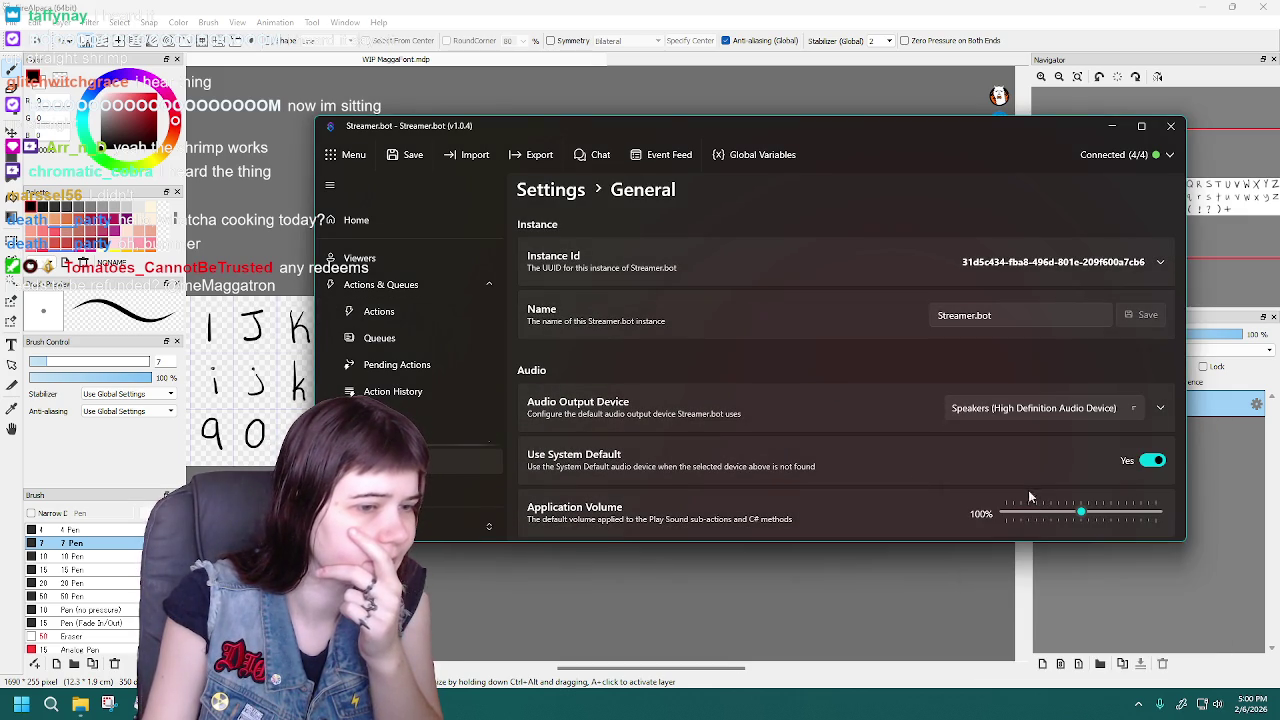
scroll(872, 446, "down", 1)
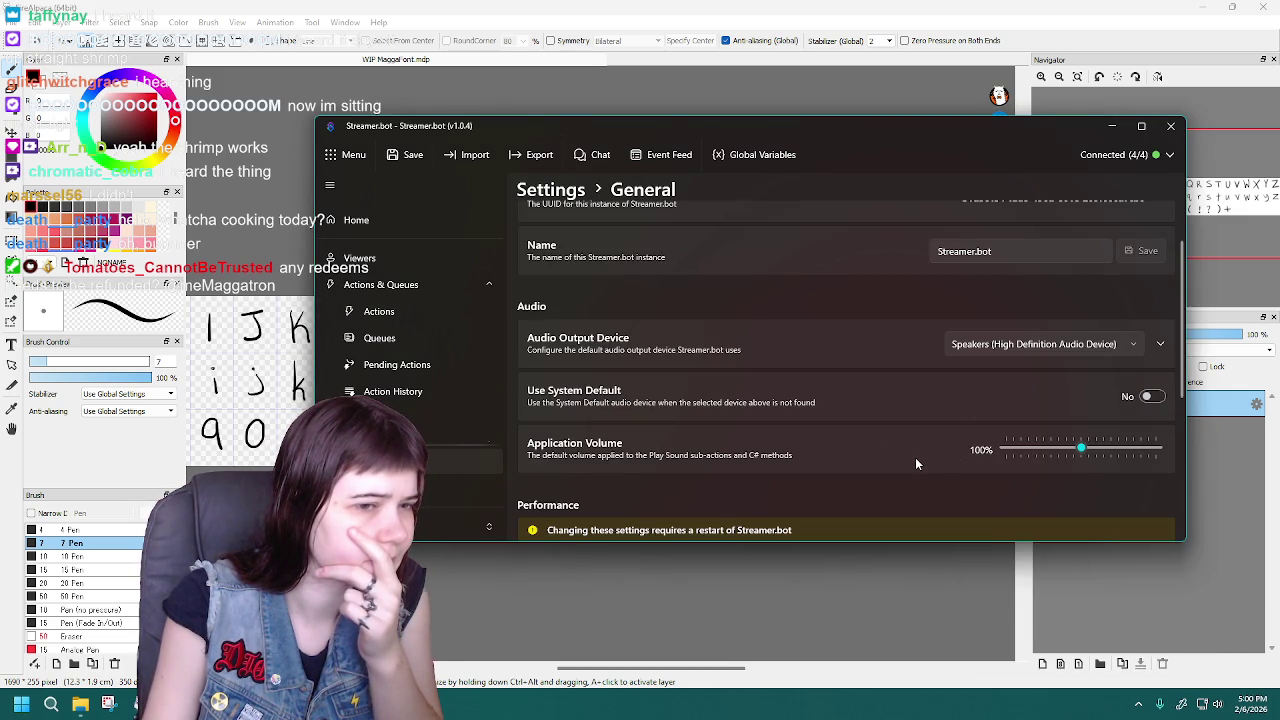
left_click(410, 154)
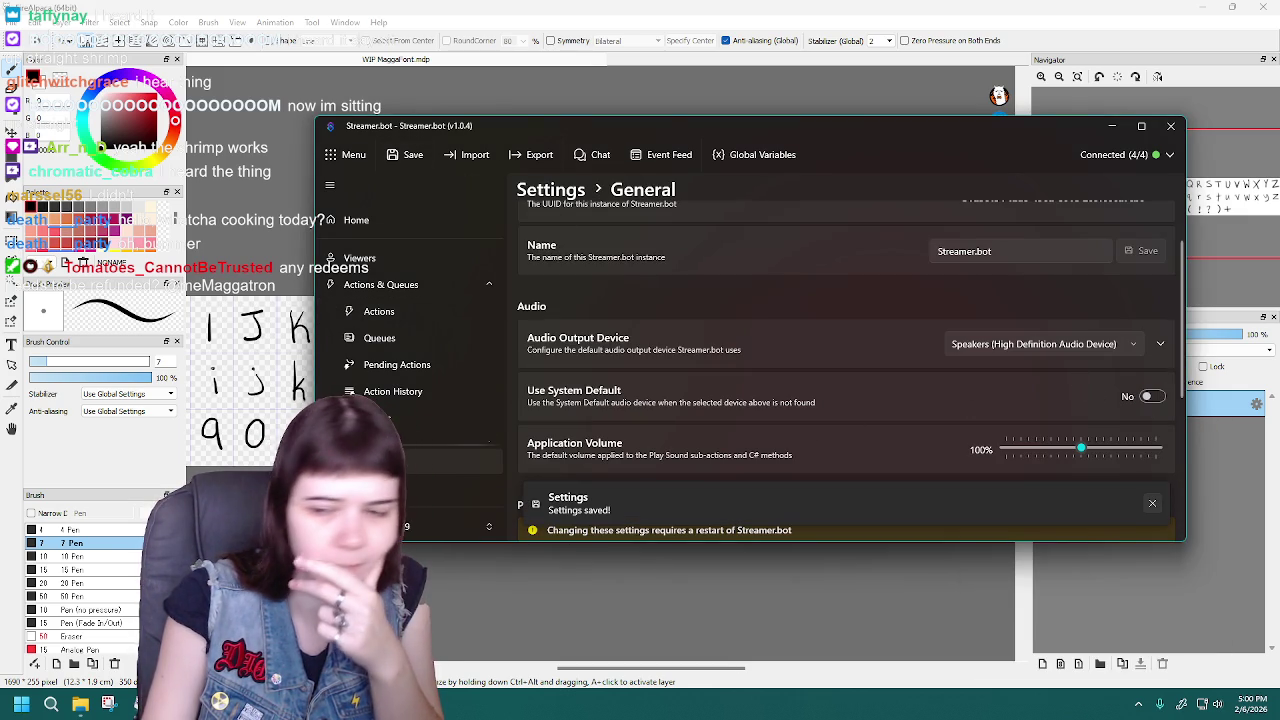
Check the action queues, return to the Sit up straight! trigger, and save again
left_click(380, 338)
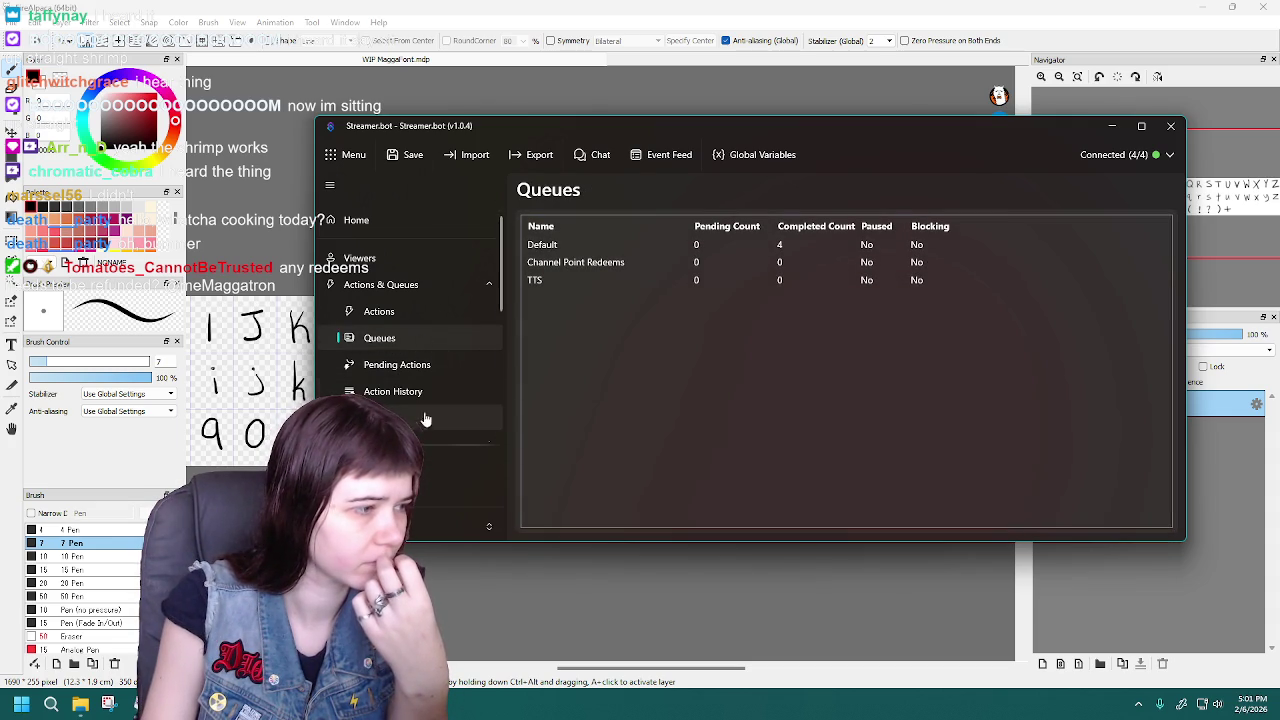
left_click(400, 313)
right_click(998, 279)
left_click(1025, 292)
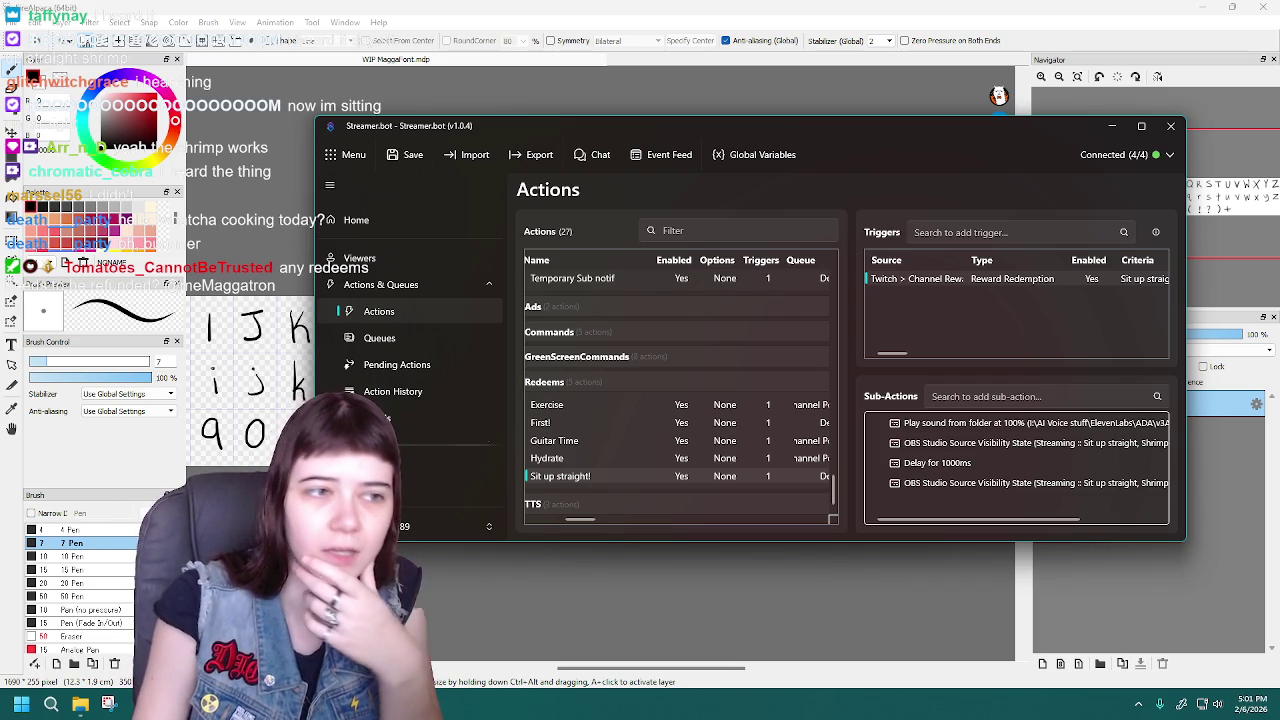
left_click(405, 154)
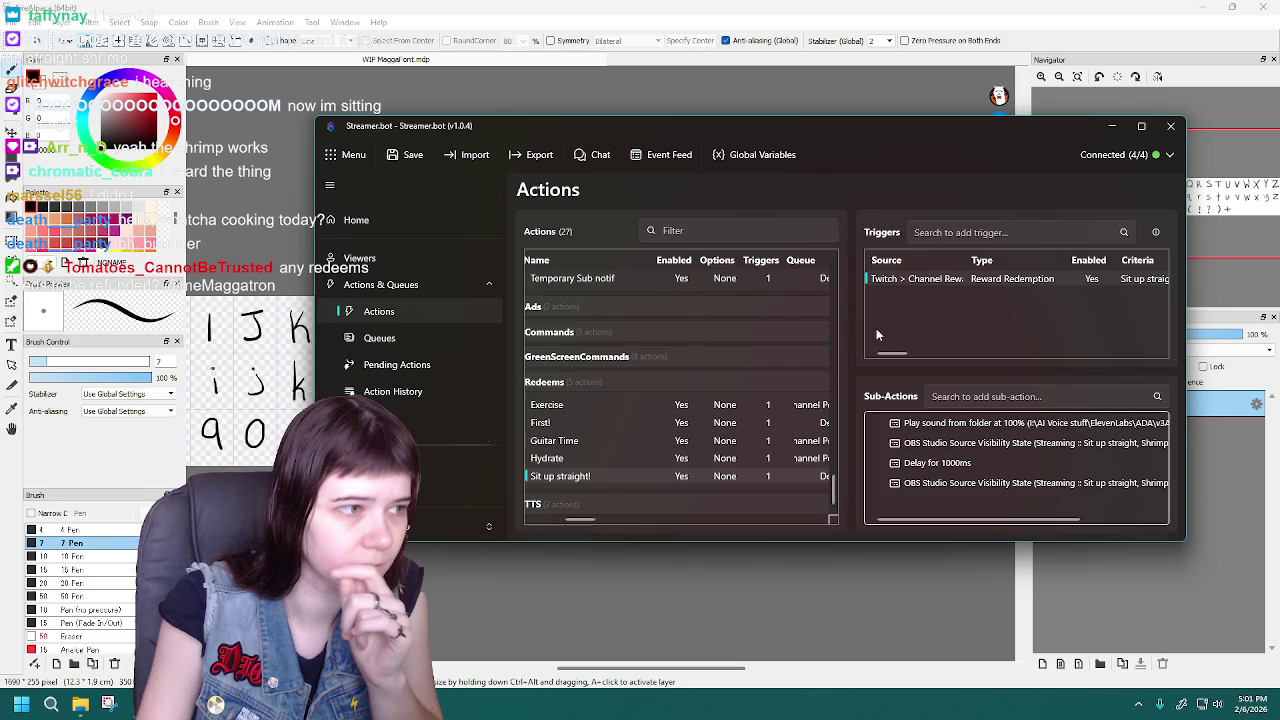